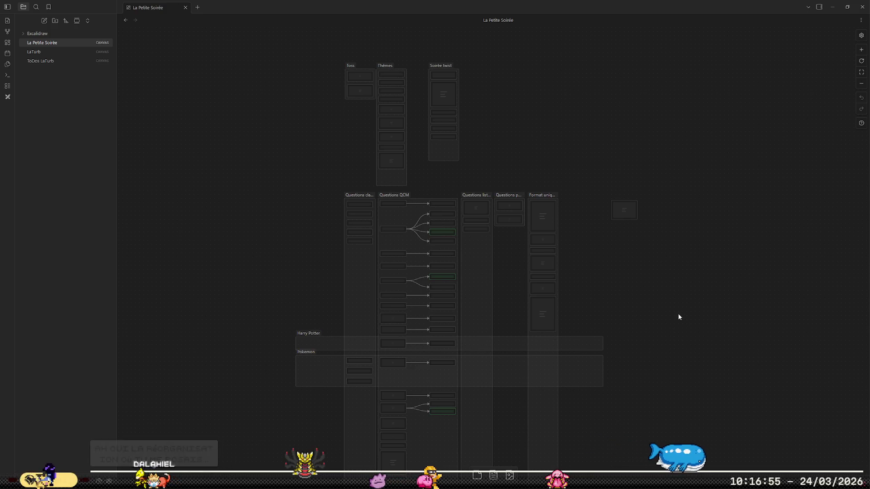
Review the LaTurb mind map of Unité level, stats and upgrades in Obsidian, then return to Godot.
{"action": "left_click", "coordinate": [53, 53]}
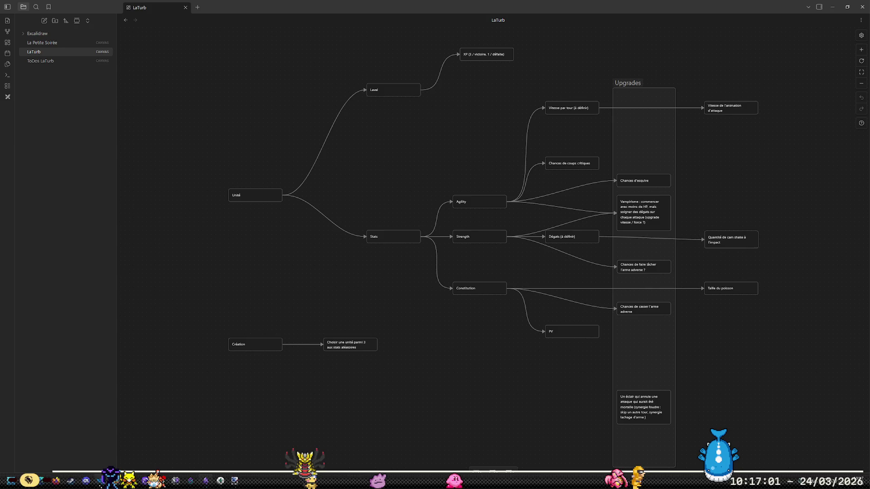
{"action": "key", "text": "alt+Tab"}
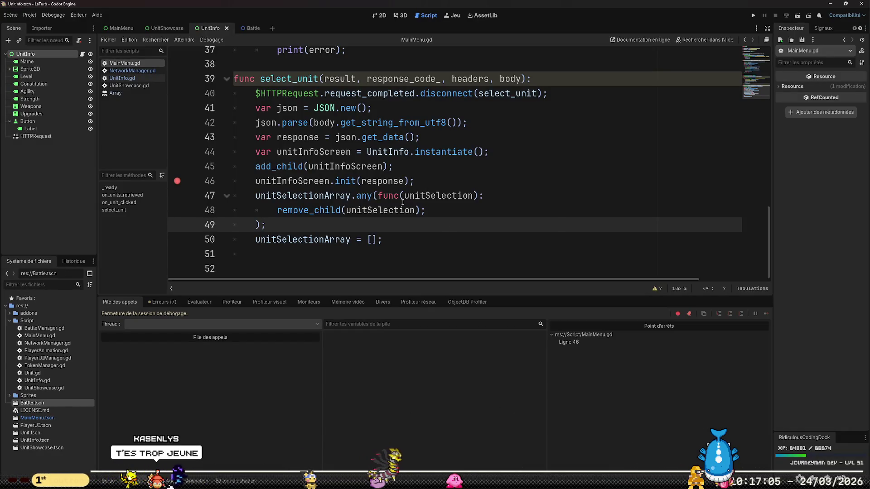
Remove the breakpoint on line 46 of MainMenu.gd and run the LaTurb project.
{"action": "left_click", "coordinate": [178, 181]}
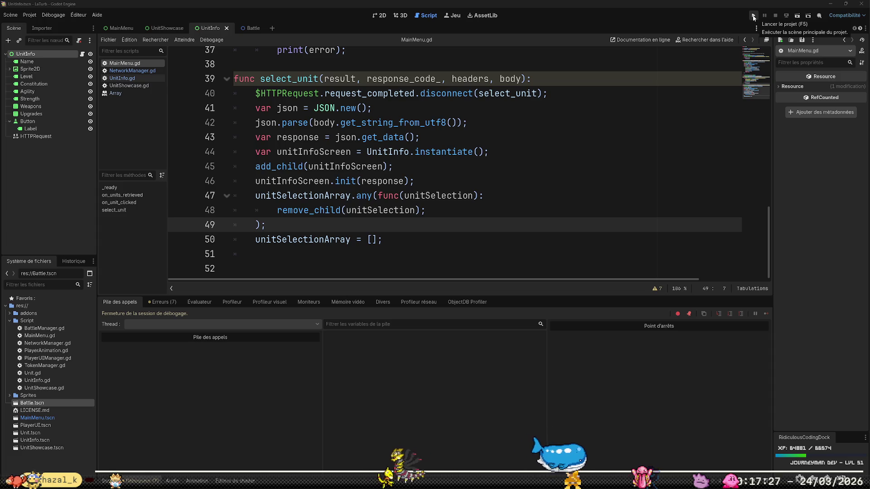
{"action": "left_click", "coordinate": [754, 17]}
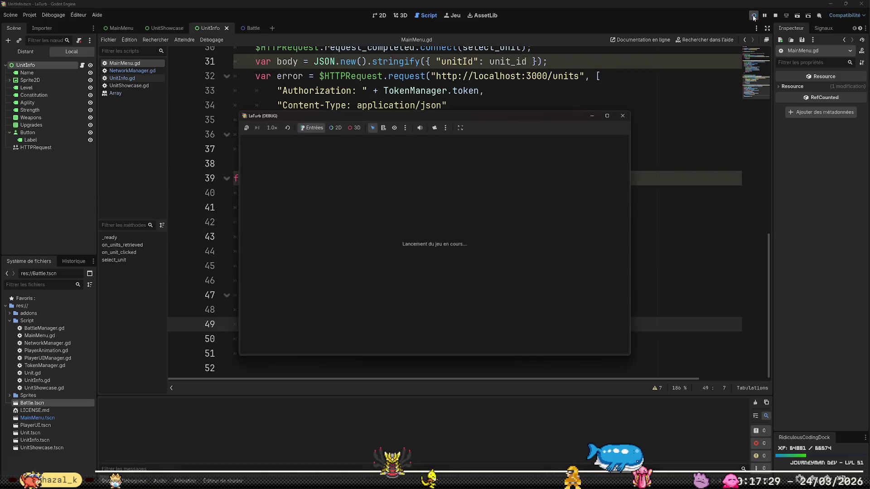
Pick a unit card to trigger the UnitInfo.gd error and inspect unitData in the debugger's Locals.
{"action": "left_click", "coordinate": [370, 238]}
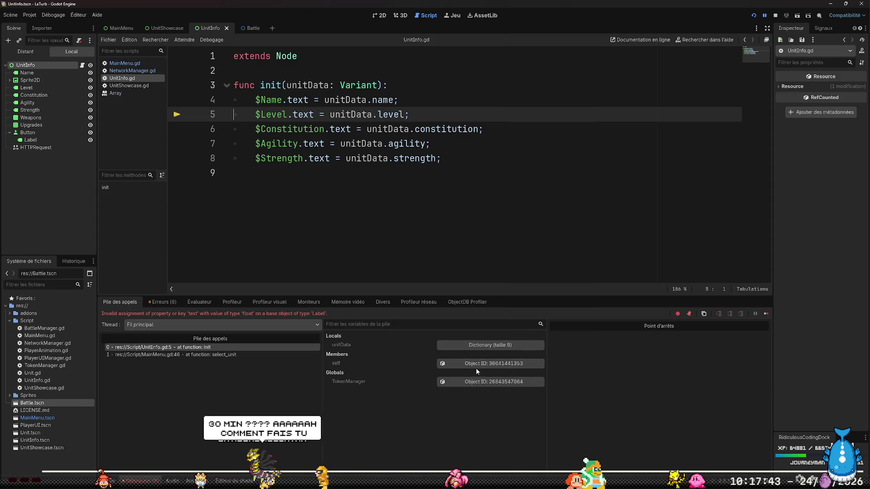
{"action": "left_click", "coordinate": [500, 346]}
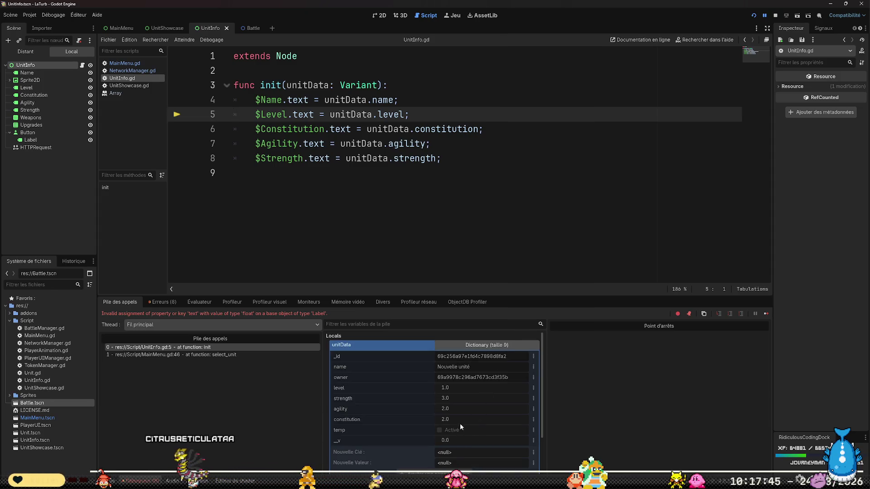
{"action": "scroll", "coordinate": [467, 387], "scroll_direction": "down", "scroll_amount": 2}
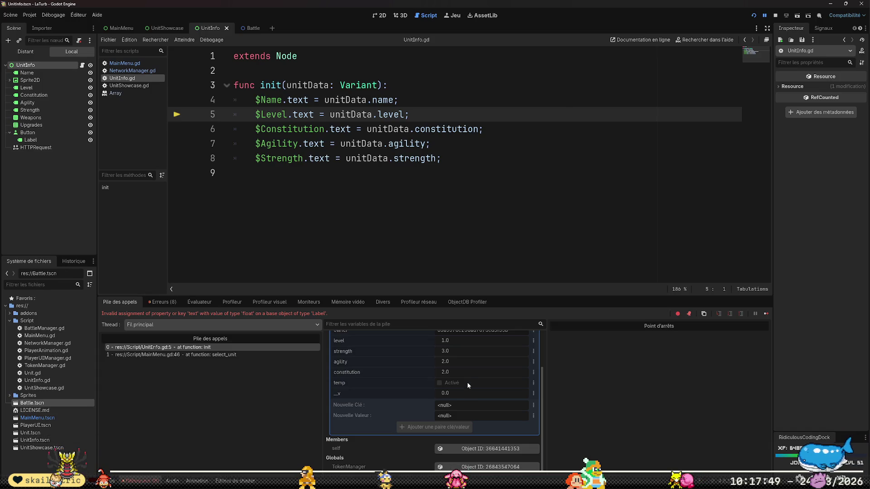
{"action": "left_click", "coordinate": [330, 100]}
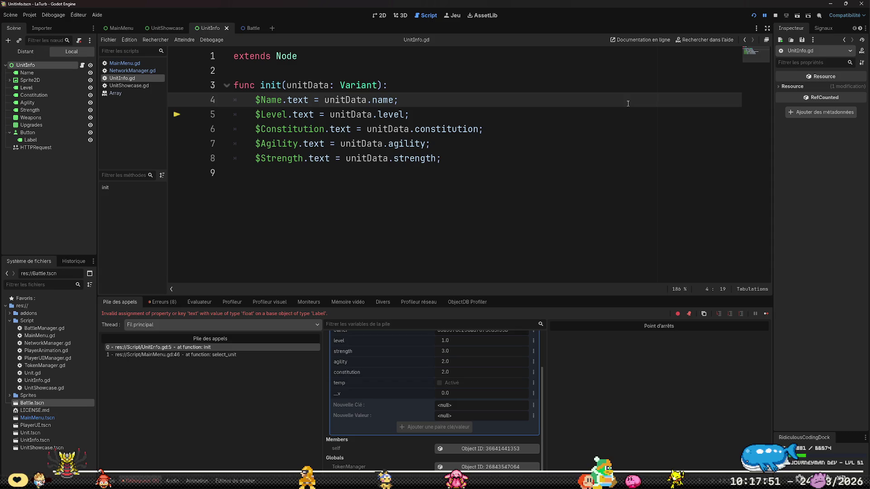
{"action": "key", "text": "Left"}
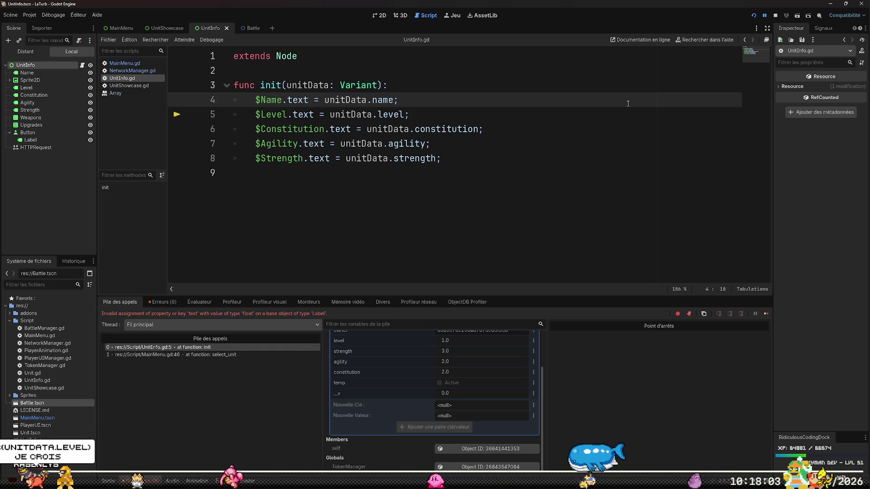
Try wrapping unitData.name in str() on line 4, then undo that change.
{"action": "type", "text": "str("}
{"action": "key", "text": "ctrl+Right"}
{"action": "type", "text": ")"}
{"action": "key", "text": "Down"}
{"action": "key", "text": "ctrl+Left"}
{"action": "key", "text": "ctrl+Left"}
{"action": "key", "text": "ctrl+Left"}
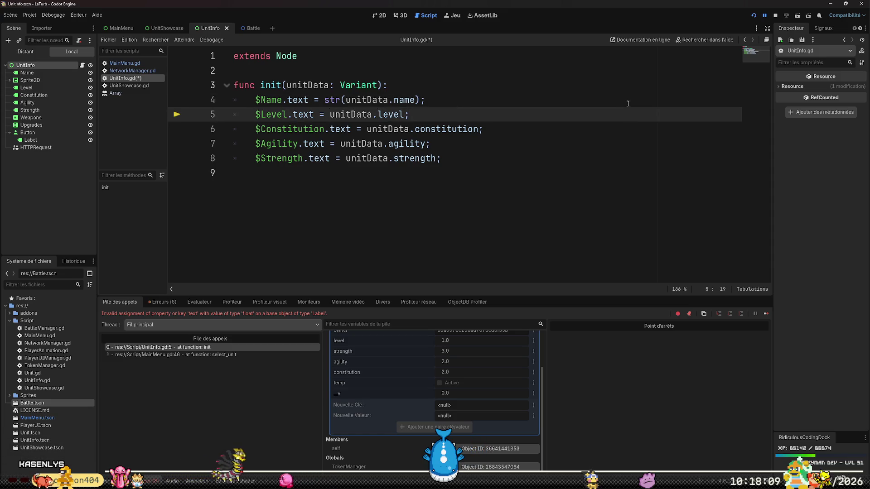
{"action": "key", "text": "Up"}
{"action": "key", "text": "ctrl+z"}
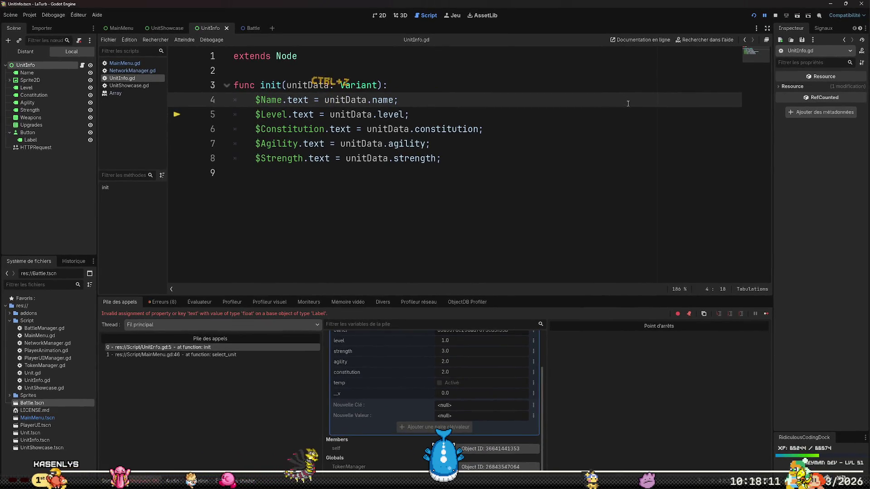
{"action": "key", "text": "Down"}
Wrap unitData.level and unitData.constitution in str() on lines 5 and 6.
{"action": "type", "text": "str("}
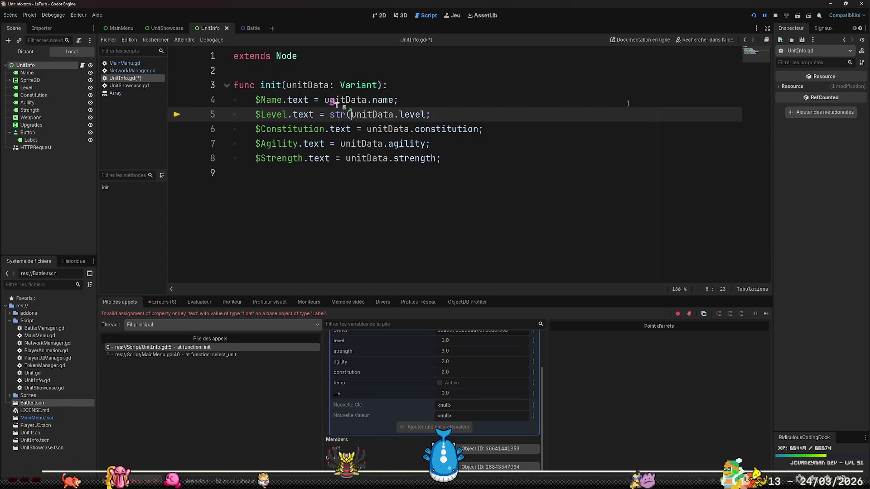
{"action": "key", "text": "ctrl+Right"}
{"action": "key", "text": "ctrl+Right"}
{"action": "key", "text": "ctrl+Right"}
{"action": "type", "text": ")"}
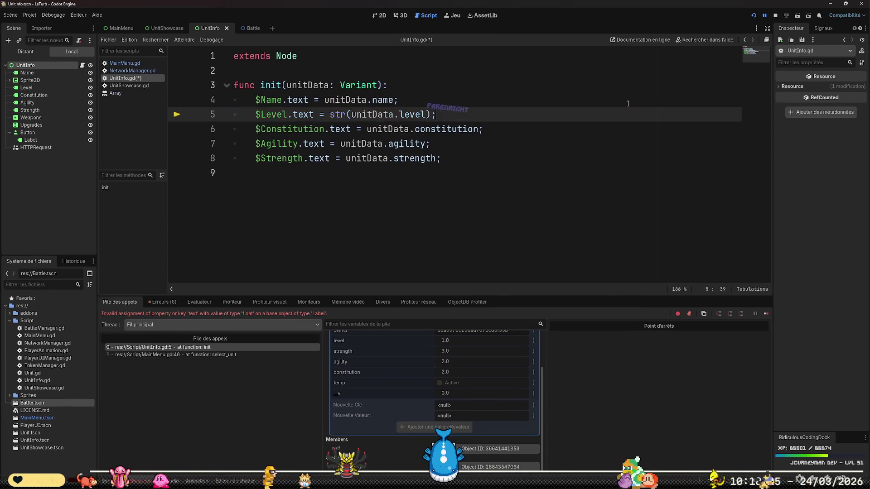
{"action": "key", "text": "Down"}
{"action": "type", "text": "str("}
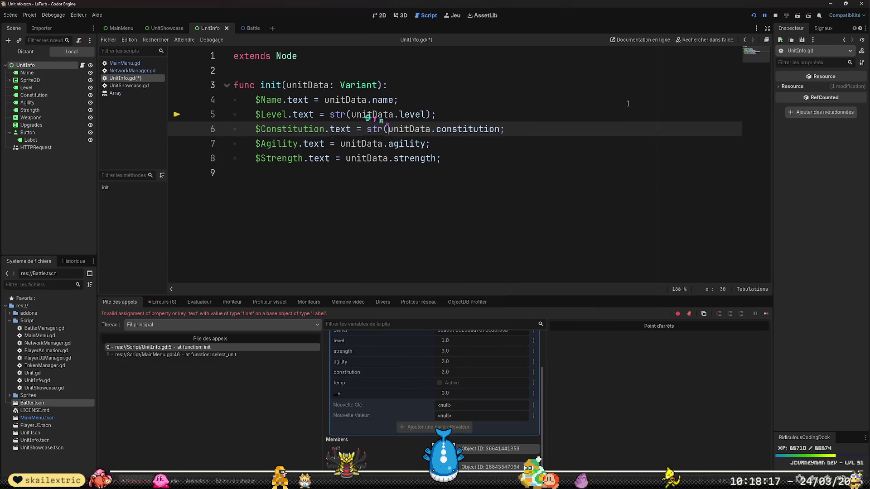
{"action": "key", "text": "ctrl+Right"}
{"action": "key", "text": "ctrl+Right"}
{"action": "key", "text": "ctrl+Right"}
{"action": "key", "text": "Left"}
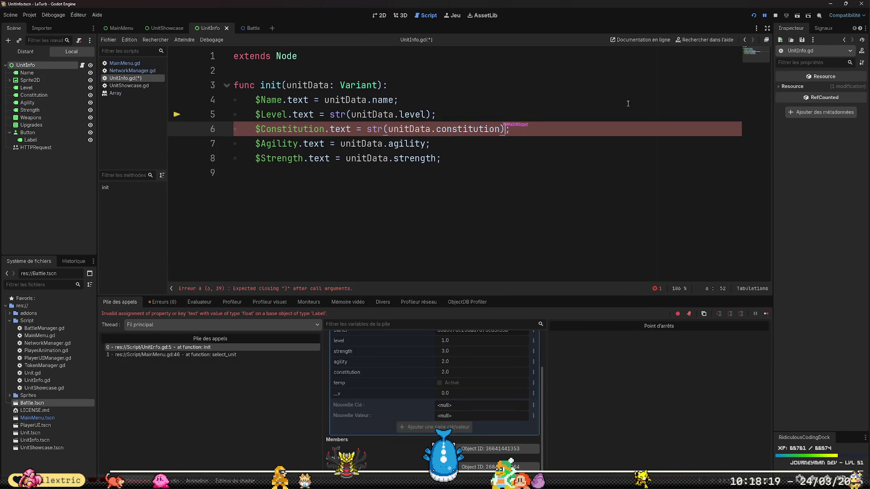
{"action": "type", "text": ")"}
Wrap unitData.agility and unitData.strength in str(), save UnitInfo.gd and relaunch the game.
{"action": "key", "text": "Down"}
{"action": "type", "text": "str("}
{"action": "key", "text": "ctrl+Right"}
{"action": "type", "text": ")"}
{"action": "key", "text": "Down"}
{"action": "key", "text": "Left"}
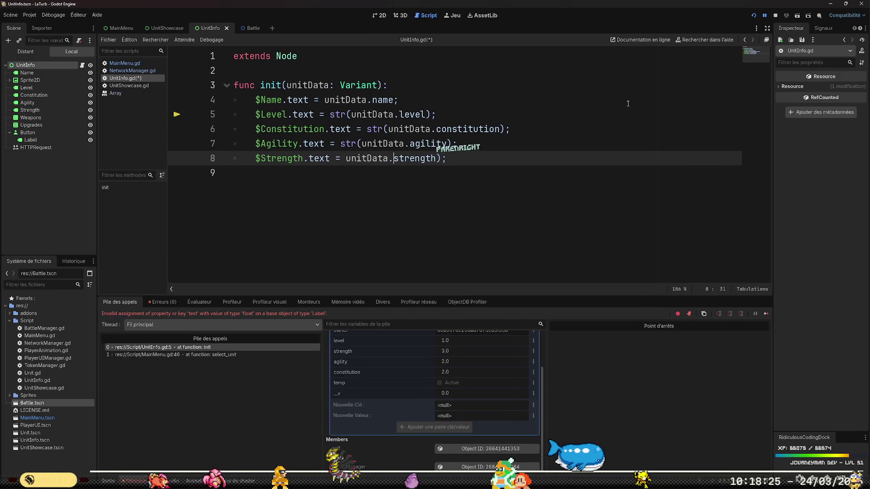
{"action": "type", "text": "str("}
{"action": "key", "text": "ctrl+s"}
{"action": "left_click", "coordinate": [754, 15]}
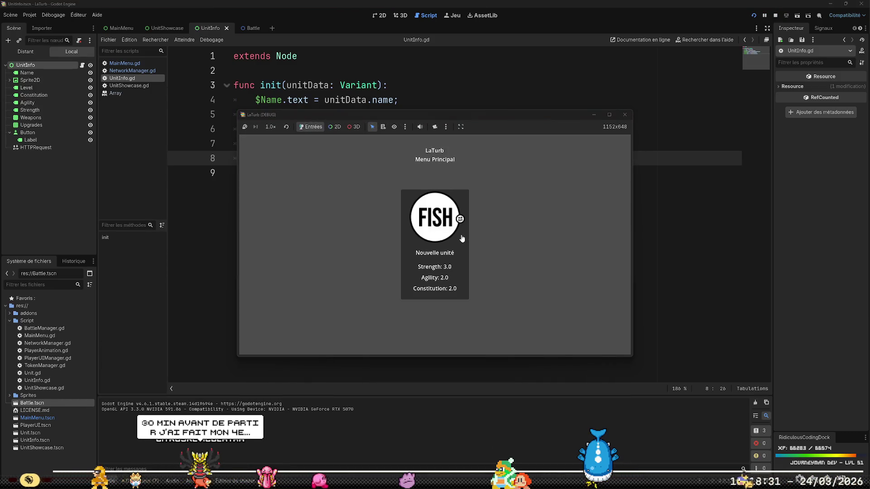
Rerun the game, open the third unit's details, then view the debugger's error list.
{"action": "key", "text": "F8"}
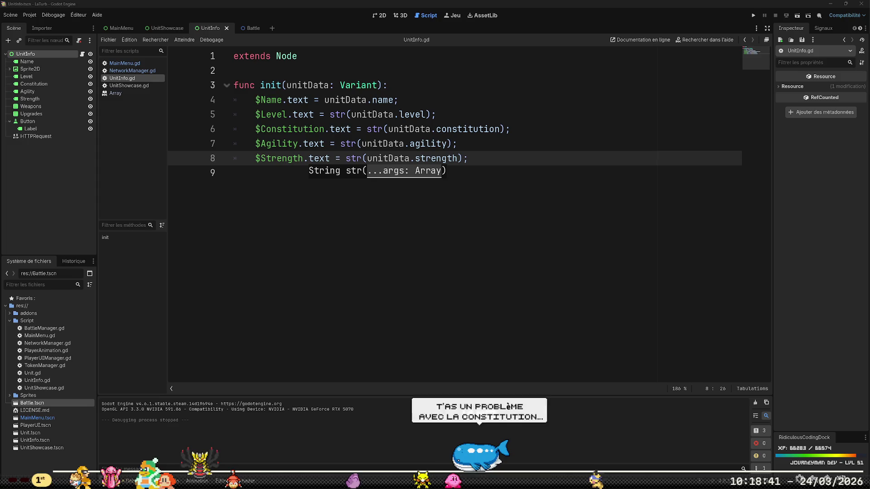
{"action": "left_click", "coordinate": [529, 236]}
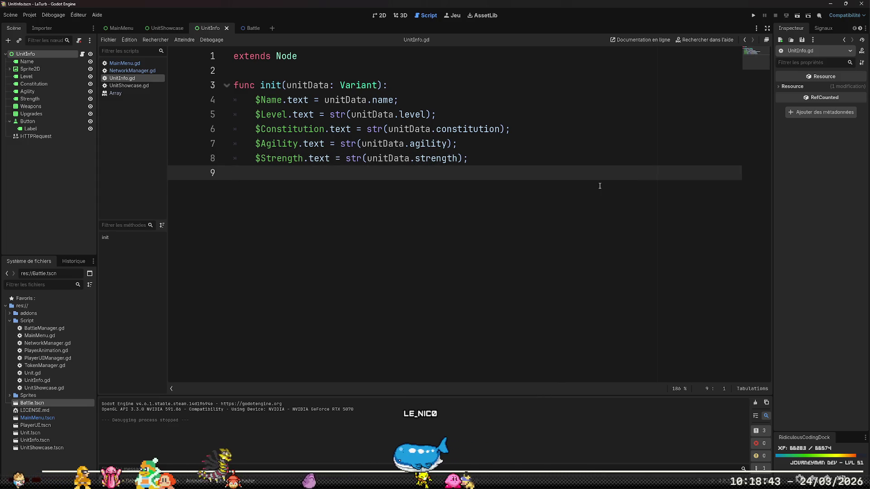
{"action": "left_click", "coordinate": [753, 15]}
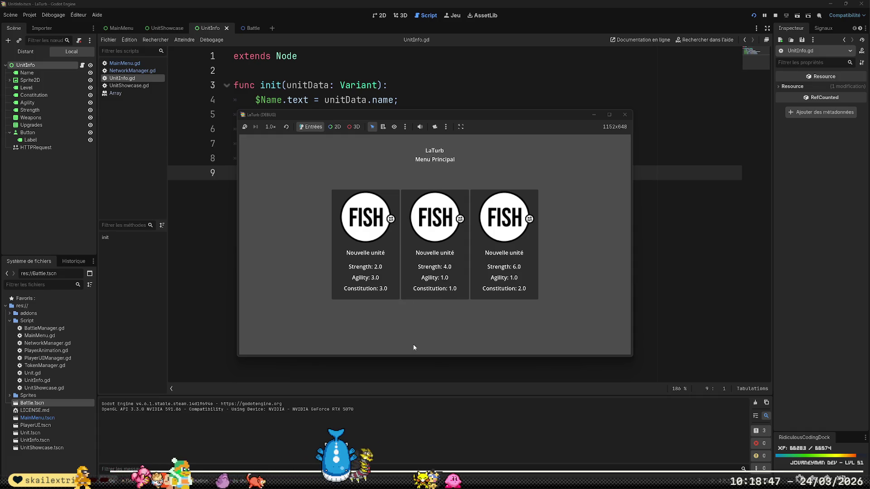
{"action": "left_click", "coordinate": [518, 248]}
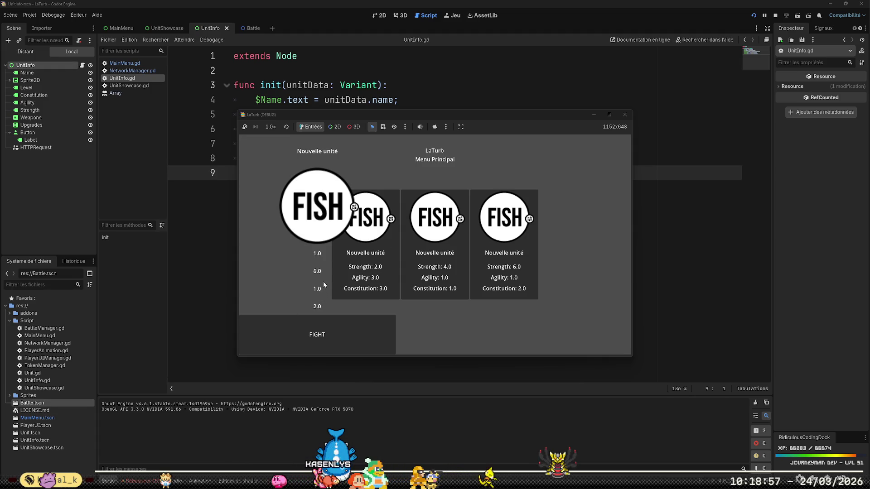
{"action": "left_click", "coordinate": [142, 482]}
{"action": "left_click", "coordinate": [163, 302]}
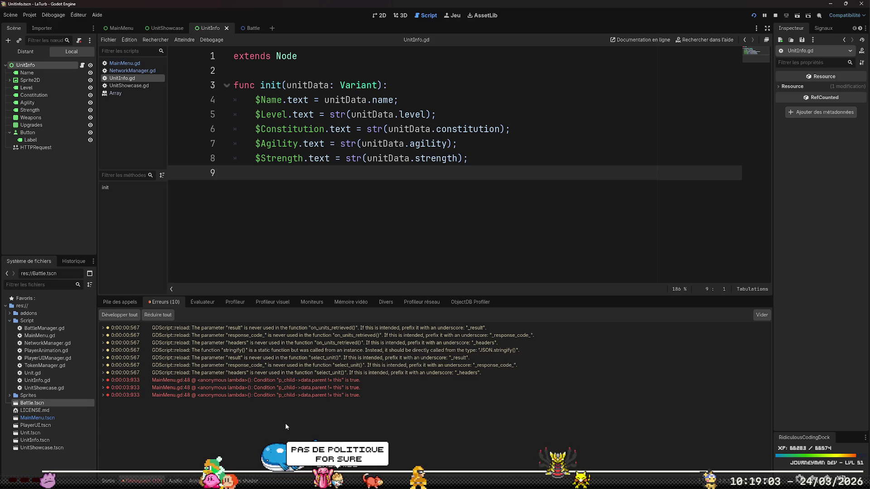
Jump to the MainMenu.gd line 48 remove_child error and stop the running game.
{"action": "mouse_move", "coordinate": [334, 384]}
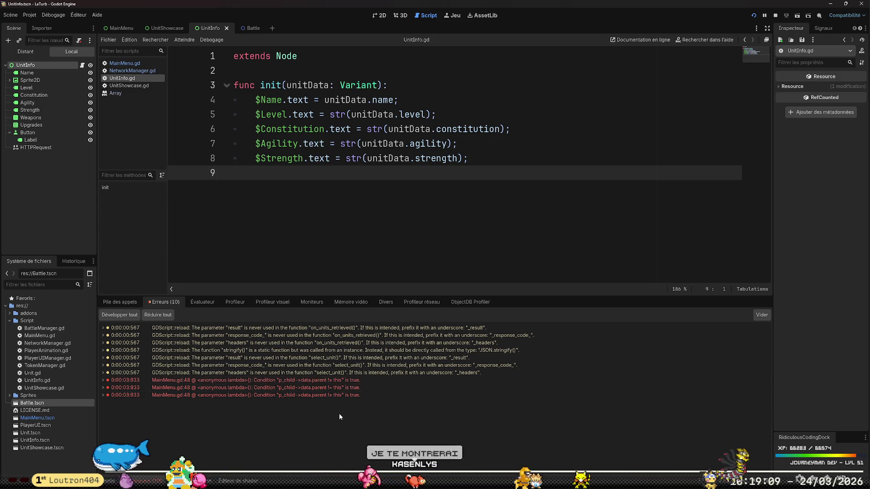
{"action": "double_click", "coordinate": [317, 381]}
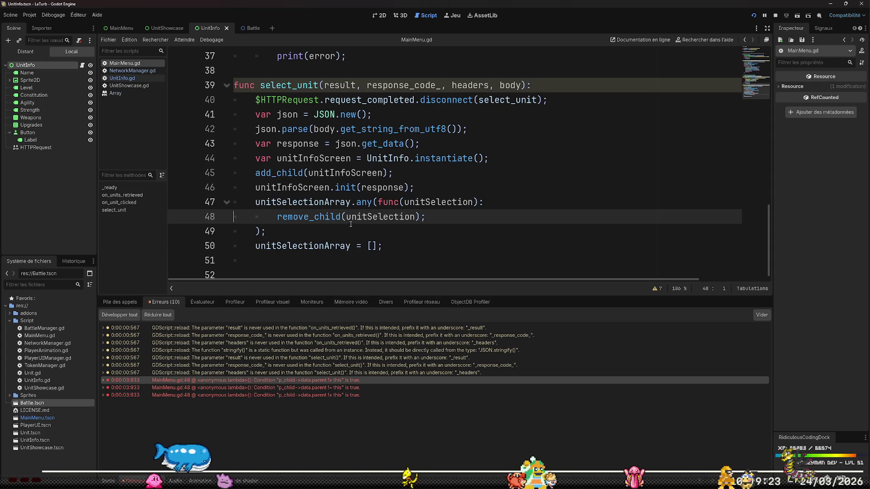
{"action": "left_click", "coordinate": [775, 16]}
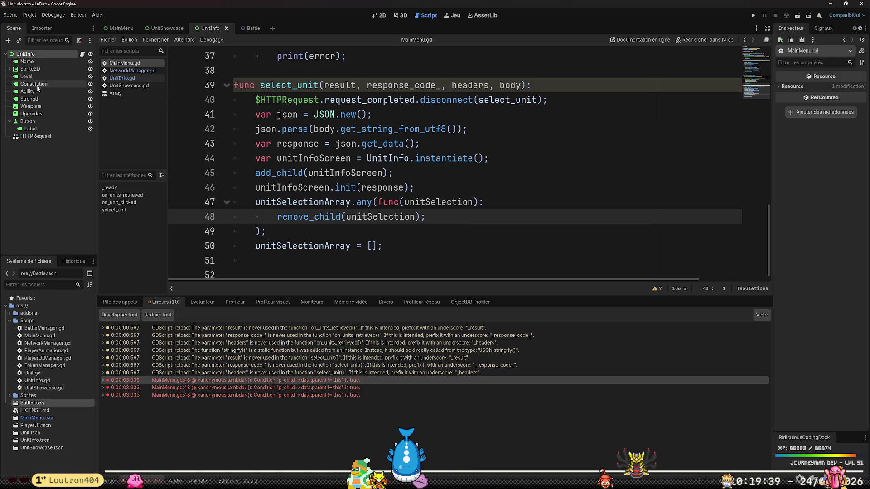
Switch to UnitInfo.gd in the script list and move to the level line.
{"action": "left_click", "coordinate": [133, 71]}
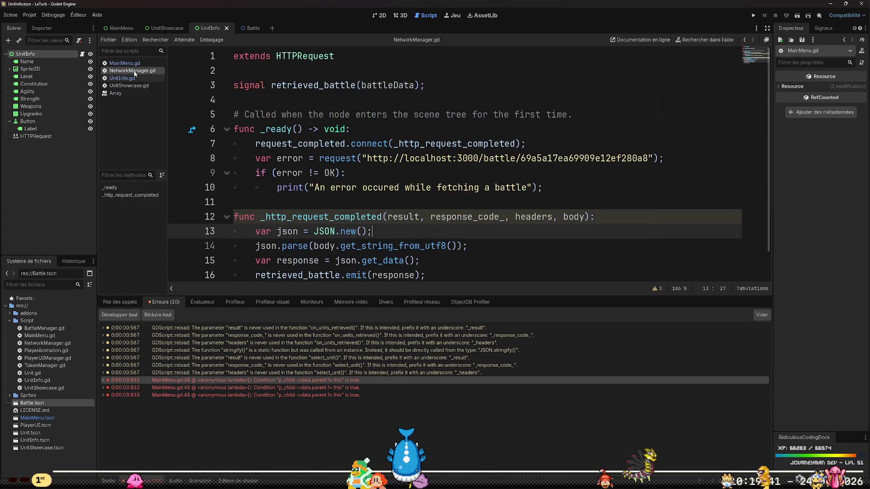
{"action": "left_click", "coordinate": [131, 79]}
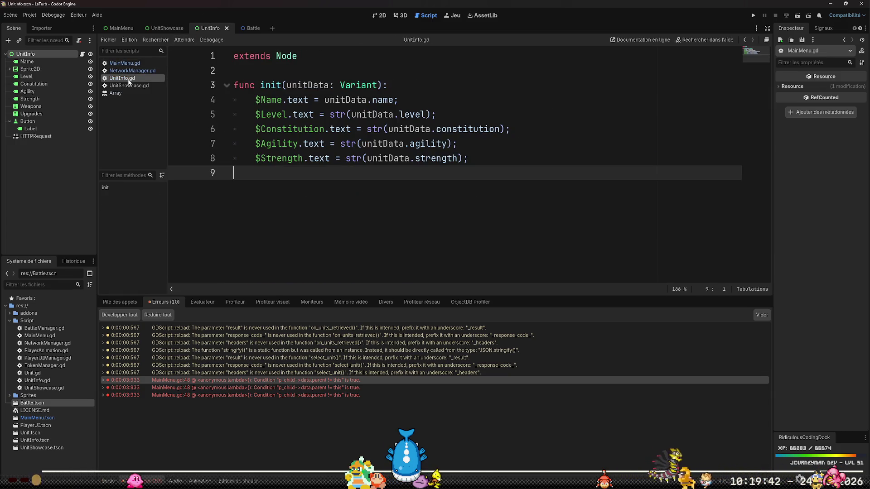
{"action": "left_click", "coordinate": [324, 104]}
{"action": "key", "text": "Down"}
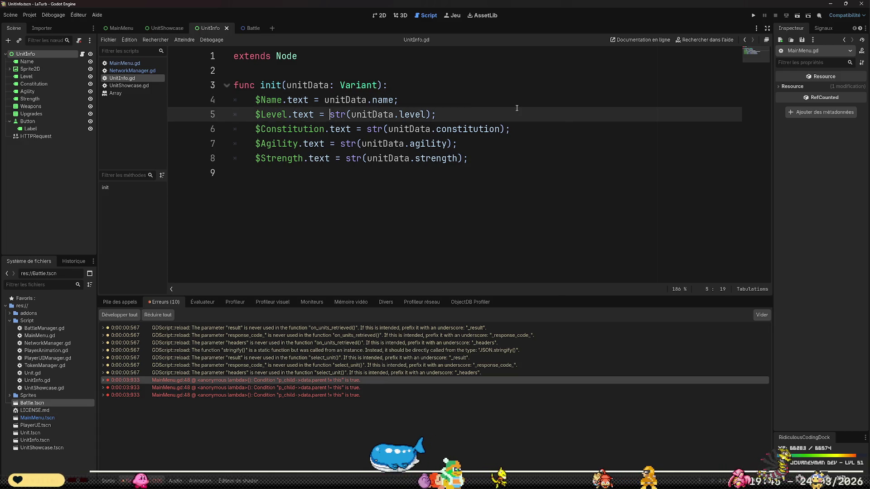
Make line 5 concatenate "Niveau : " with str(unitData.level), then switch to the browser.
{"action": "type", "text": "\"Niveau :"}
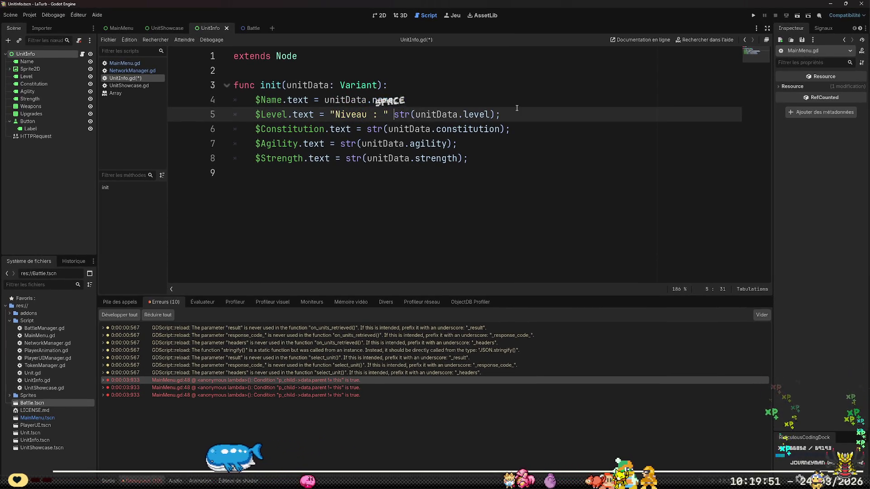
{"action": "key", "text": "Right"}
{"action": "key", "text": "Right"}
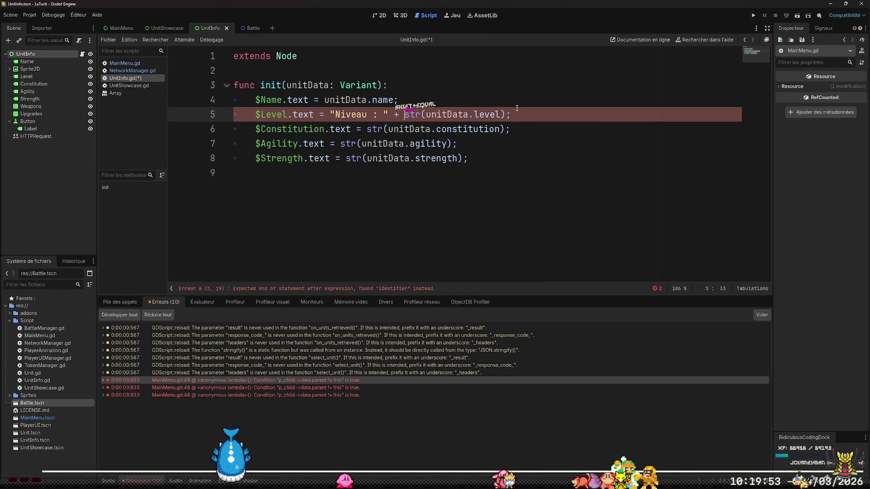
{"action": "key", "text": "Right"}
{"action": "key", "text": "Right"}
{"action": "key", "text": "Right"}
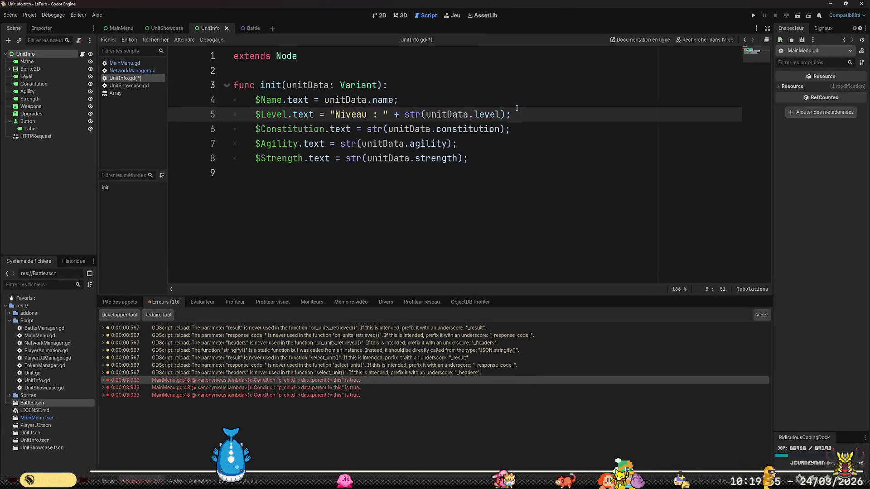
{"action": "key", "text": "alt+Tab"}
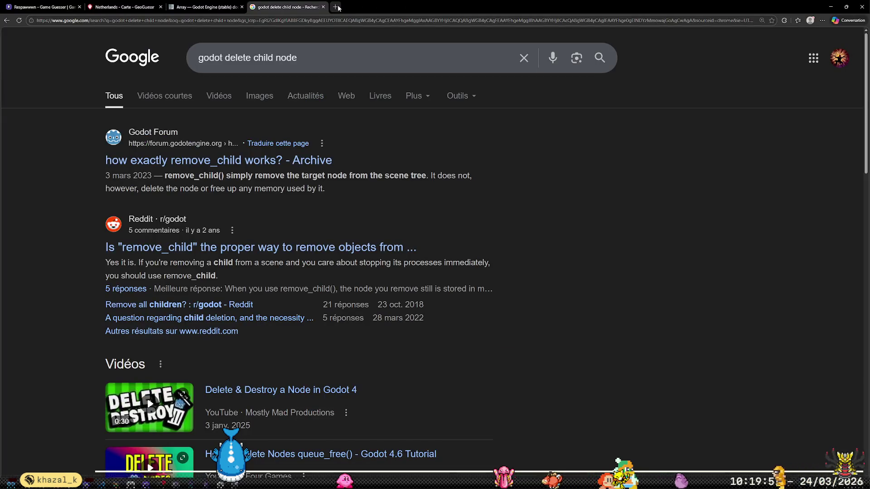
Search Google for 'godot float to string' in a new Edge tab.
{"action": "left_click", "coordinate": [336, 7]}
{"action": "type", "text": "google"}
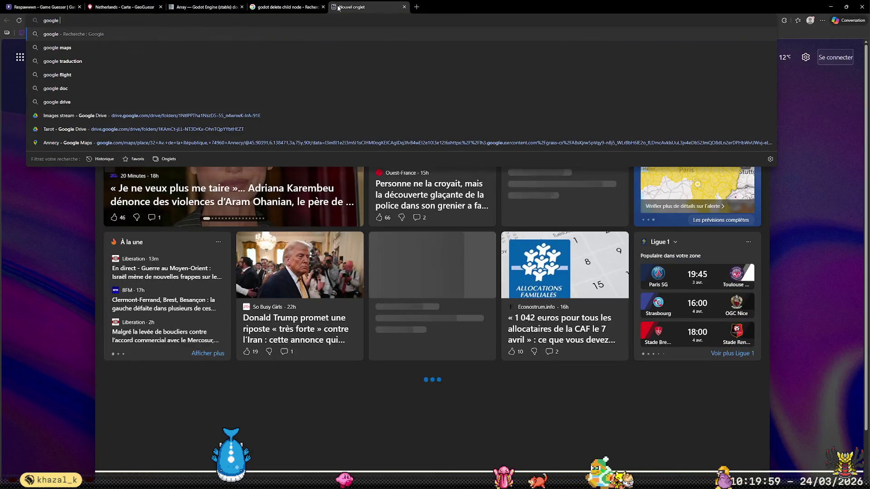
{"action": "key", "text": "Escape"}
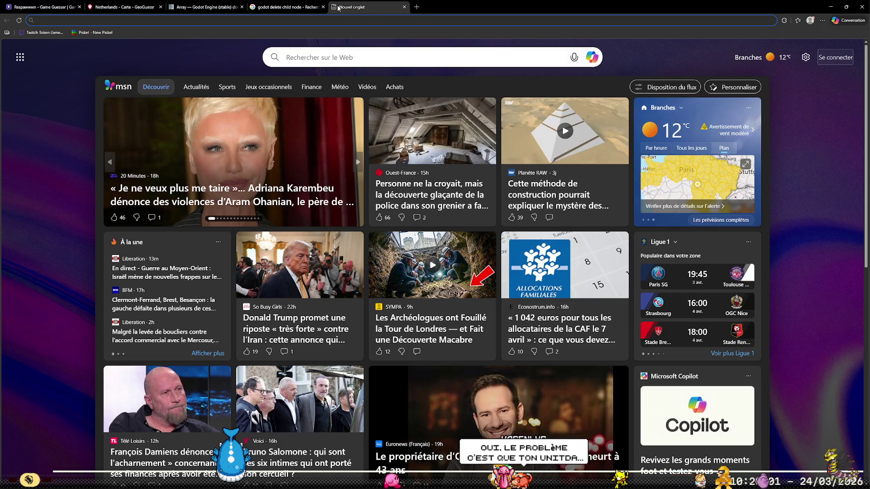
{"action": "type", "text": "godot floa"}
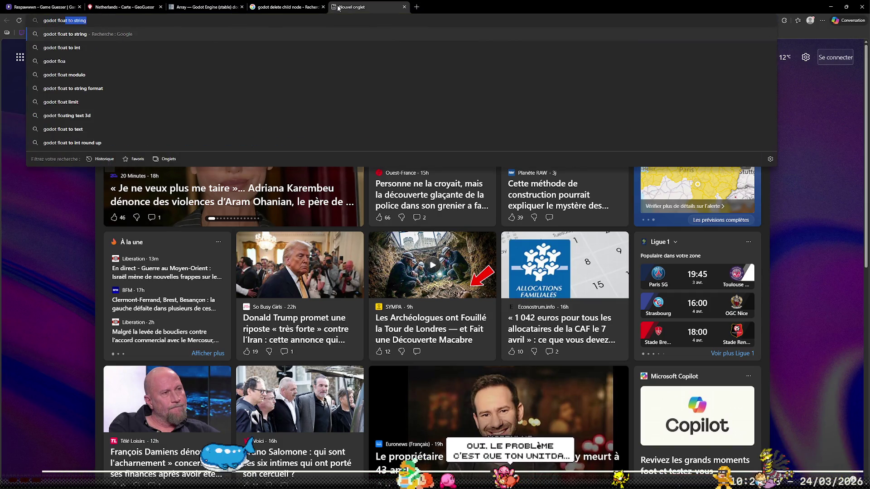
{"action": "type", "text": "t to string"}
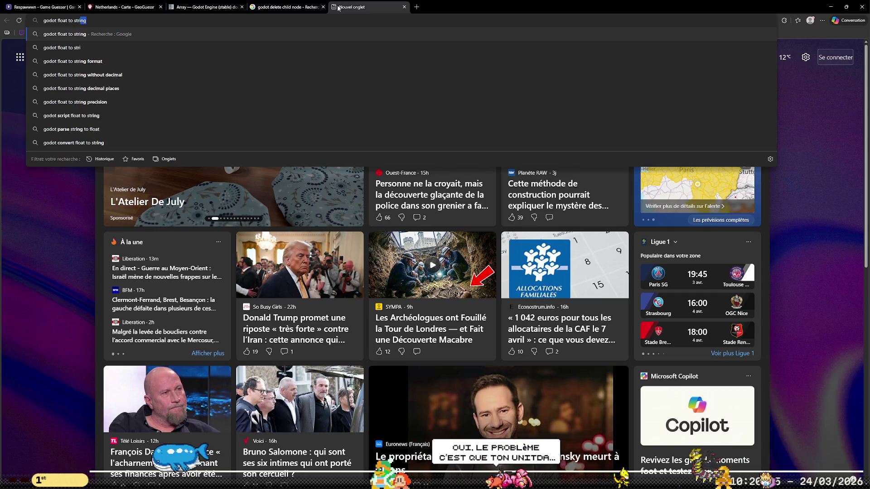
{"action": "key", "text": "Down"}
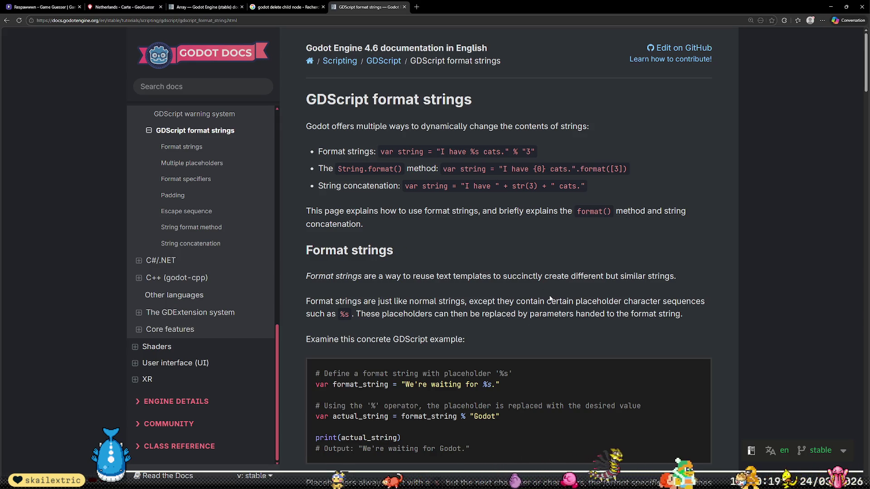
Close the leftover Paint.NET sketch without saving it.
{"action": "key", "text": "alt+Tab"}
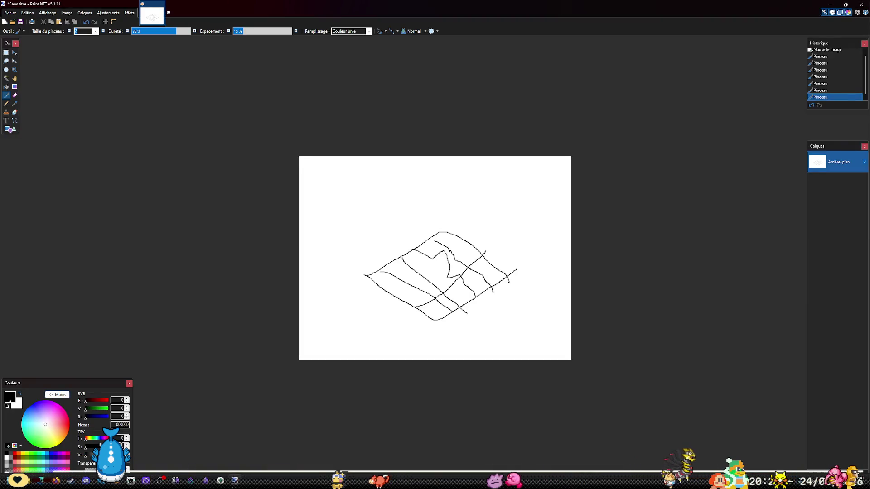
{"action": "left_click", "coordinate": [859, 4]}
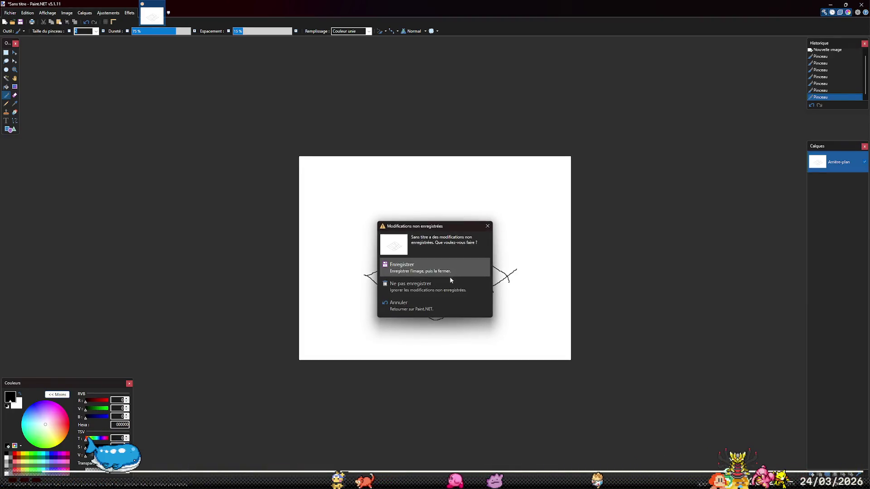
{"action": "left_click", "coordinate": [438, 284]}
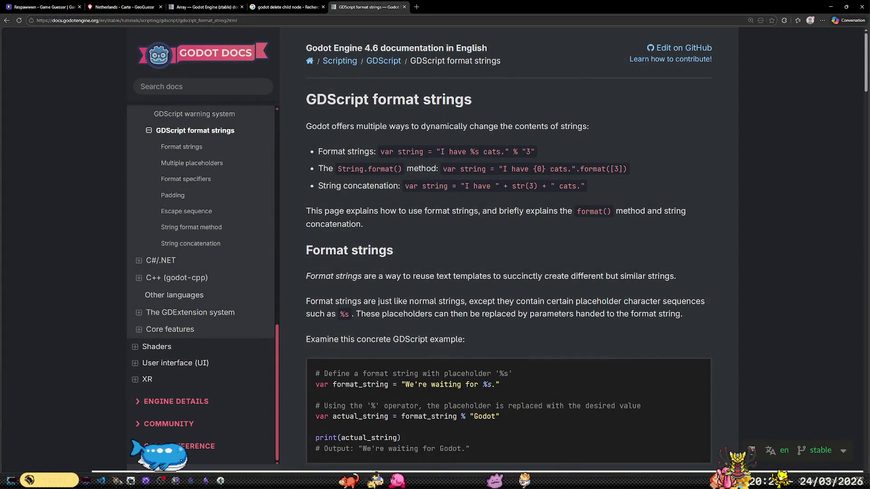
Switch from the browser back toward Godot's UnitInfo.gd script.
{"action": "key", "text": "alt+Tab"}
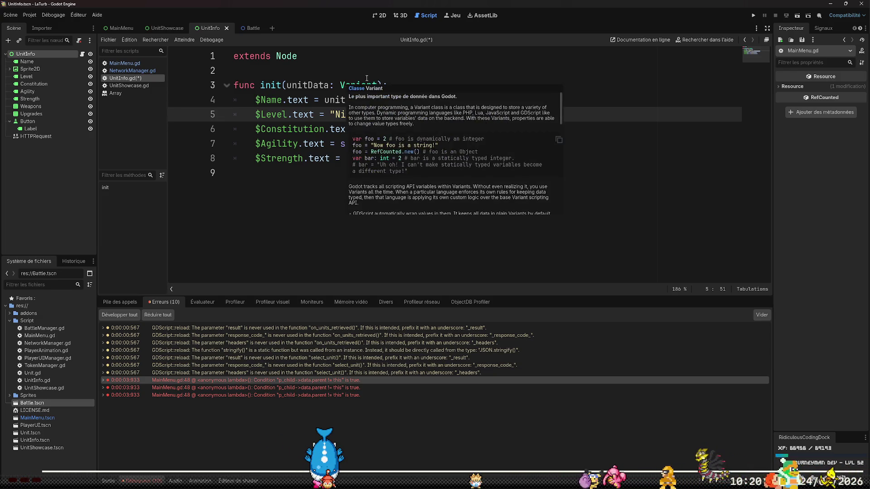
{"action": "mouse_move", "coordinate": [367, 78]}
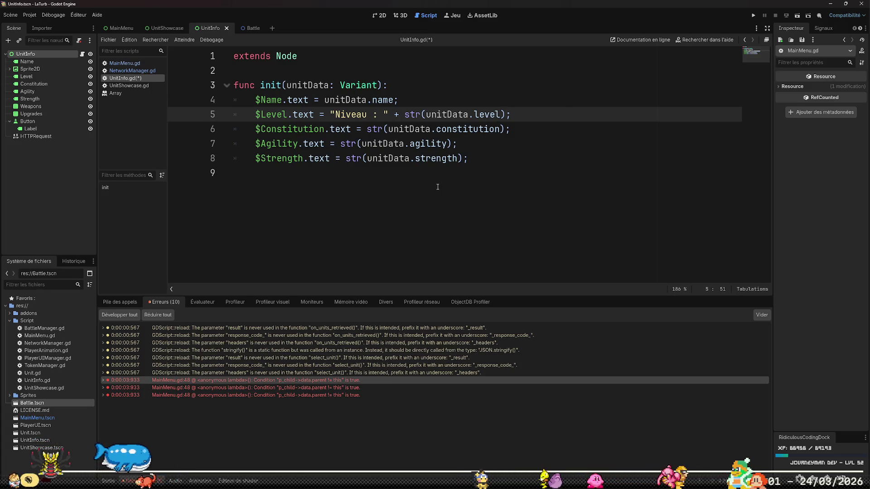
{"action": "left_click", "coordinate": [377, 146]}
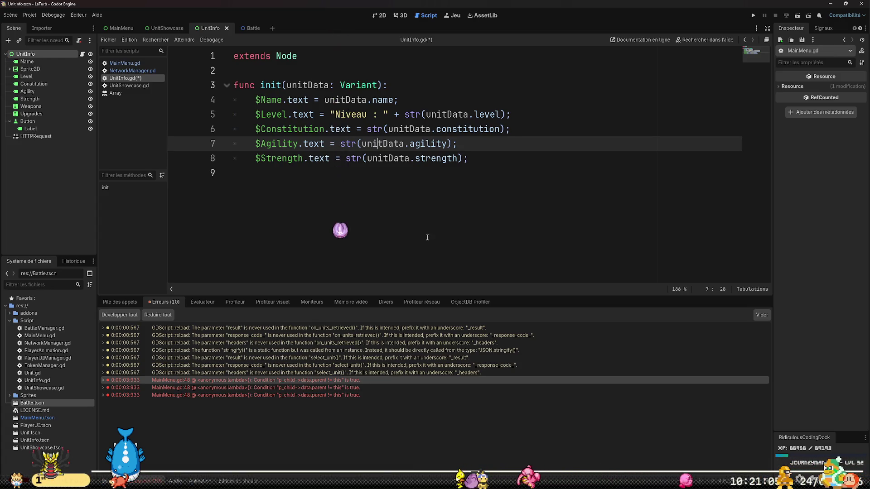
{"action": "left_click", "coordinate": [448, 182]}
{"action": "key", "text": "Left"}
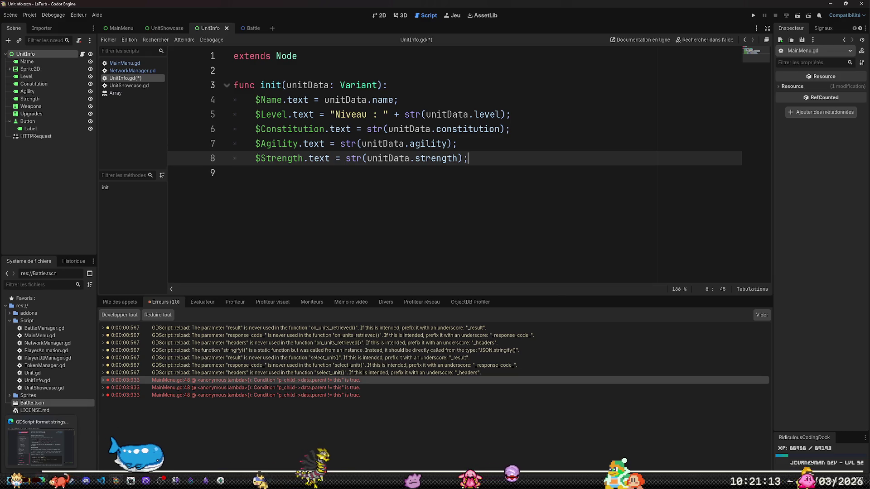
{"action": "left_click", "coordinate": [41, 444]}
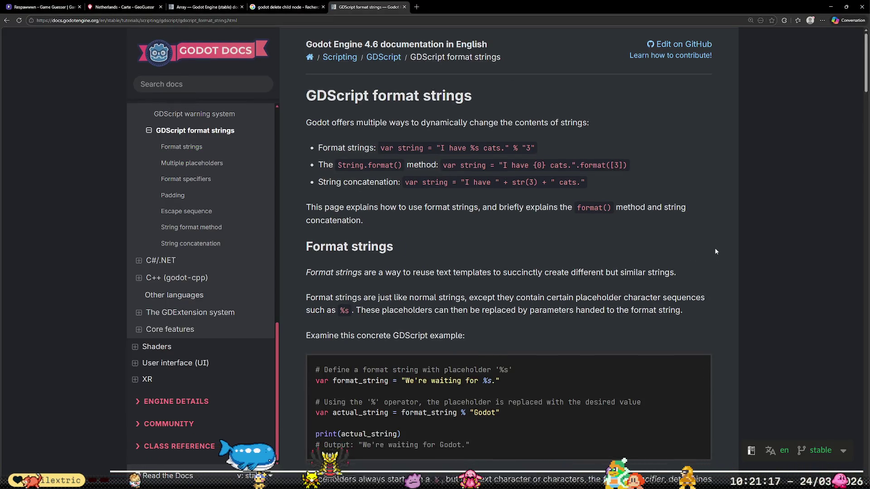
Scroll through the GDScript format strings docs, then go back to the 'godot float to string format' results.
{"action": "scroll", "coordinate": [711, 252], "scroll_direction": "down", "scroll_amount": 3}
{"action": "scroll", "coordinate": [712, 252], "scroll_direction": "down", "scroll_amount": 3}
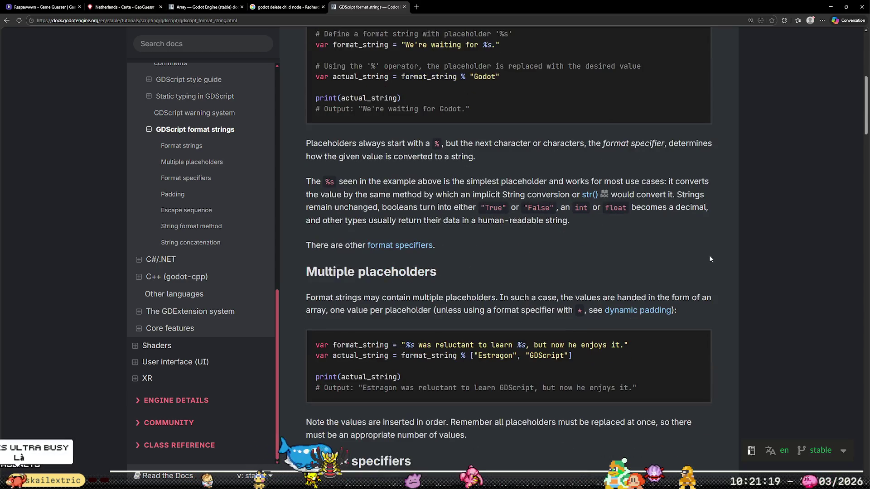
{"action": "scroll", "coordinate": [707, 256], "scroll_direction": "down", "scroll_amount": 2}
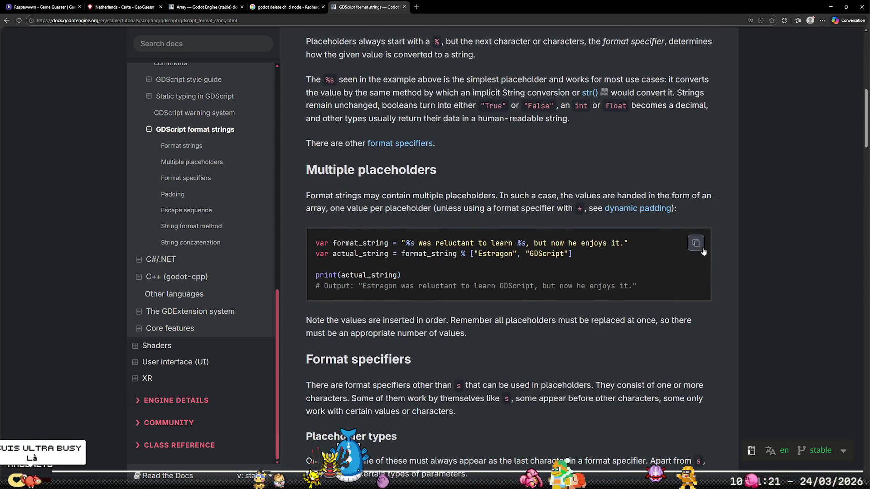
{"action": "scroll", "coordinate": [586, 300], "scroll_direction": "down", "scroll_amount": 3}
{"action": "scroll", "coordinate": [586, 301], "scroll_direction": "down", "scroll_amount": 2}
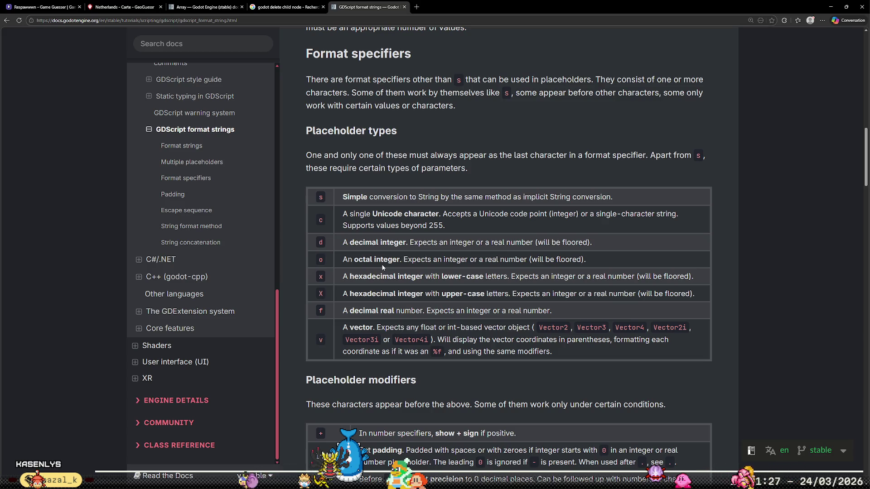
{"action": "scroll", "coordinate": [554, 255], "scroll_direction": "down", "scroll_amount": 4}
{"action": "scroll", "coordinate": [554, 254], "scroll_direction": "down", "scroll_amount": 2}
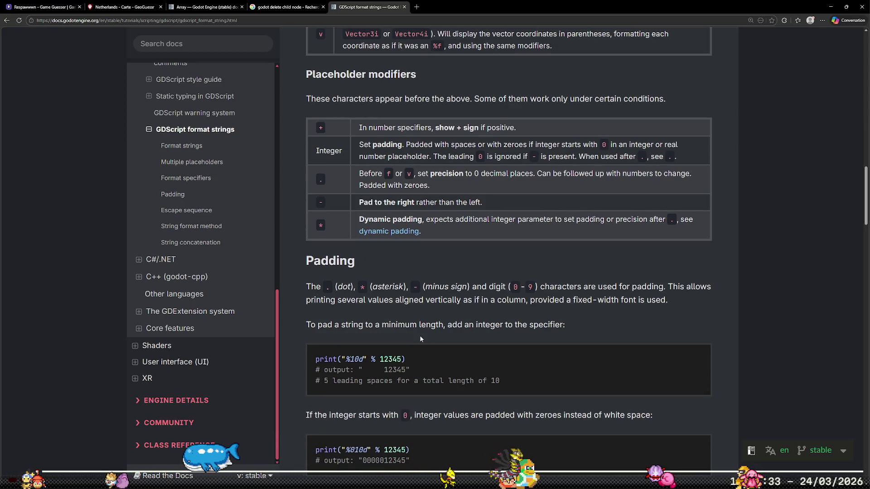
{"action": "scroll", "coordinate": [419, 335], "scroll_direction": "down", "scroll_amount": 3}
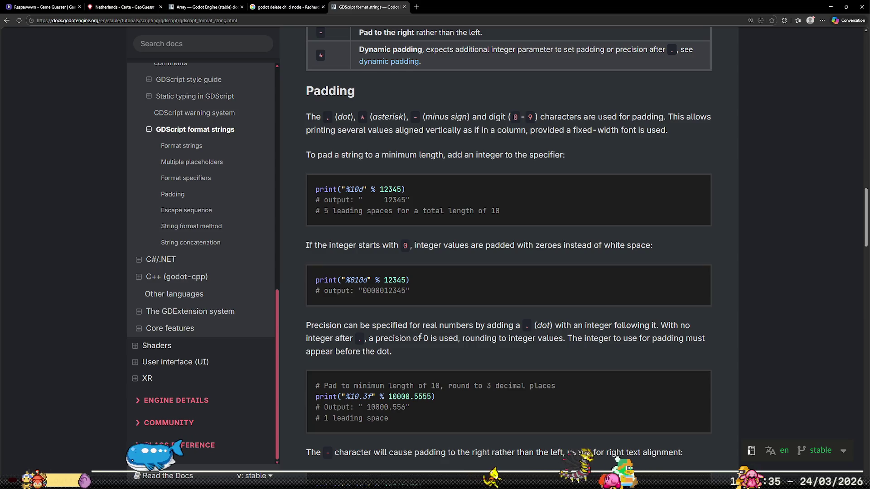
{"action": "scroll", "coordinate": [489, 337], "scroll_direction": "down", "scroll_amount": 3}
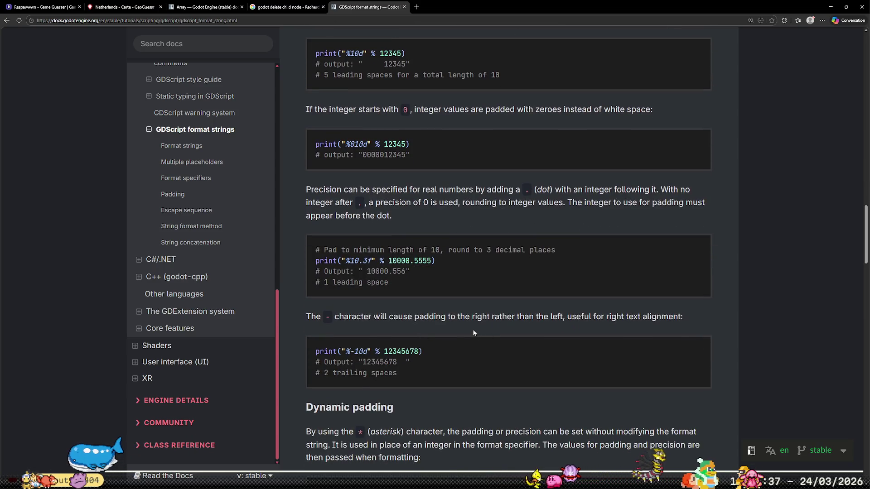
{"action": "scroll", "coordinate": [473, 333], "scroll_direction": "down", "scroll_amount": 3}
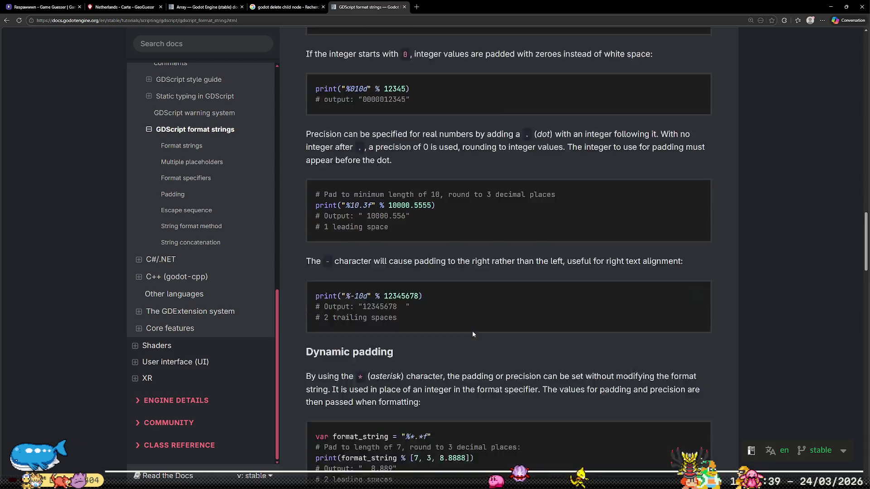
{"action": "scroll", "coordinate": [472, 334], "scroll_direction": "down", "scroll_amount": 3}
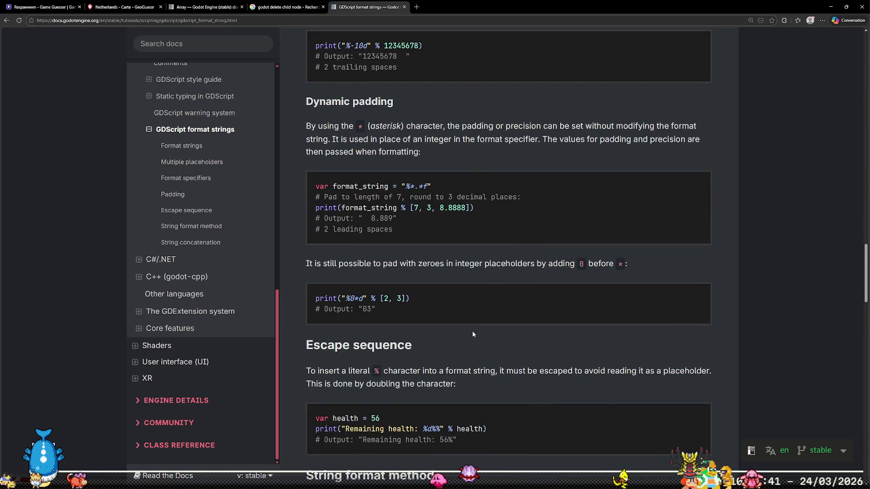
{"action": "scroll", "coordinate": [472, 335], "scroll_direction": "down", "scroll_amount": 3}
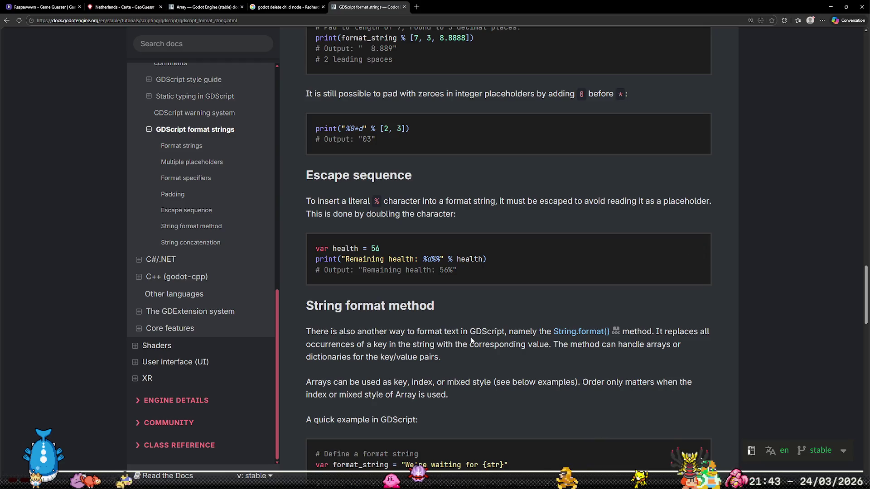
{"action": "scroll", "coordinate": [469, 341], "scroll_direction": "down", "scroll_amount": 4}
{"action": "scroll", "coordinate": [475, 311], "scroll_direction": "down", "scroll_amount": 3}
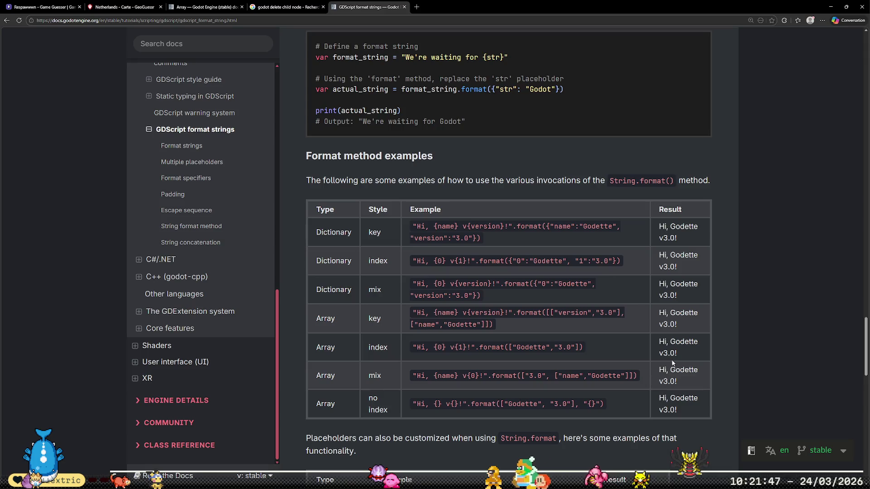
{"action": "scroll", "coordinate": [669, 366], "scroll_direction": "down", "scroll_amount": 4}
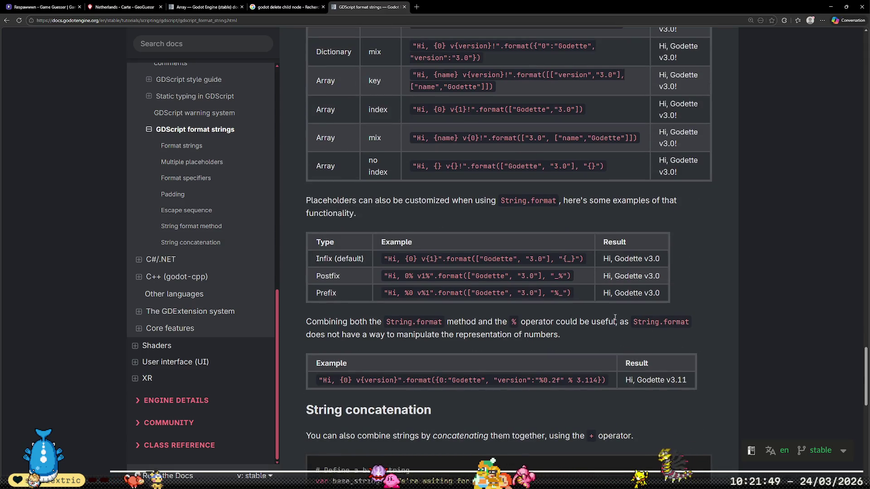
{"action": "scroll", "coordinate": [602, 316], "scroll_direction": "down", "scroll_amount": 4}
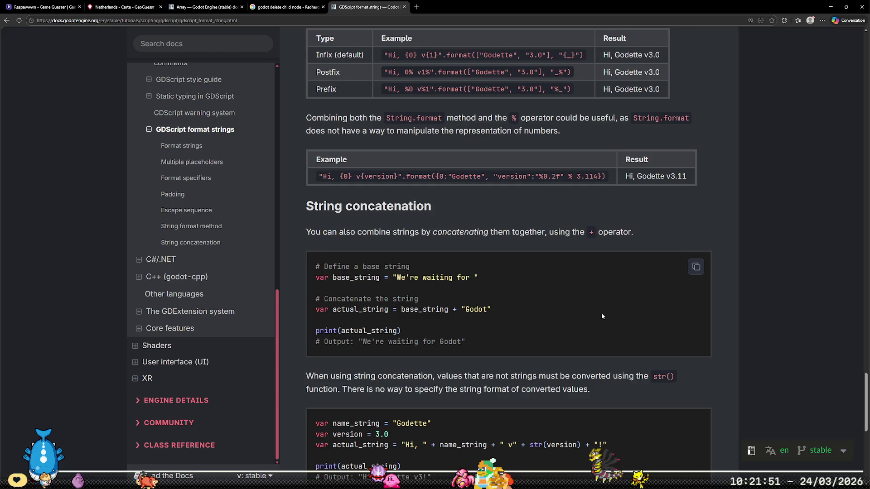
{"action": "scroll", "coordinate": [600, 318], "scroll_direction": "down", "scroll_amount": 4}
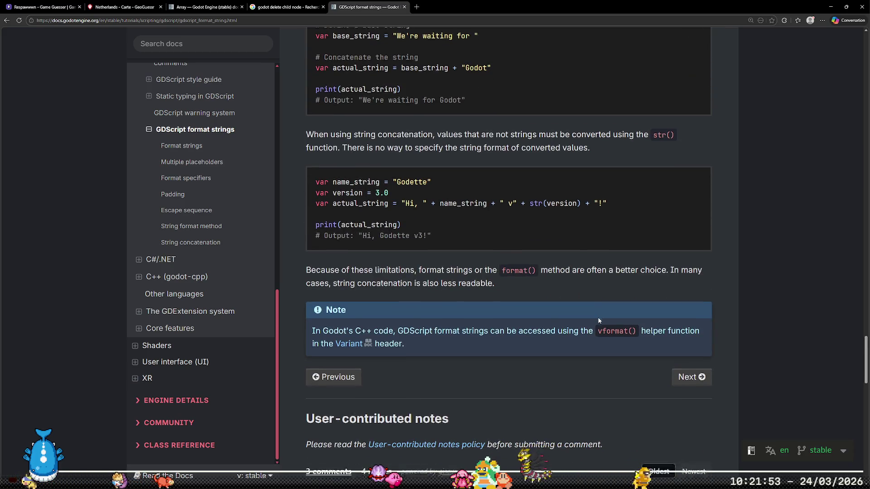
{"action": "scroll", "coordinate": [593, 324], "scroll_direction": "down", "scroll_amount": 4}
{"action": "key", "text": "alt+Left"}
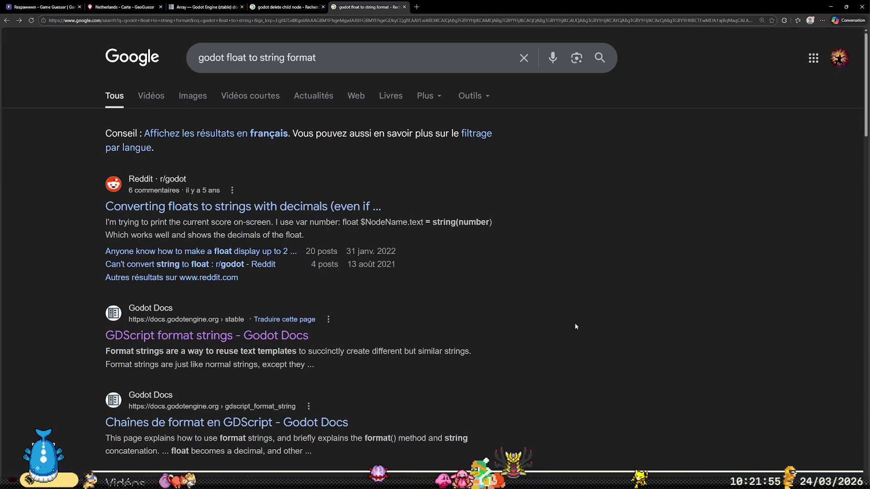
Open the r/godot float-to-string thread and scroll to the str(number).pad_decimals(2) answer.
{"action": "left_click", "coordinate": [292, 206]}
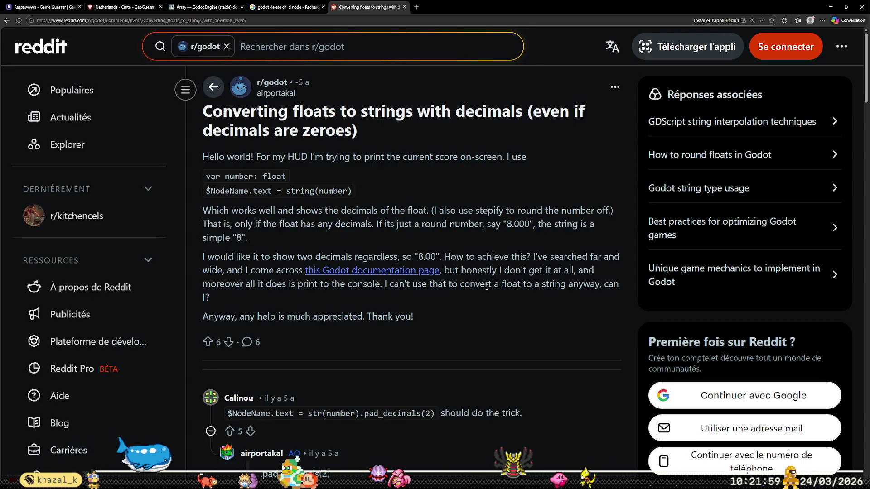
{"action": "scroll", "coordinate": [452, 285], "scroll_direction": "down", "scroll_amount": 2}
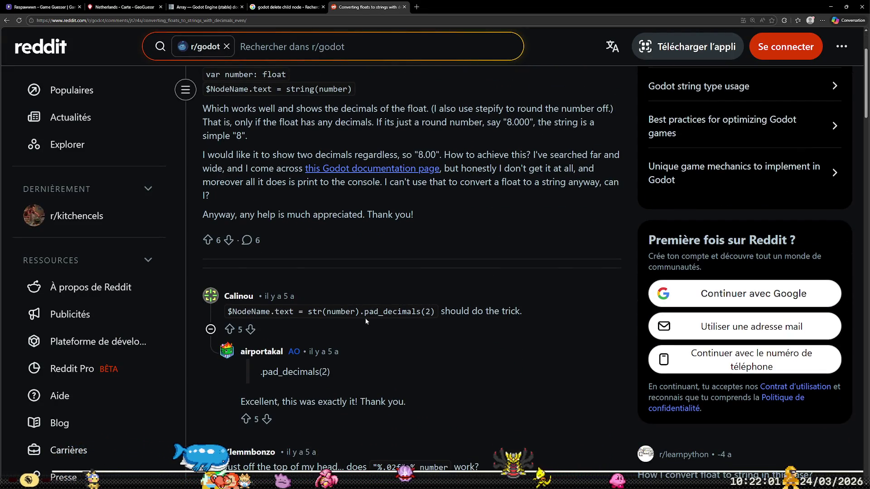
{"action": "mouse_move", "coordinate": [342, 480]}
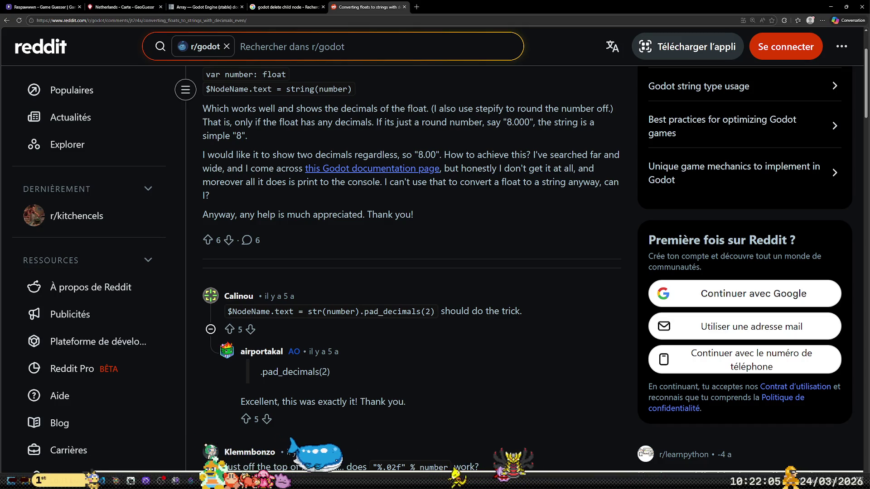
Append .pad_decimals(0) to the str(unitData.level) call in UnitInfo.gd.
{"action": "key", "text": "alt+Tab"}
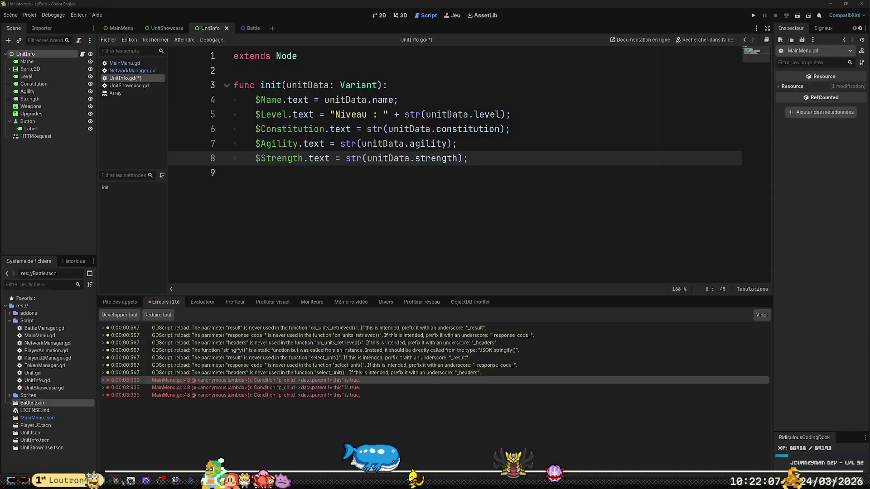
{"action": "left_click", "coordinate": [528, 113]}
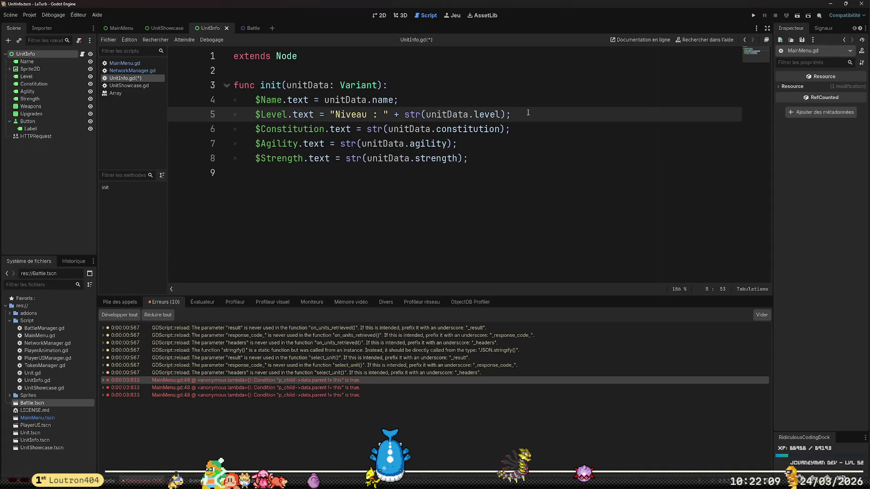
{"action": "type", "text": ".pad_"}
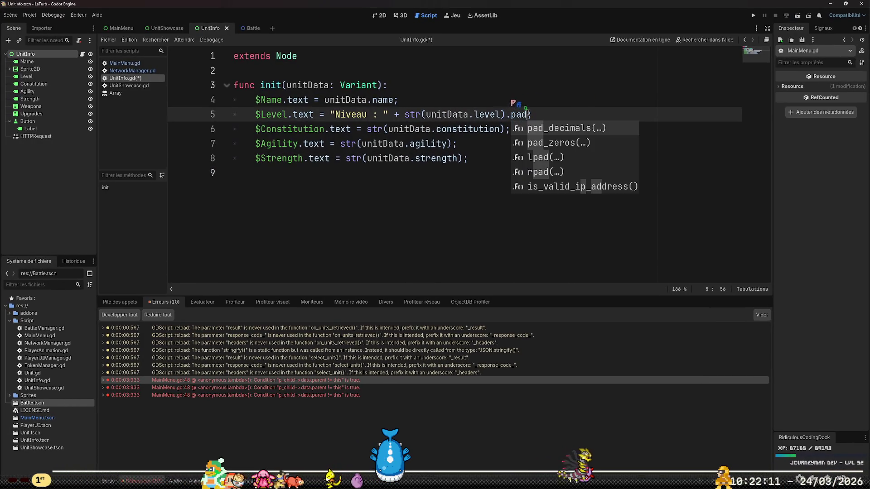
{"action": "type", "text": "de"}
{"action": "key", "text": "Tab"}
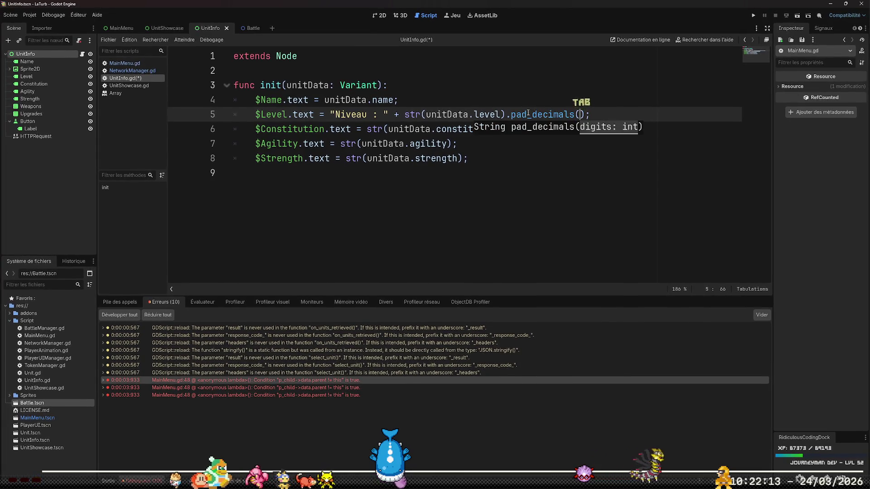
{"action": "type", "text": "0"}
{"action": "key", "text": "Right"}
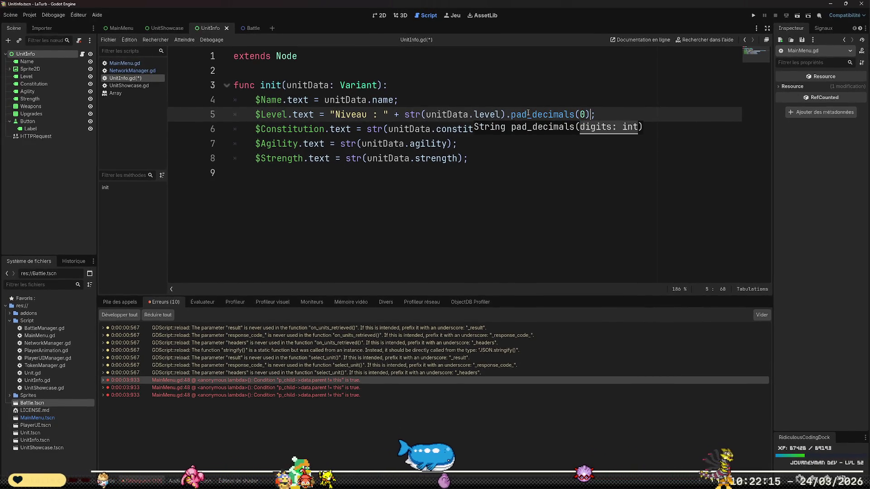
Copy .pad_decimals(0) onto the constitution, agility and strength str() calls.
{"action": "key", "text": "shift+Left"}
{"action": "key", "text": "shift+Left"}
{"action": "key", "text": "shift+Left"}
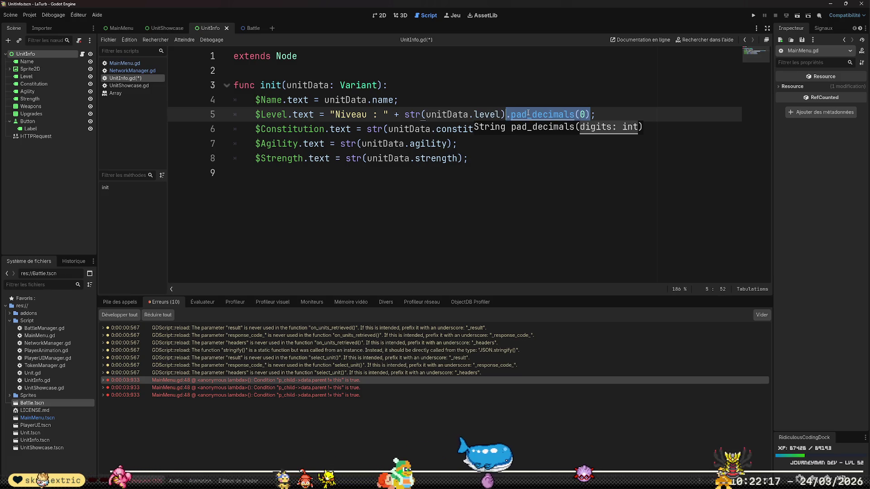
{"action": "key", "text": "ctrl+c"}
{"action": "key", "text": "Down"}
{"action": "key", "text": "ctrl+v"}
{"action": "key", "text": "Down"}
{"action": "key", "text": "Left"}
{"action": "key", "text": "ctrl+v"}
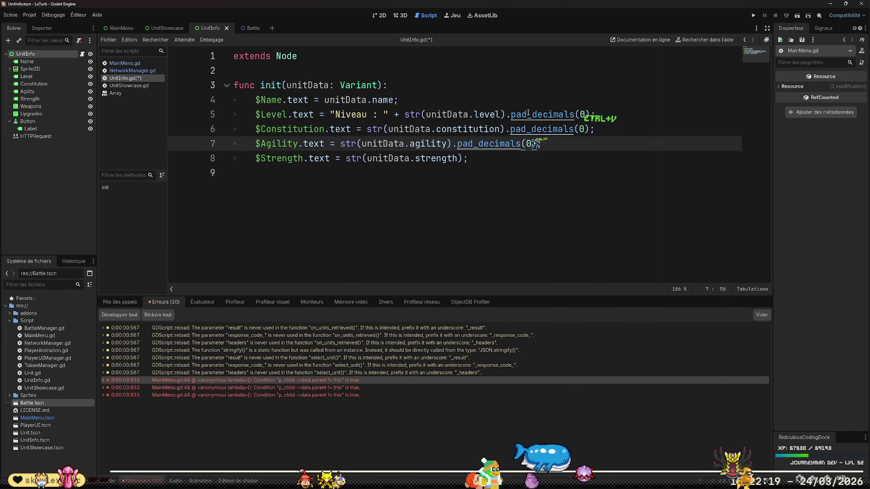
{"action": "key", "text": "Down"}
{"action": "key", "text": "Left"}
{"action": "key", "text": "ctrl+v"}
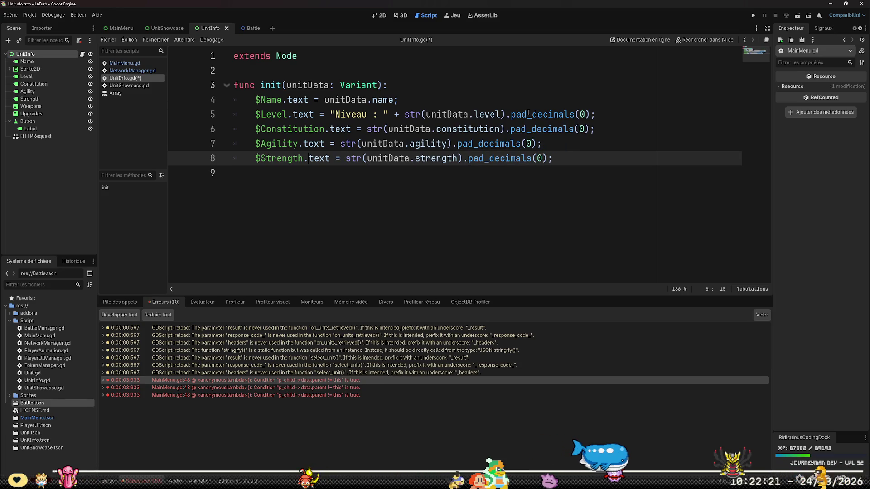
{"action": "key", "text": "Up"}
{"action": "key", "text": "Up"}
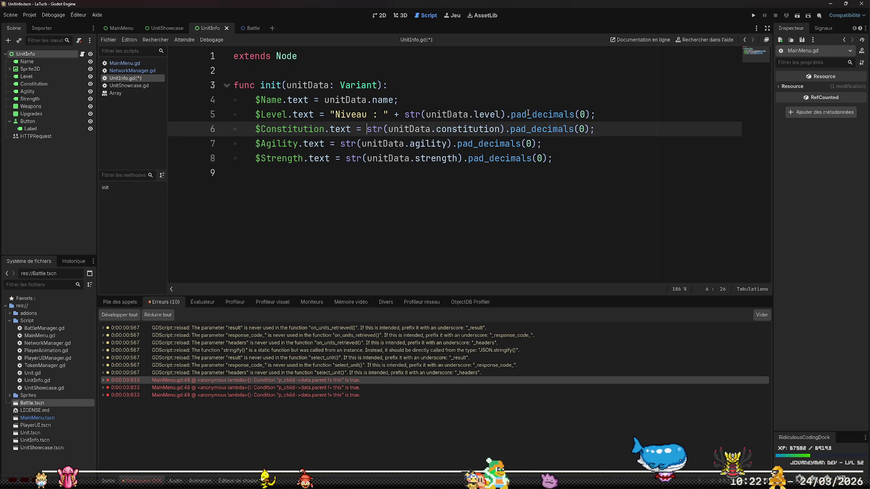
Prefix the constitution value with "Constitution: " + and change "Niveau : " to "Niveau: ".
{"action": "type", "text": "\""}
{"action": "type", "text": "Const"}
{"action": "type", "text": "itution\""}
{"action": "type", "text": " :"}
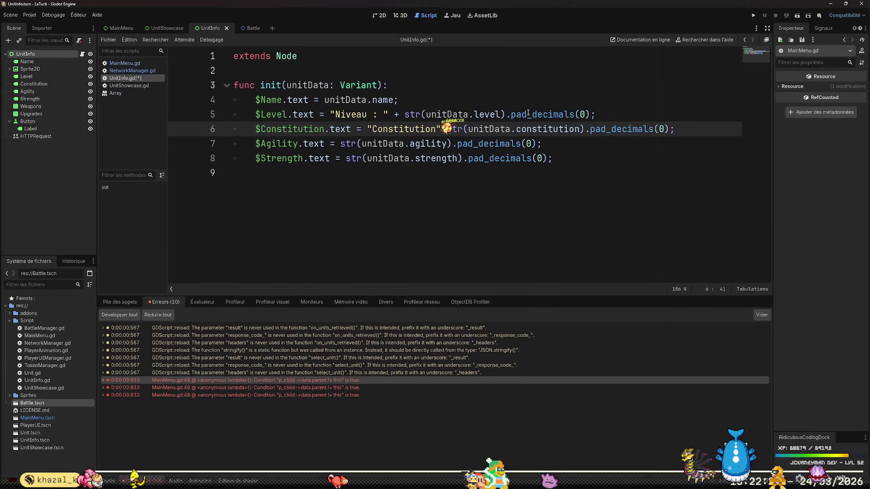
{"action": "key", "text": "BackSpace"}
{"action": "type", "text": ": \" "}
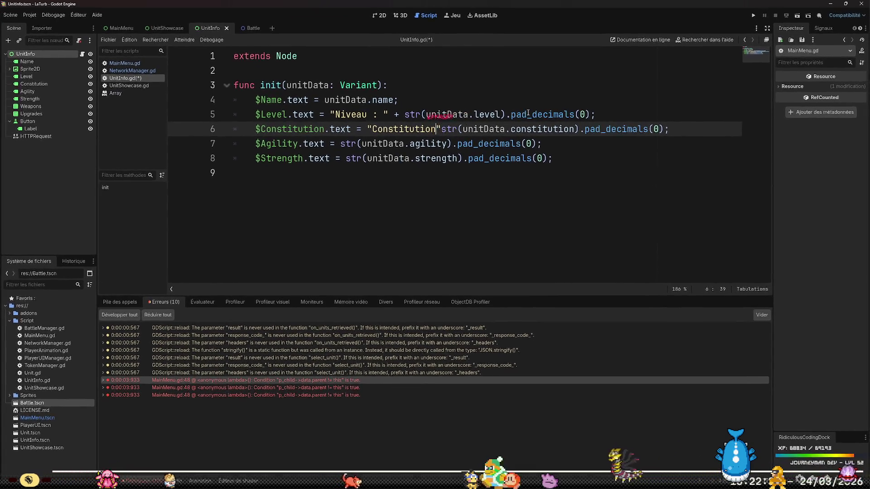
{"action": "type", "text": "+"}
{"action": "key", "text": "Up"}
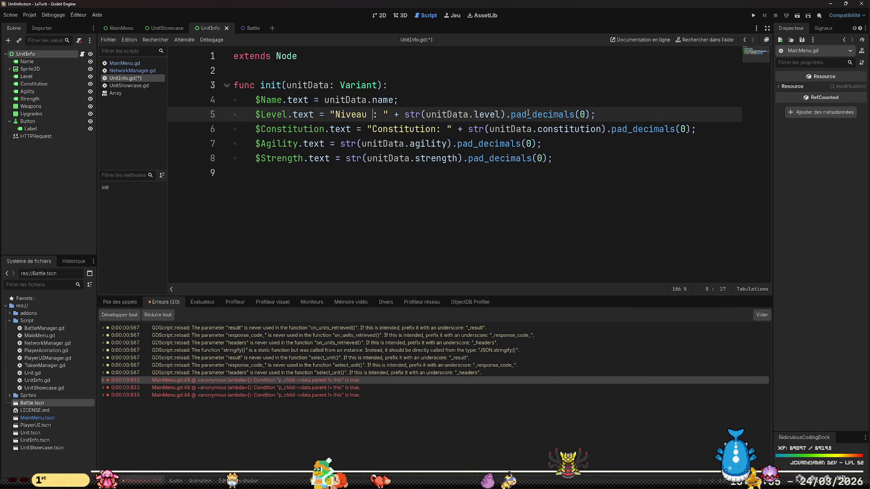
{"action": "key", "text": "BackSpace"}
{"action": "key", "text": "Down"}
{"action": "key", "text": "Down"}
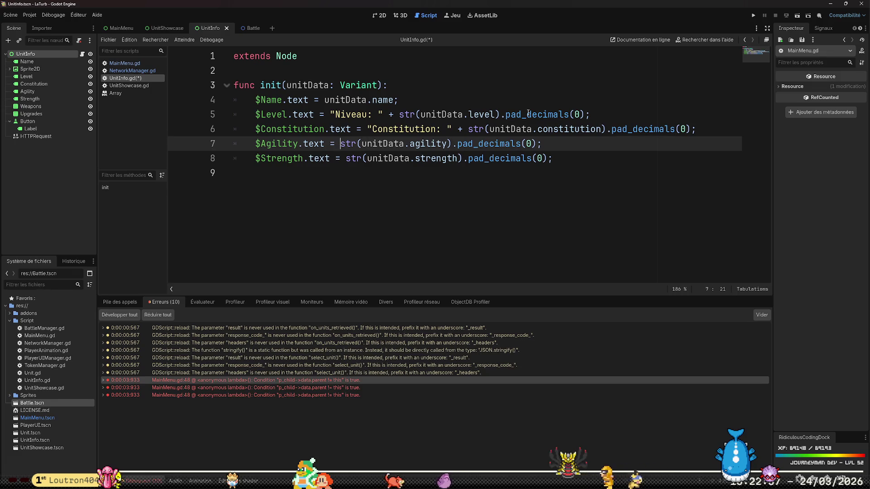
Prefix the agility and strength values with "Agility: " + and "Strength: " +.
{"action": "type", "text": "\"Ag"}
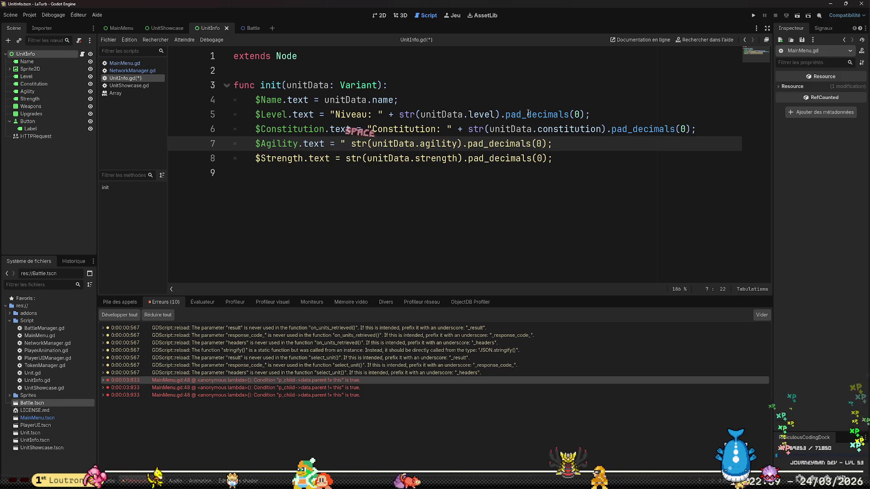
{"action": "type", "text": "ility: "}
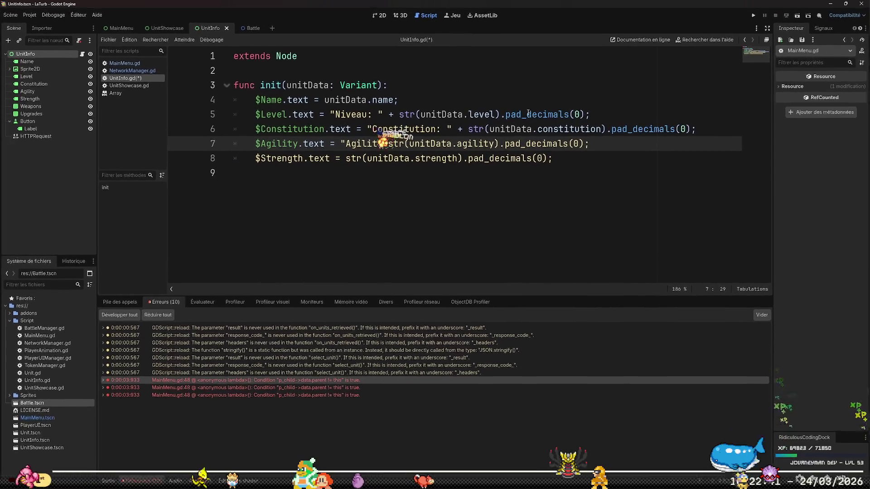
{"action": "type", "text": "\" +"}
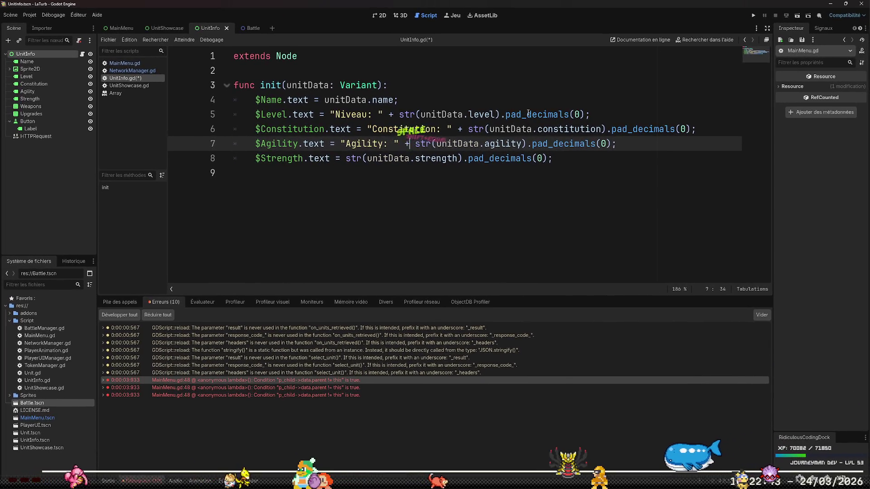
{"action": "key", "text": "Down"}
{"action": "left_click", "coordinate": [346, 159]}
{"action": "type", "text": "\"S"}
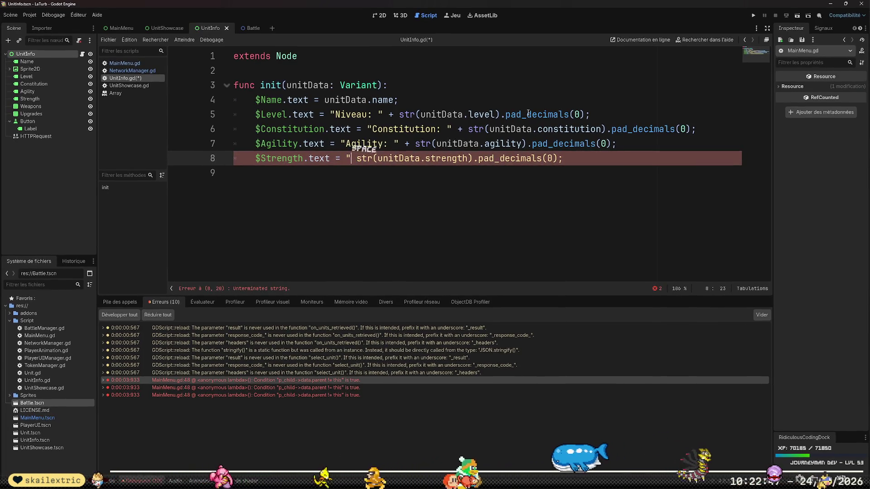
{"action": "type", "text": "trength: \" "}
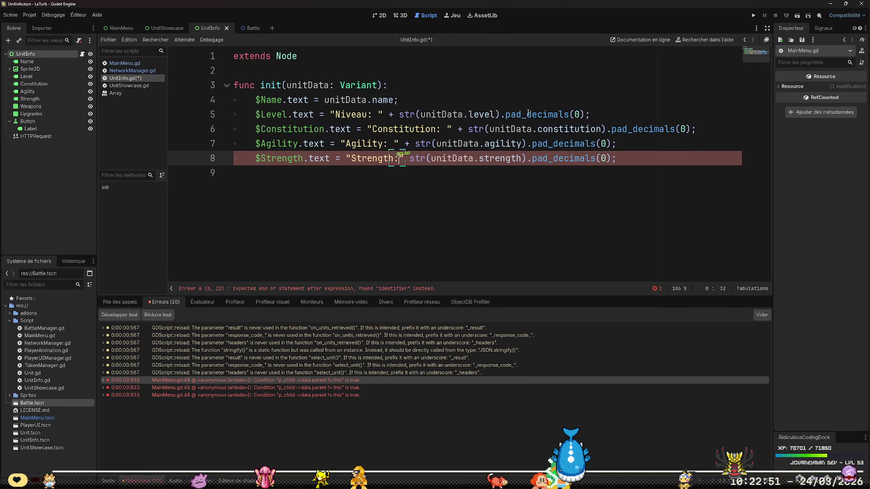
{"action": "type", "text": "+"}
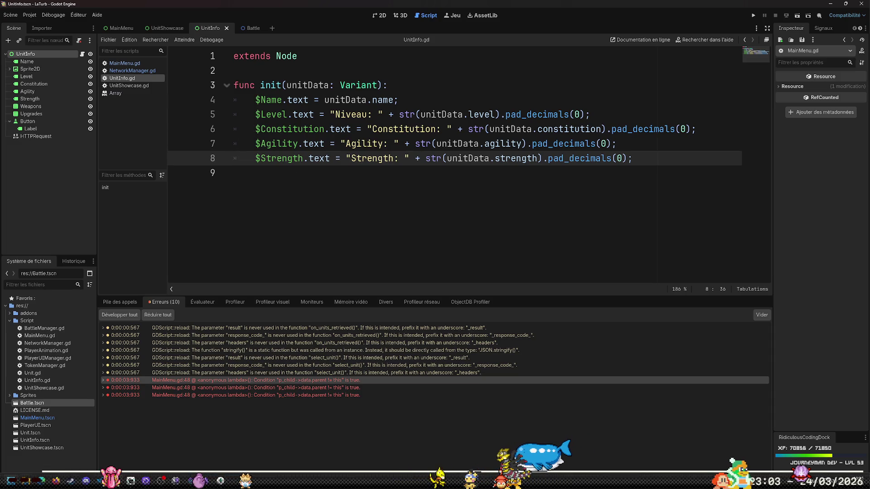
Load YouTube in a new Edge tab and search for taskmaster.
{"action": "key", "text": "alt+Tab"}
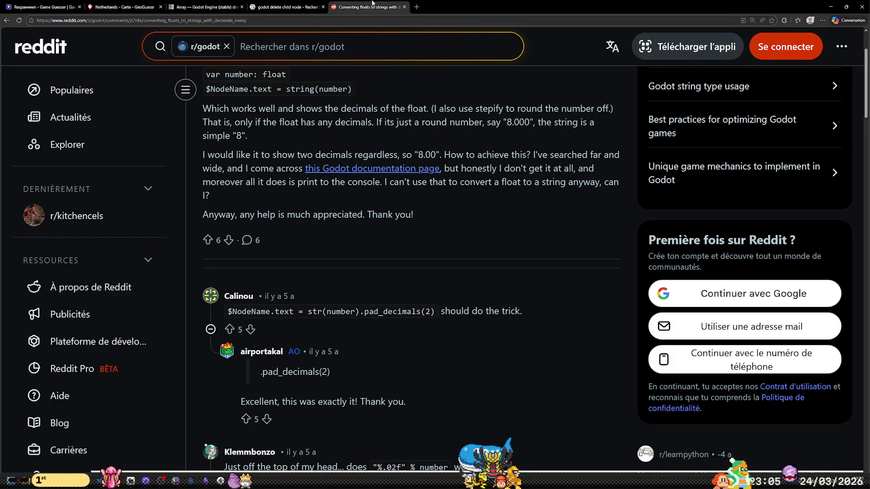
{"action": "left_click", "coordinate": [416, 6]}
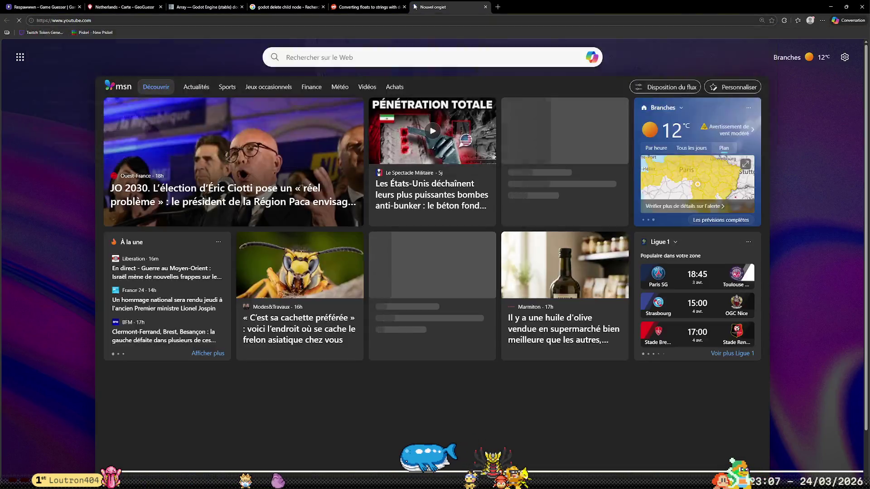
{"action": "type", "text": "y"}
{"action": "key", "text": "Return"}
{"action": "left_click", "coordinate": [411, 38]}
{"action": "type", "text": "taskmast"}
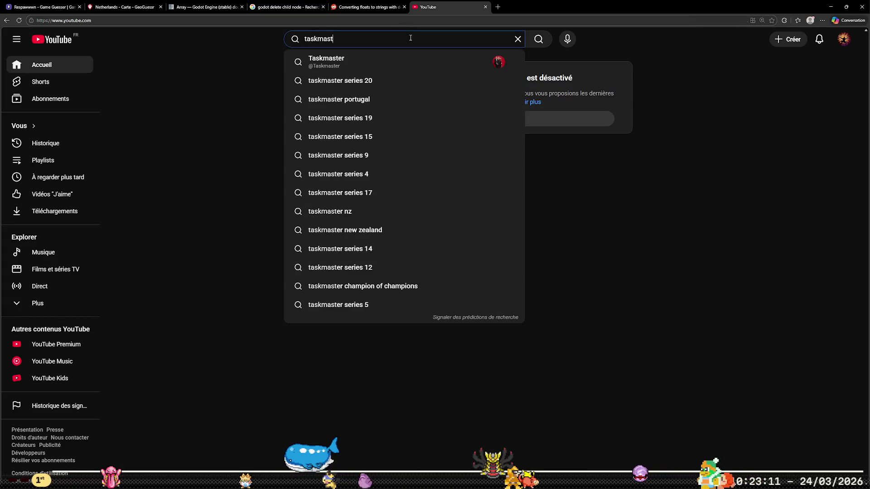
{"action": "left_click", "coordinate": [444, 58]}
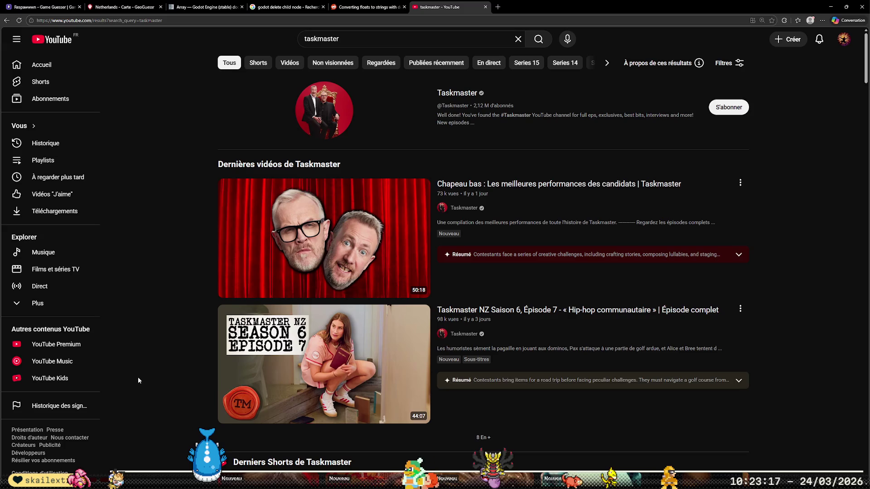
Browse the taskmaster search results, then open the official Taskmaster channel page.
{"action": "scroll", "coordinate": [138, 377], "scroll_direction": "down", "scroll_amount": 7}
{"action": "scroll", "coordinate": [136, 369], "scroll_direction": "down", "scroll_amount": 2}
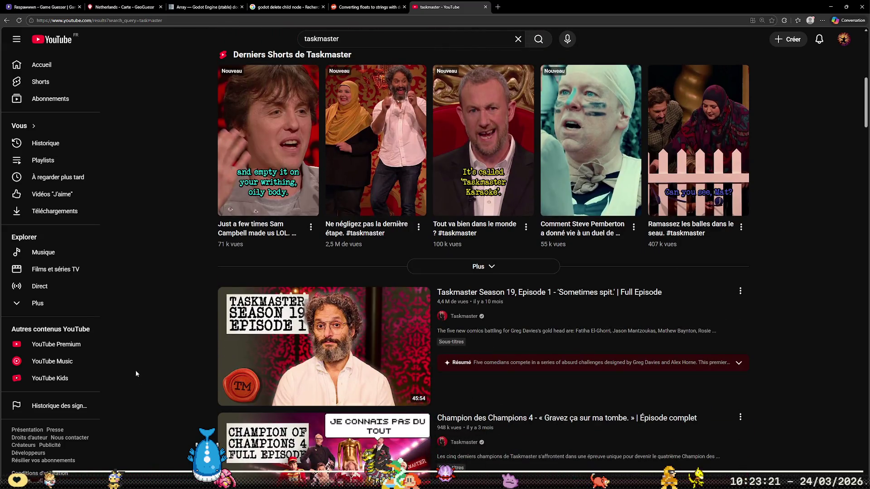
{"action": "scroll", "coordinate": [135, 371], "scroll_direction": "down", "scroll_amount": 3}
{"action": "scroll", "coordinate": [140, 377], "scroll_direction": "down", "scroll_amount": 10}
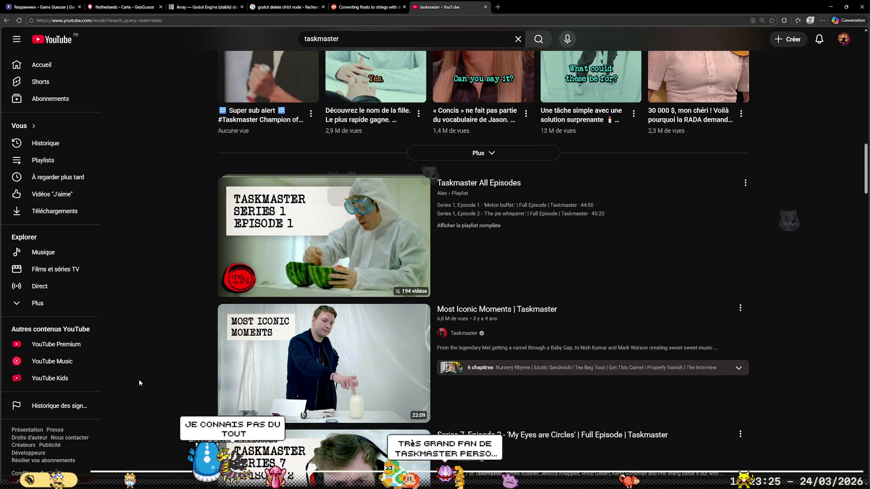
{"action": "scroll", "coordinate": [139, 382], "scroll_direction": "down", "scroll_amount": 3}
{"action": "scroll", "coordinate": [139, 383], "scroll_direction": "down", "scroll_amount": 4}
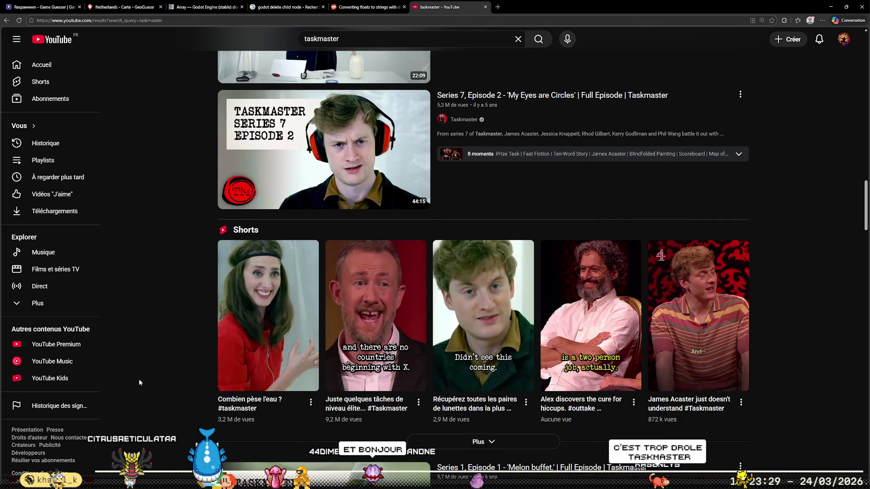
{"action": "scroll", "coordinate": [139, 383], "scroll_direction": "down", "scroll_amount": 5}
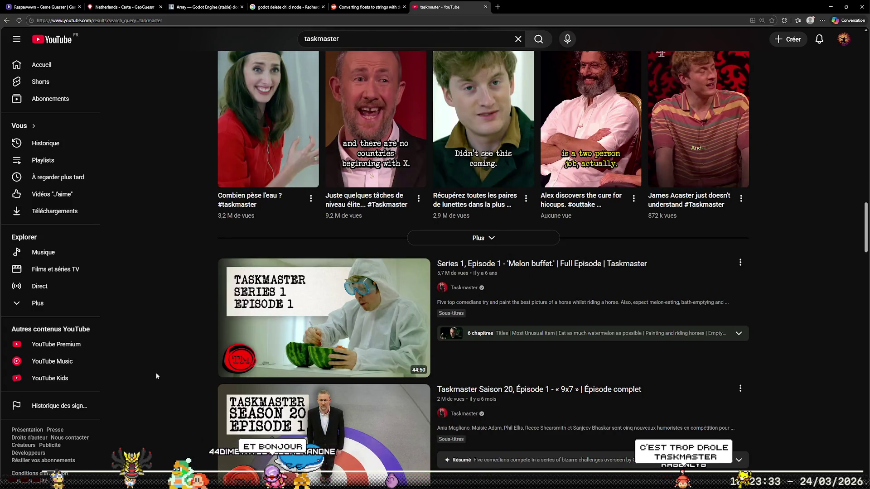
{"action": "scroll", "coordinate": [159, 372], "scroll_direction": "down", "scroll_amount": 6}
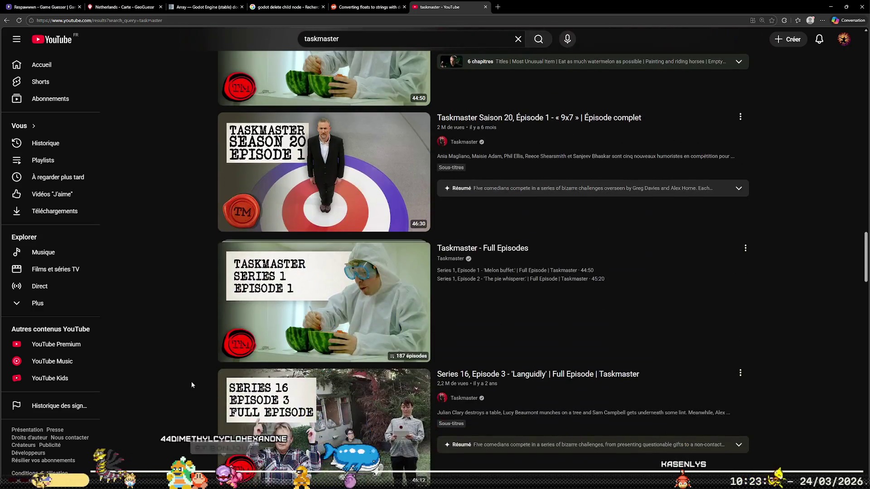
{"action": "scroll", "coordinate": [167, 360], "scroll_direction": "down", "scroll_amount": 4}
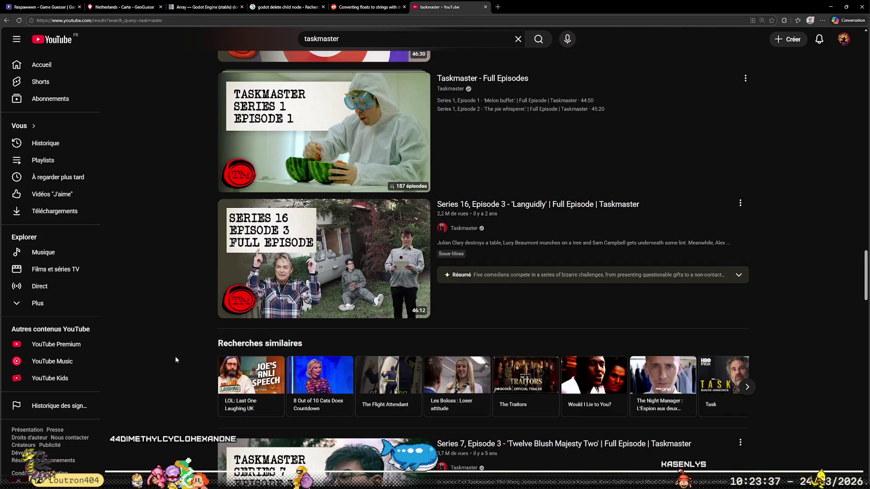
{"action": "scroll", "coordinate": [176, 360], "scroll_direction": "down", "scroll_amount": 4}
{"action": "scroll", "coordinate": [179, 363], "scroll_direction": "down", "scroll_amount": 4}
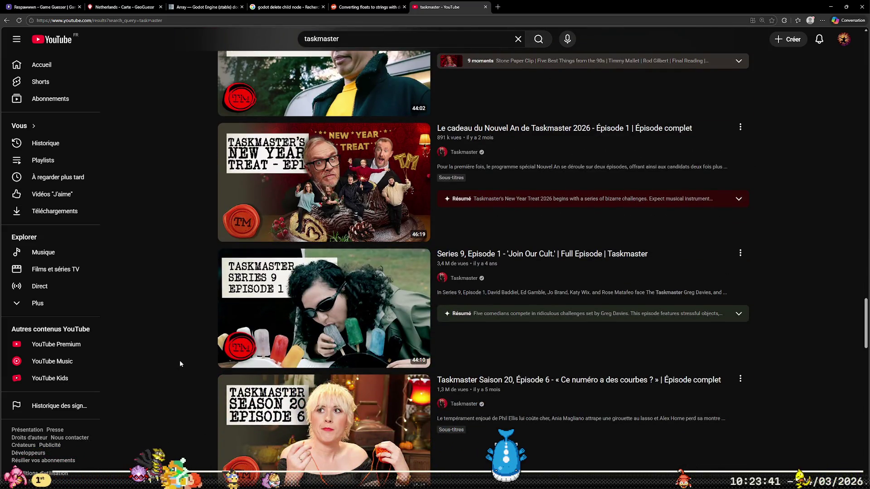
{"action": "scroll", "coordinate": [223, 343], "scroll_direction": "down", "scroll_amount": 4}
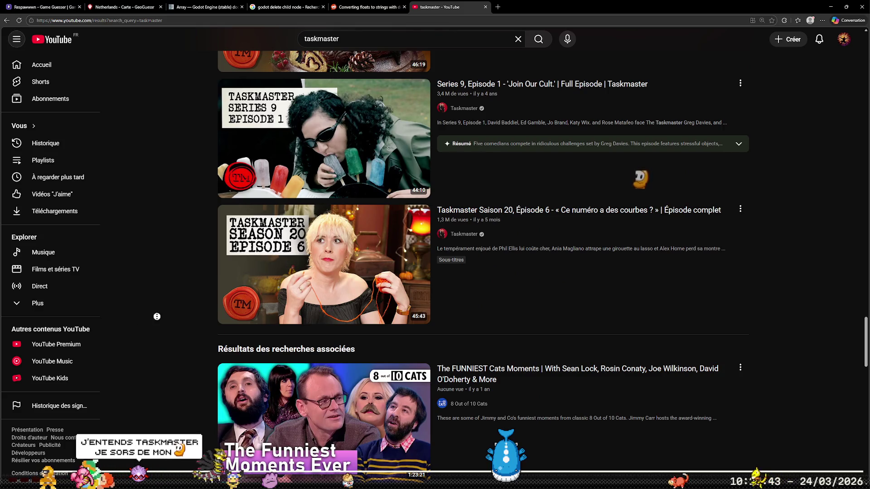
{"action": "scroll", "coordinate": [161, 174], "scroll_direction": "up", "scroll_amount": 10}
{"action": "scroll", "coordinate": [161, 174], "scroll_direction": "up", "scroll_amount": 10}
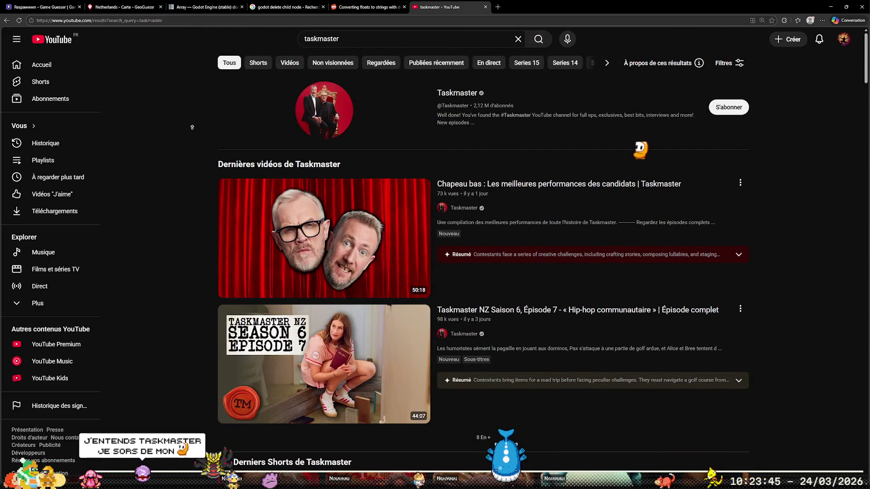
{"action": "left_click", "coordinate": [457, 93]}
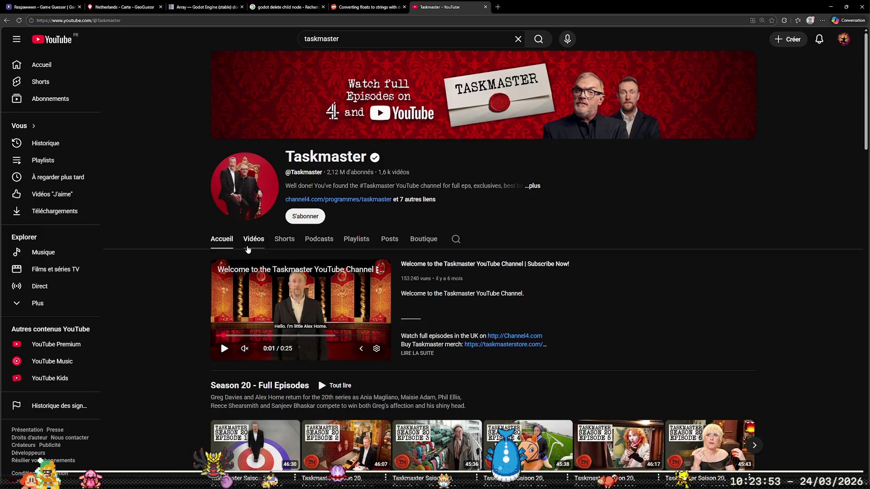
Browse the Taskmaster Videos list and open 'Donner vie à ce mannequin | Tâche complète'.
{"action": "left_click", "coordinate": [248, 245]}
{"action": "scroll", "coordinate": [146, 308], "scroll_direction": "down", "scroll_amount": 5}
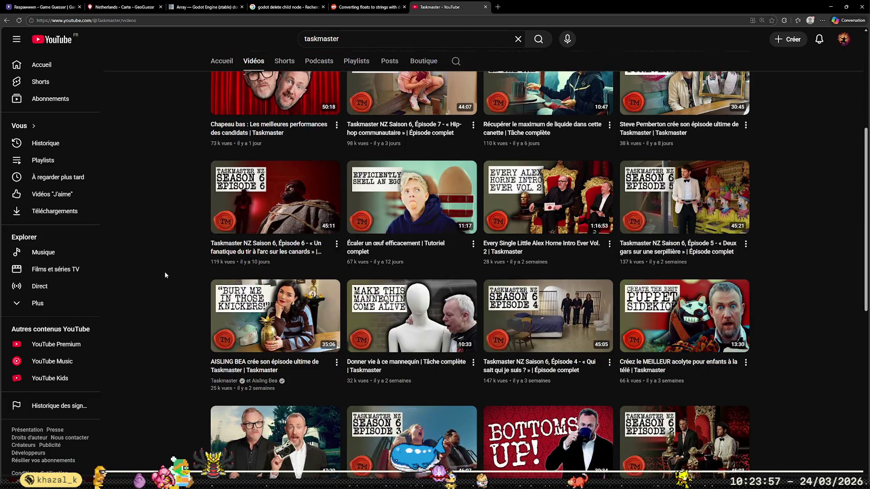
{"action": "scroll", "coordinate": [164, 258], "scroll_direction": "down", "scroll_amount": 4}
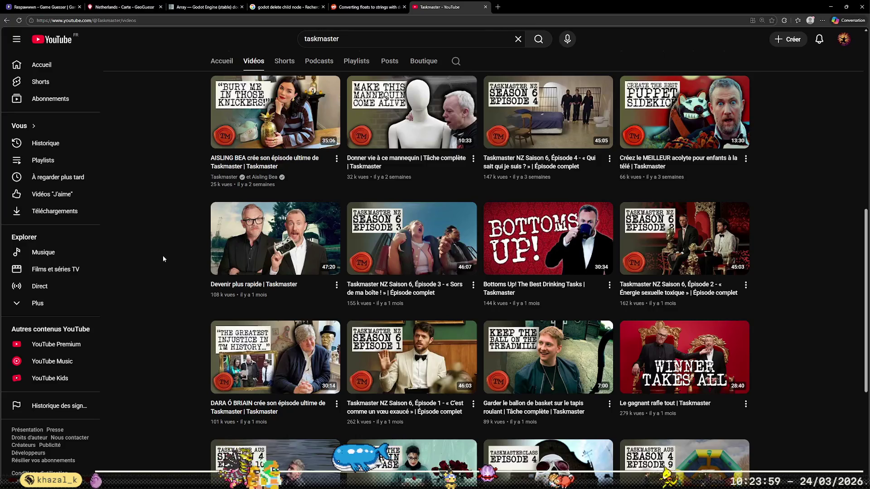
{"action": "scroll", "coordinate": [162, 258], "scroll_direction": "down", "scroll_amount": 4}
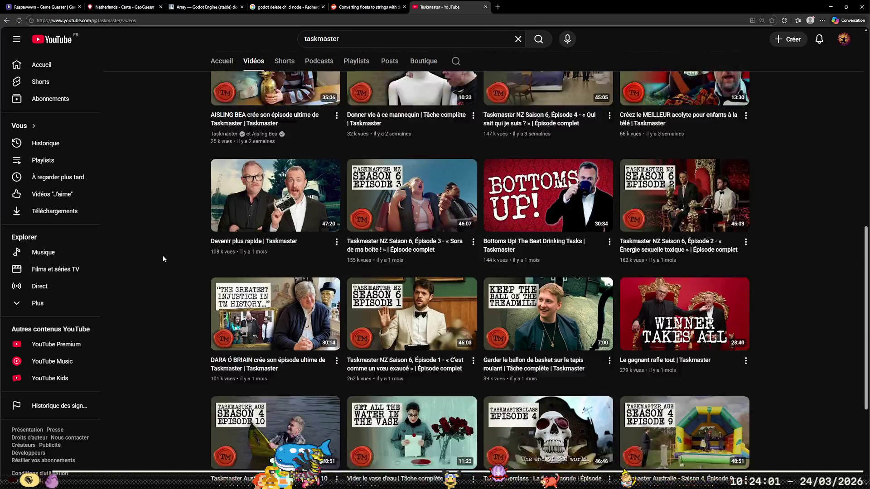
{"action": "scroll", "coordinate": [150, 264], "scroll_direction": "up", "scroll_amount": 6}
{"action": "scroll", "coordinate": [150, 264], "scroll_direction": "up", "scroll_amount": 2}
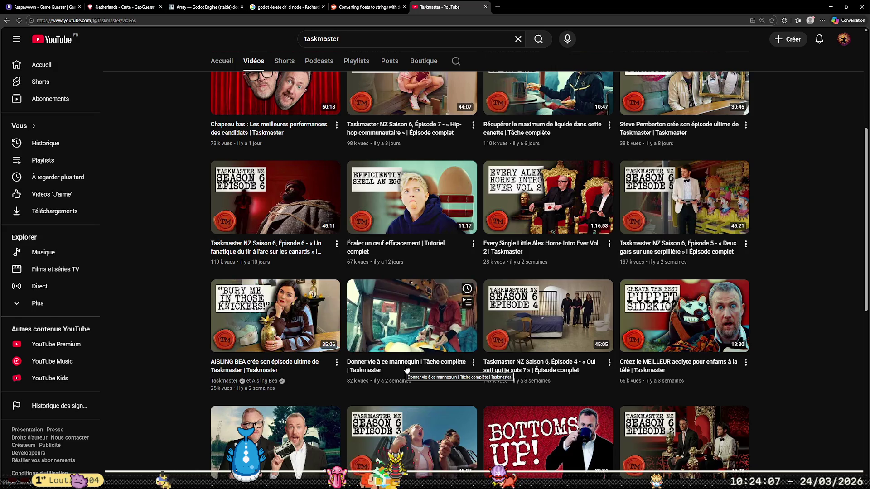
{"action": "left_click", "coordinate": [400, 372]}
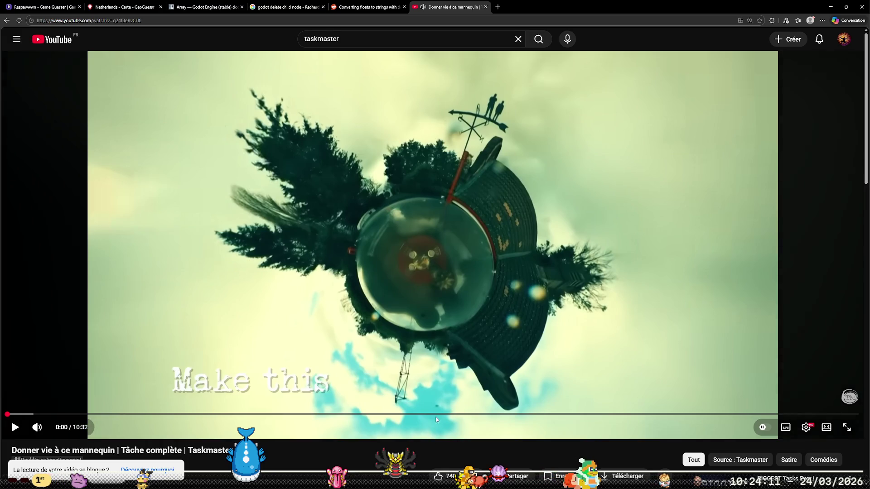
Play the mannequin video from about 6:08, go back to the video list, and return to UnitInfo.gd.
{"action": "left_click", "coordinate": [504, 414]}
{"action": "left_click", "coordinate": [447, 344]}
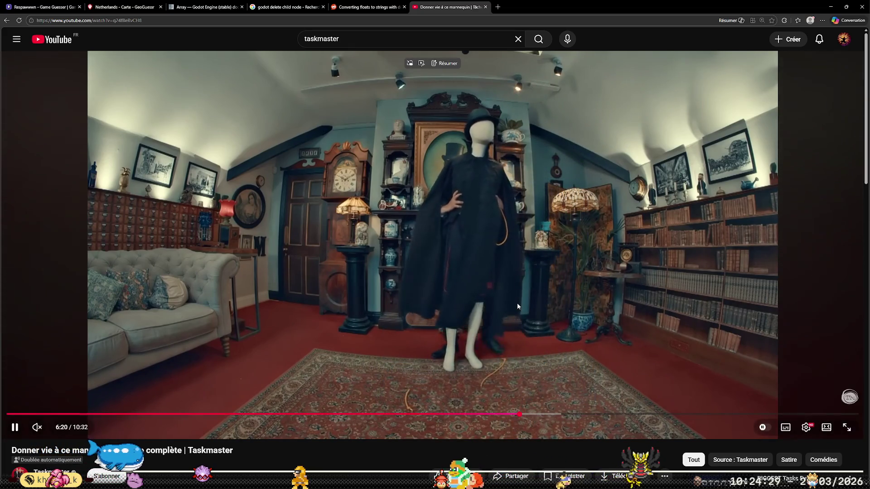
{"action": "key", "text": "alt+Left"}
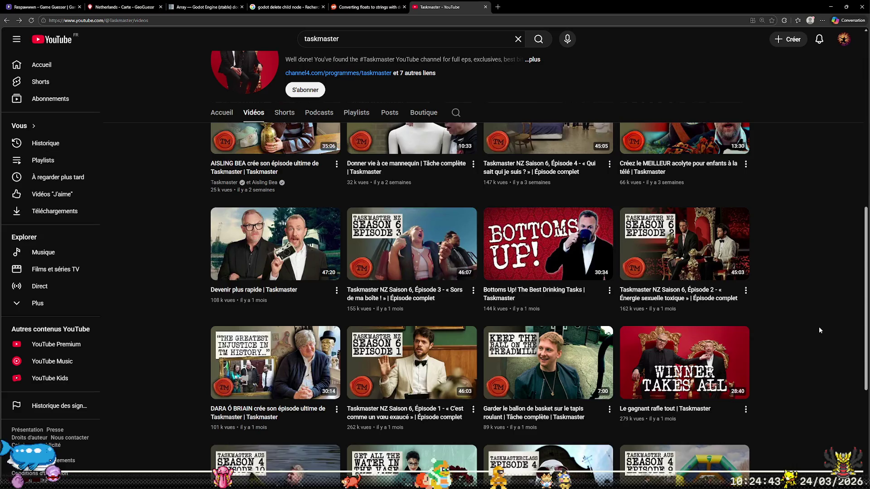
{"action": "scroll", "coordinate": [820, 328], "scroll_direction": "down", "scroll_amount": 3}
{"action": "key", "text": "alt+Tab"}
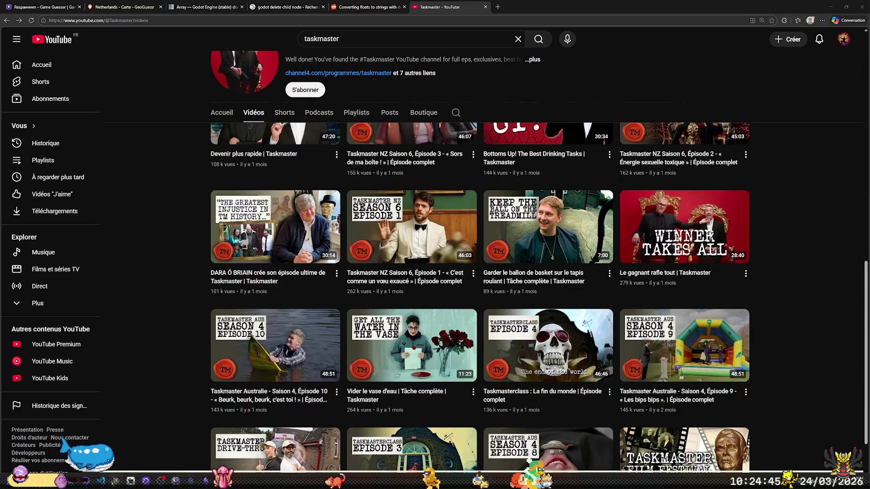
{"action": "left_click", "coordinate": [432, 201]}
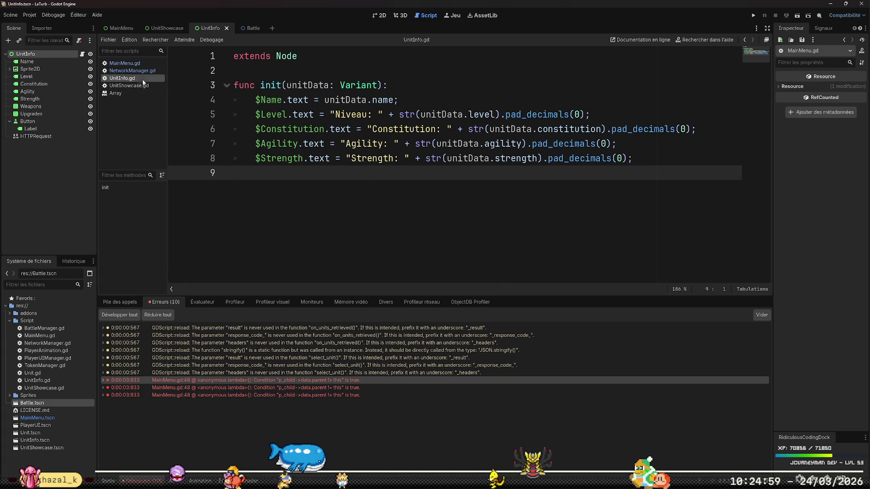
Jump to the MainMenu.gd:48 error and insert a blank line after line 46 in select_unit.
{"action": "left_click", "coordinate": [253, 380]}
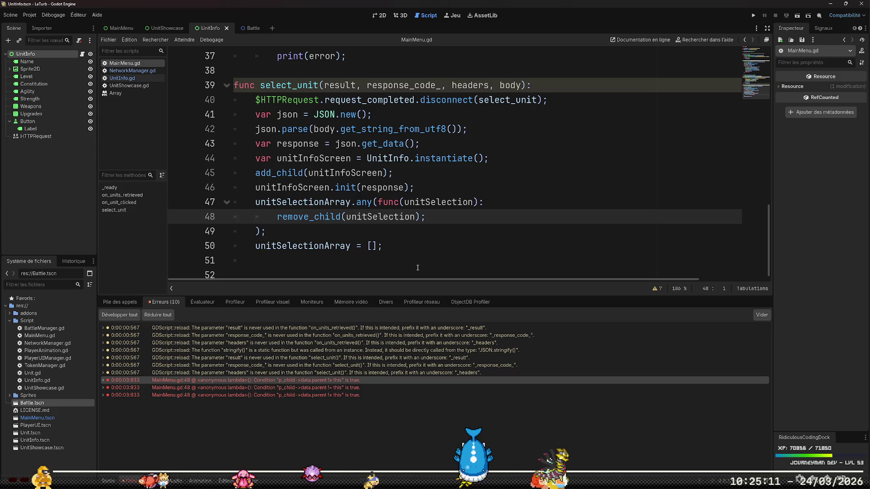
{"action": "key", "text": "End"}
{"action": "key", "text": "Up"}
{"action": "key", "text": "Up"}
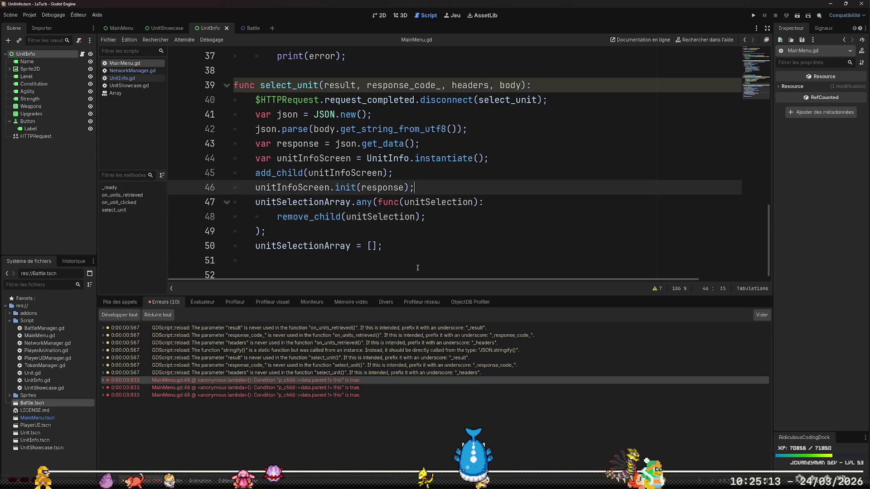
{"action": "key", "text": "Return"}
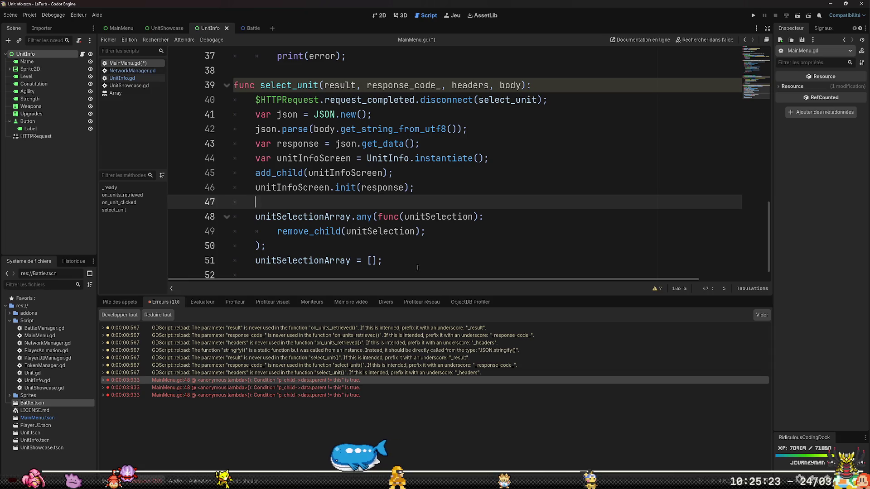
{"action": "key", "text": "Down"}
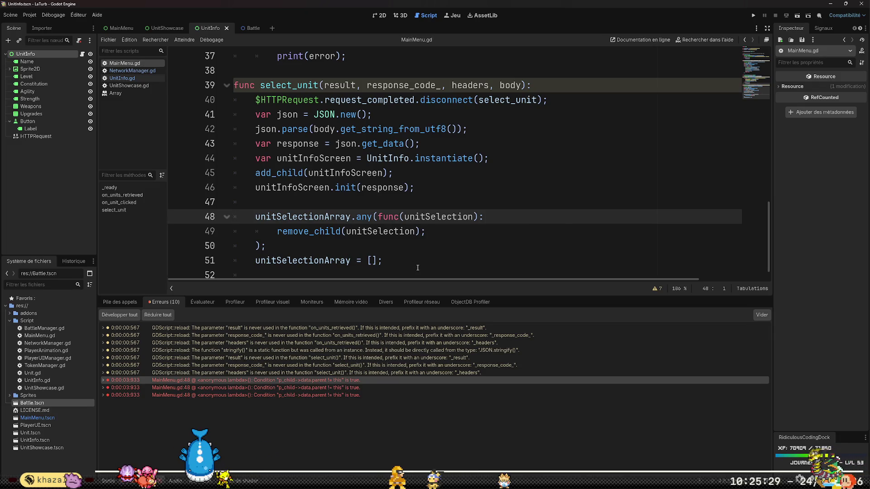
Insert a new line above the response.all loop and start an if (response.length condition.
{"action": "scroll", "coordinate": [418, 267], "scroll_direction": "up", "scroll_amount": 10}
{"action": "scroll", "coordinate": [438, 222], "scroll_direction": "down", "scroll_amount": 5}
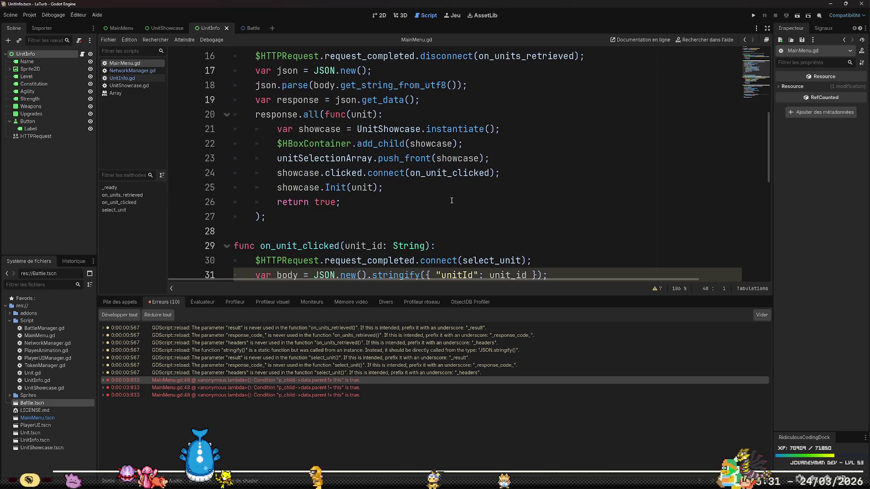
{"action": "scroll", "coordinate": [462, 182], "scroll_direction": "up", "scroll_amount": 1}
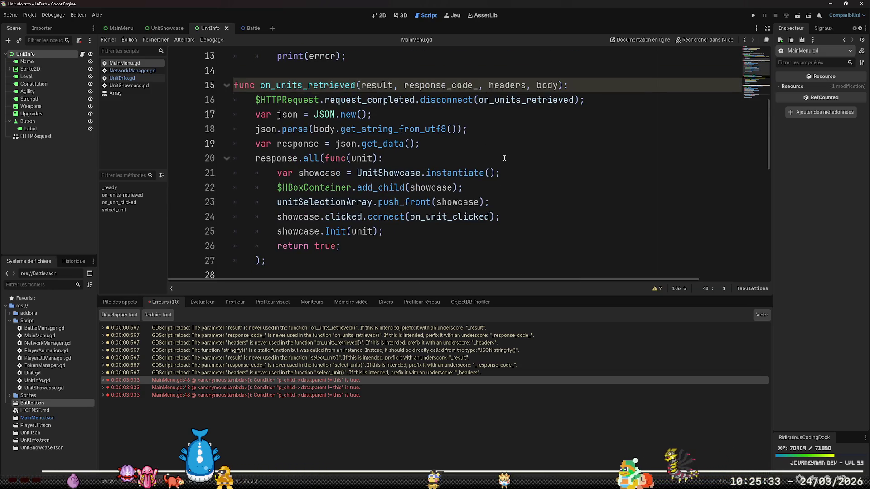
{"action": "left_click", "coordinate": [506, 157]}
{"action": "key", "text": "Up"}
{"action": "key", "text": "End"}
{"action": "key", "text": "Return"}
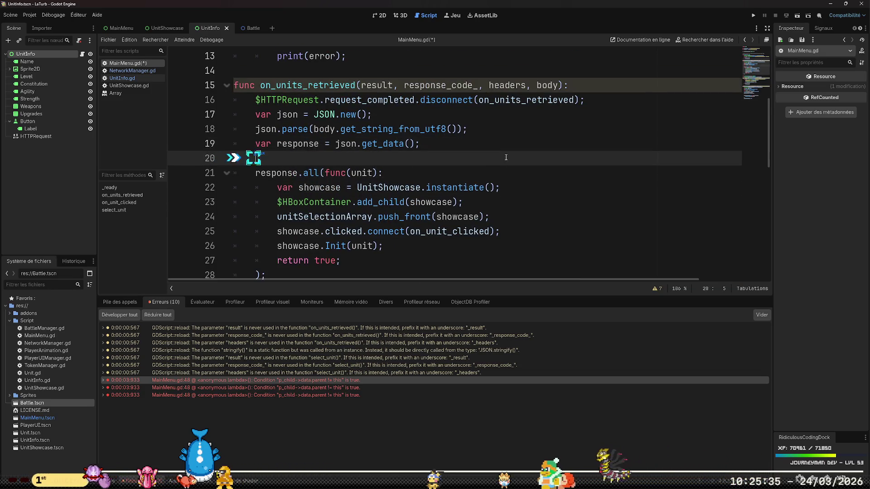
{"action": "type", "text": "if (r"}
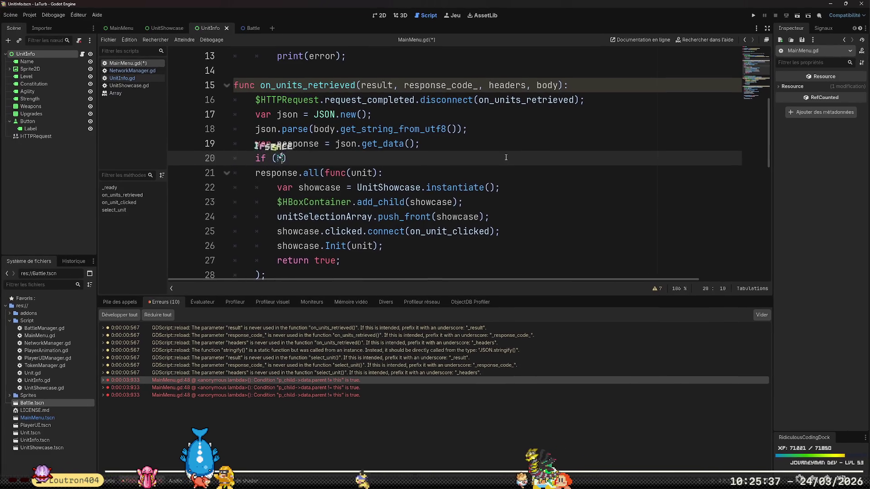
{"action": "type", "text": "esponse."}
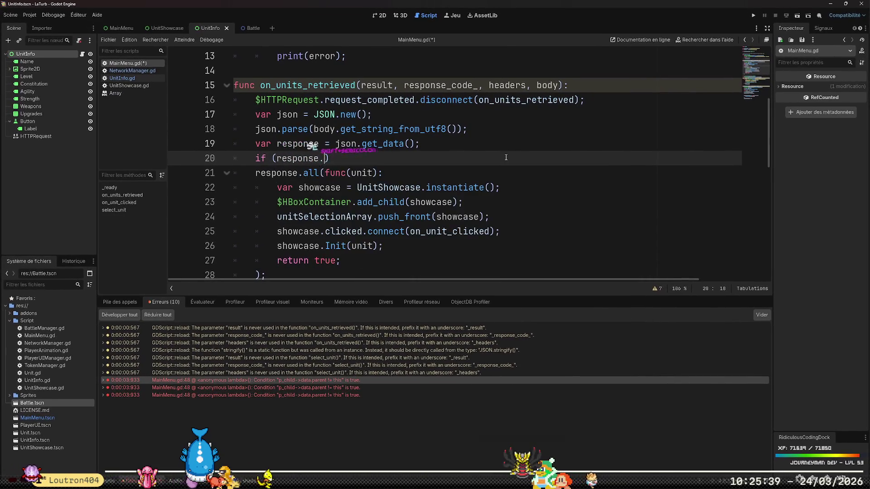
{"action": "type", "text": "length"}
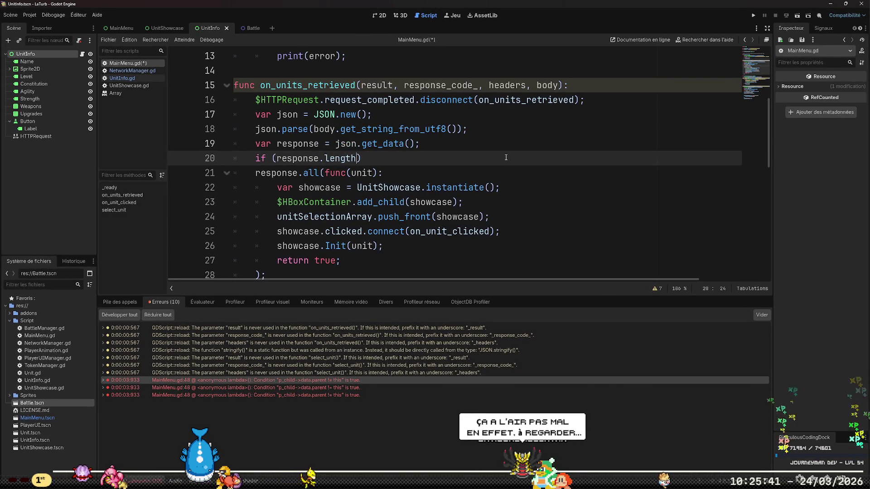
{"action": "type", "text": " ==========="}
{"action": "key", "text": "BackSpace"}
{"action": "key", "text": "BackSpace"}
{"action": "key", "text": "BackSpace"}
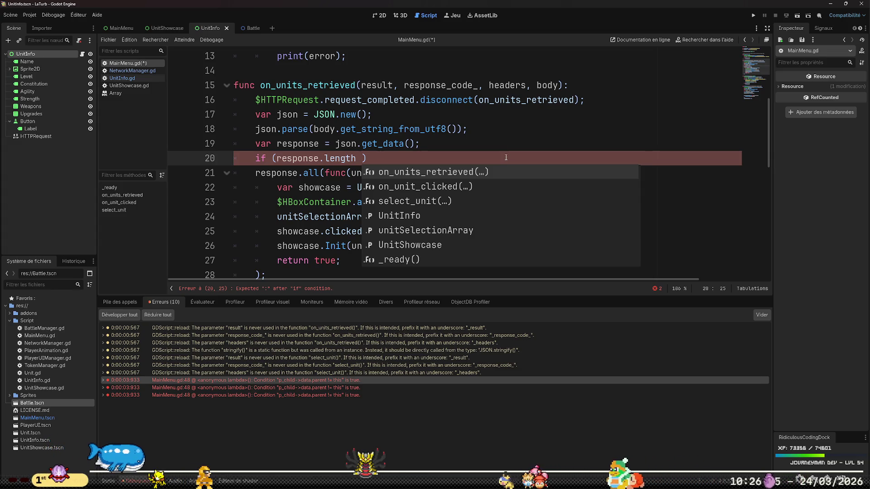
Rewrite the line 20 condition as if (!response[0].temp): and start a line beneath it.
{"action": "key", "text": "BackSpace"}
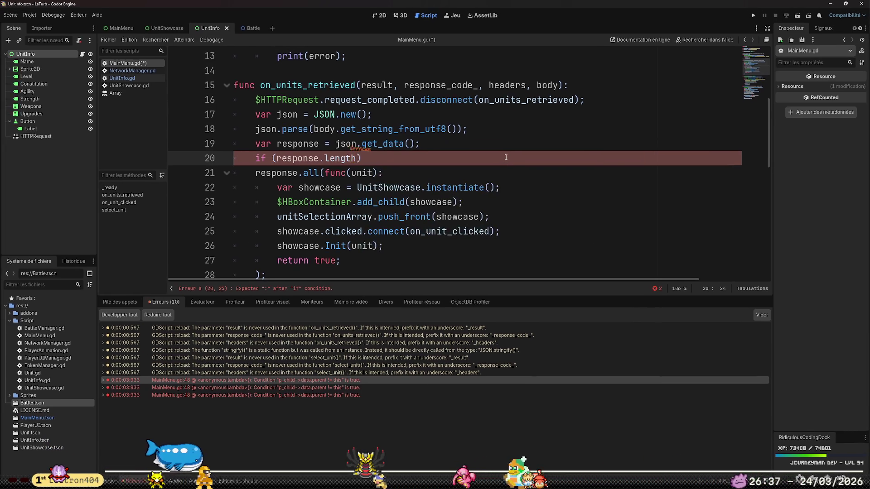
{"action": "key", "text": "ctrl+shift+Left"}
{"action": "key", "text": "BackSpace"}
{"action": "key", "text": "BackSpace"}
{"action": "type", "text": "[0]"}
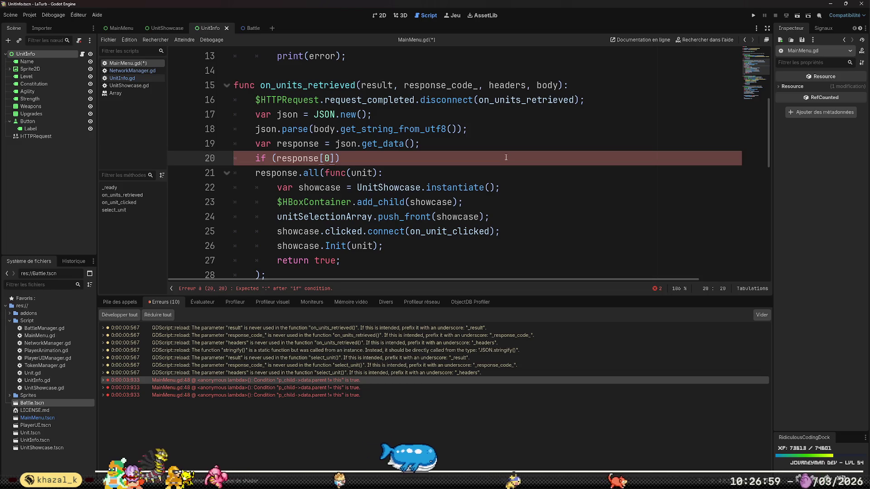
{"action": "type", "text": ".te"}
{"action": "type", "text": "mp =="}
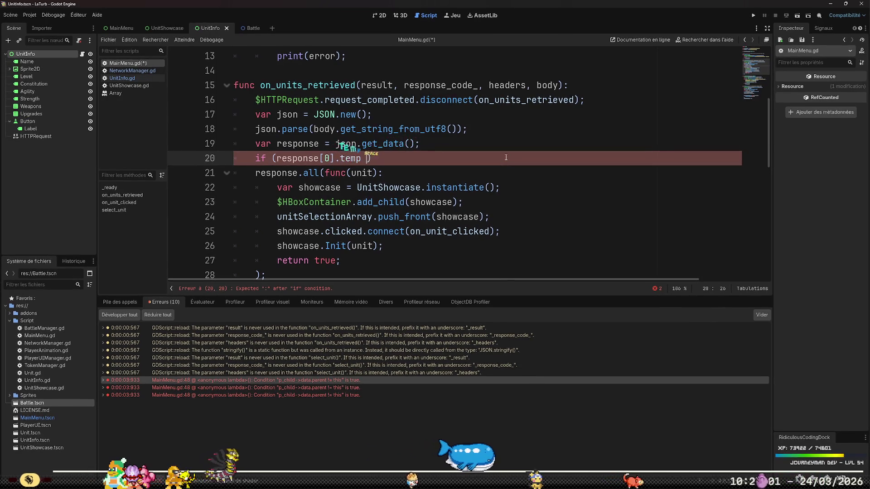
{"action": "key", "text": "BackSpace"}
{"action": "key", "text": "BackSpace"}
{"action": "key", "text": "BackSpace"}
{"action": "key", "text": "Home"}
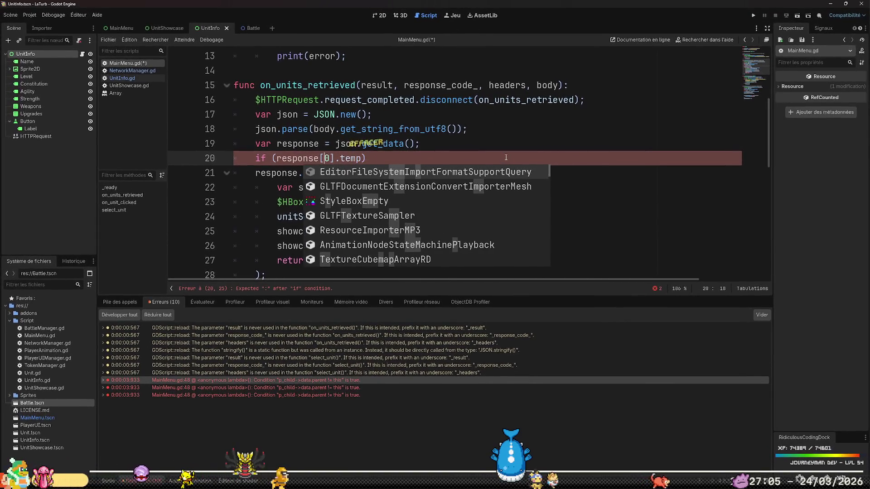
{"action": "key", "text": "Right"}
{"action": "key", "text": "Right"}
{"action": "key", "text": "Right"}
{"action": "type", "text": "!"}
{"action": "key", "text": "ctrl+Right"}
{"action": "key", "text": "End"}
{"action": "key", "text": "Left"}
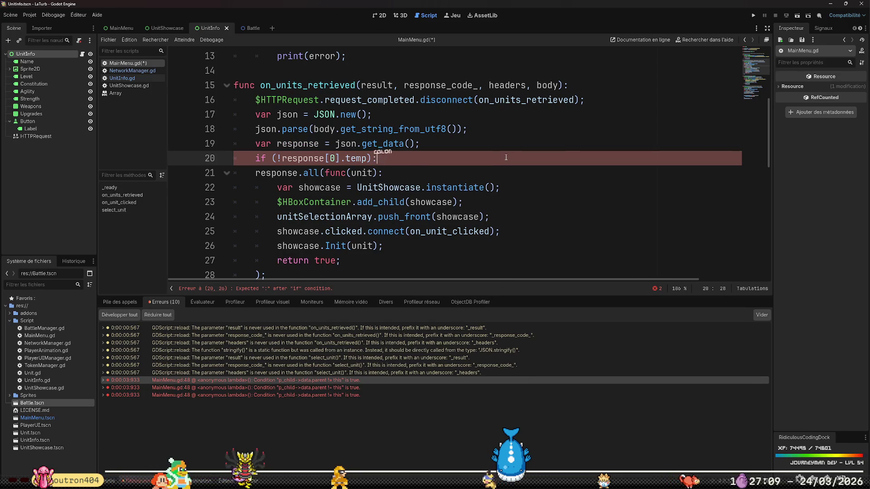
{"action": "key", "text": "Return"}
{"action": "scroll", "coordinate": [423, 148], "scroll_direction": "down", "scroll_amount": 9}
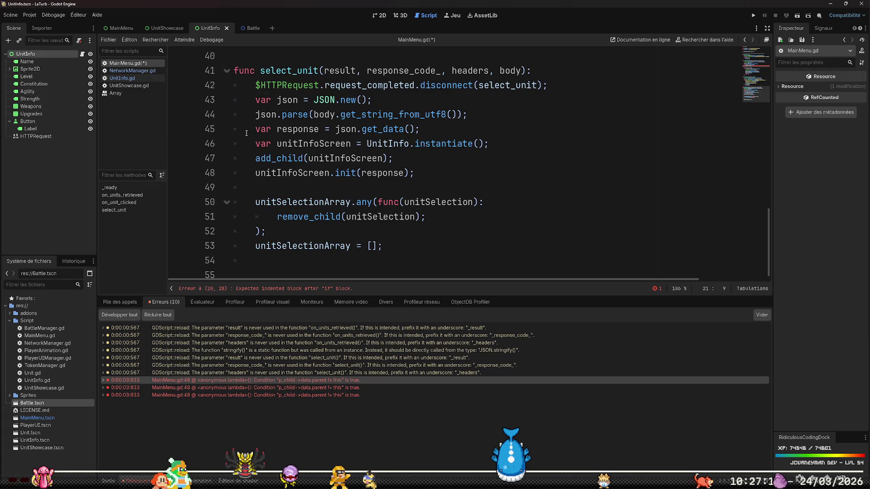
Start a func load_unit_screen declaration on the empty last line of MainMenu.gd.
{"action": "scroll", "coordinate": [247, 134], "scroll_direction": "up", "scroll_amount": 2}
{"action": "left_click", "coordinate": [326, 143]}
{"action": "key", "text": "Down"}
{"action": "key", "text": "Down"}
{"action": "key", "text": "Down"}
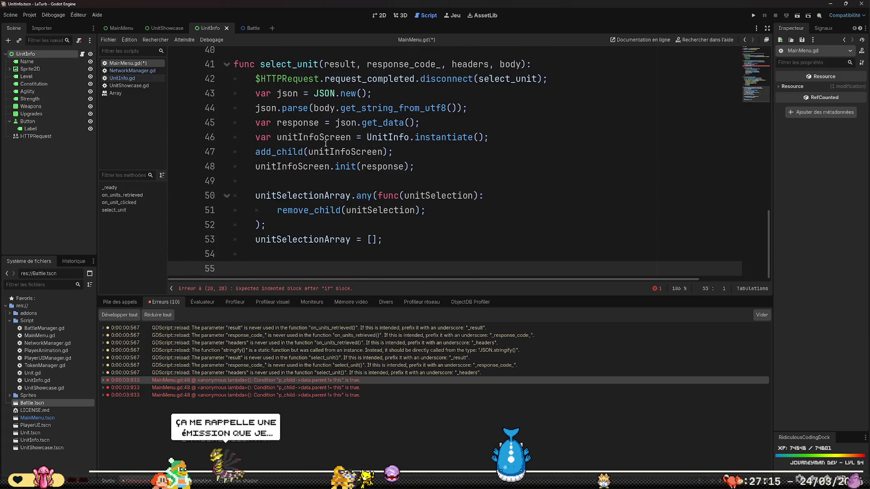
{"action": "type", "text": "func "}
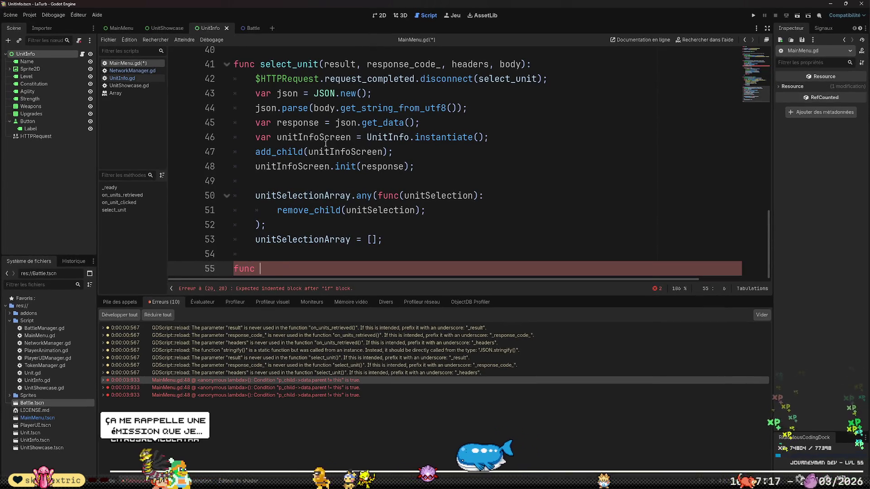
{"action": "type", "text": "_"}
{"action": "key", "text": "BackSpace"}
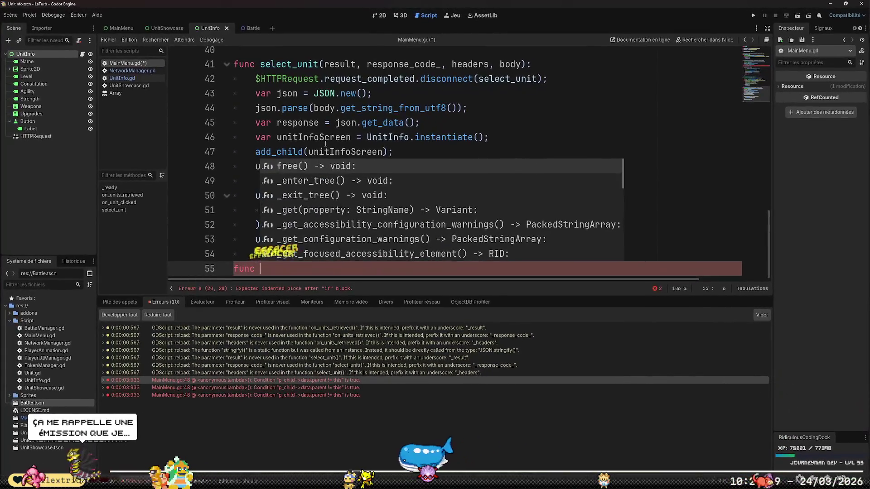
{"action": "type", "text": "_"}
{"action": "key", "text": "BackSpace"}
{"action": "type", "text": "load_unit("}
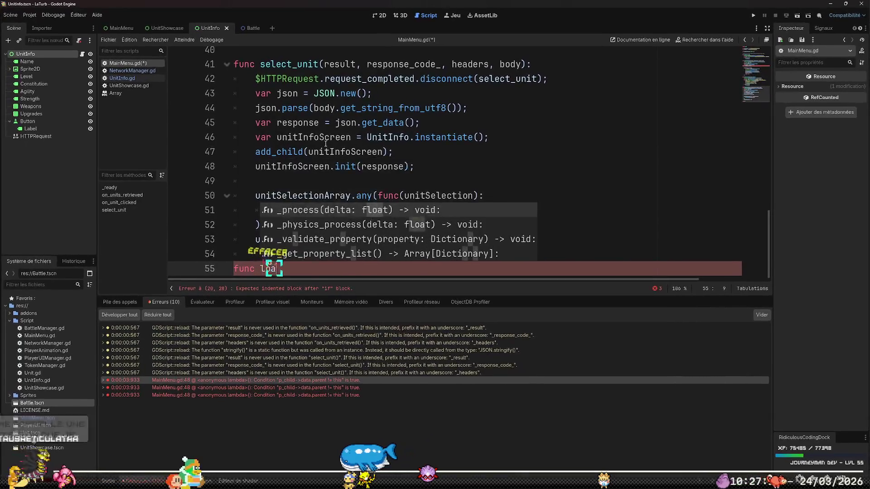
{"action": "key", "text": "BackSpace"}
{"action": "type", "text": "_screen("}
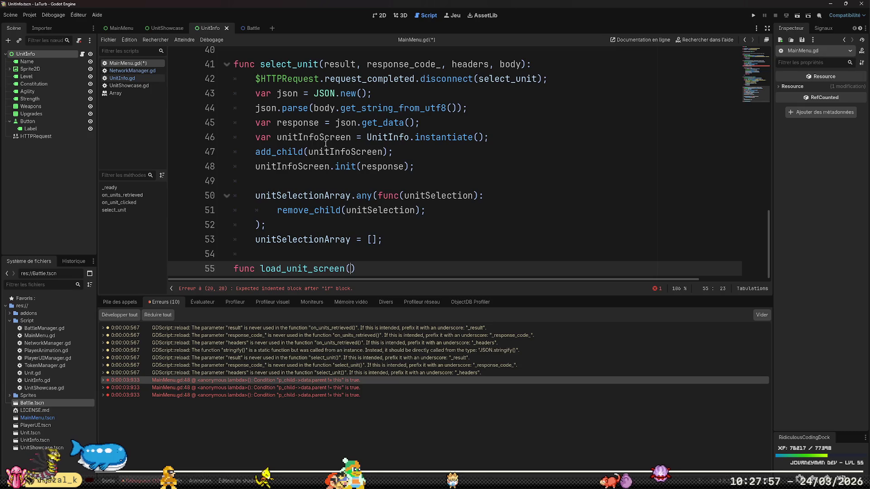
Finish the signature as load_unit_screen(unitData: Variant): and begin its body.
{"action": "type", "text": "unitData"}
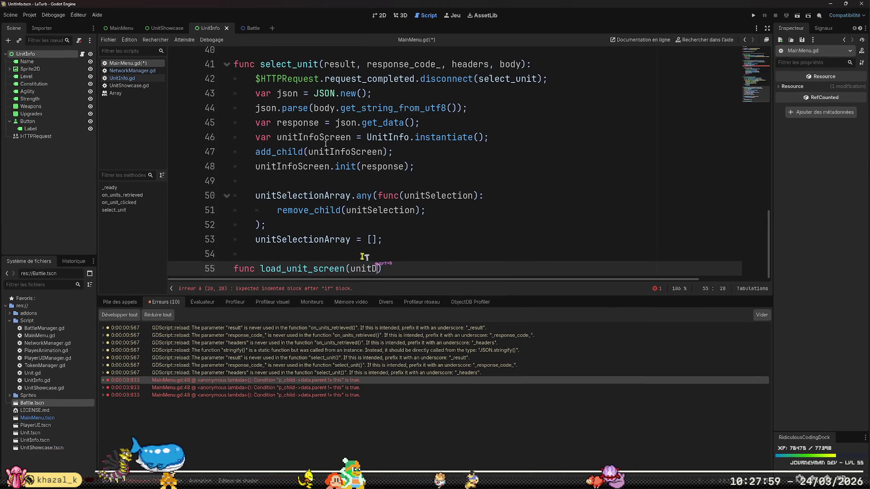
{"action": "type", "text": ": Varin"}
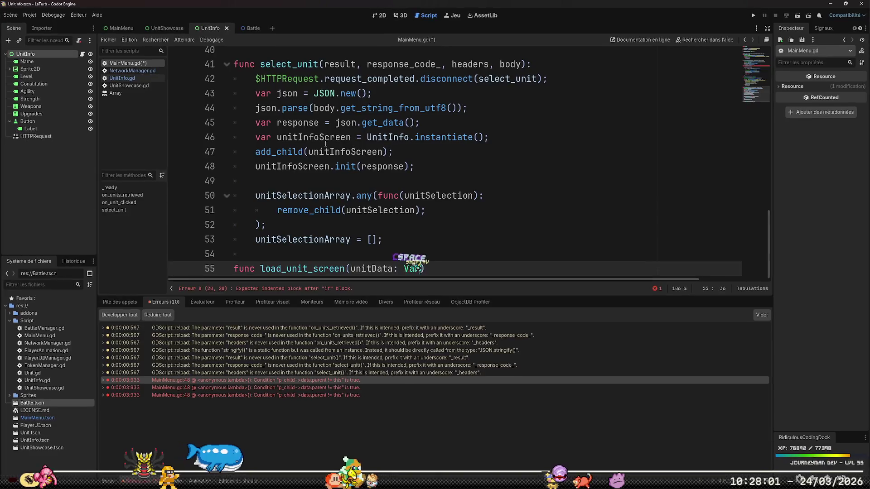
{"action": "key", "text": "Return"}
{"action": "type", "text": "):"}
{"action": "key", "text": "Return"}
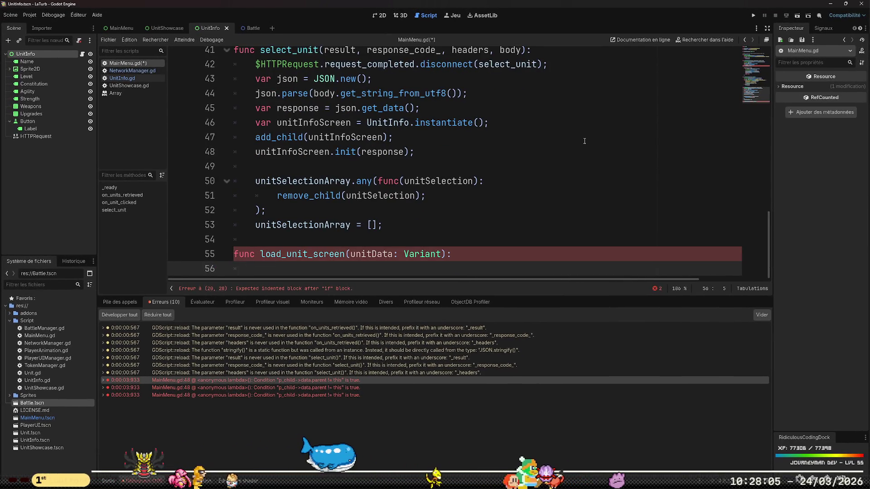
{"action": "left_click", "coordinate": [585, 141]}
{"action": "key", "text": "Home"}
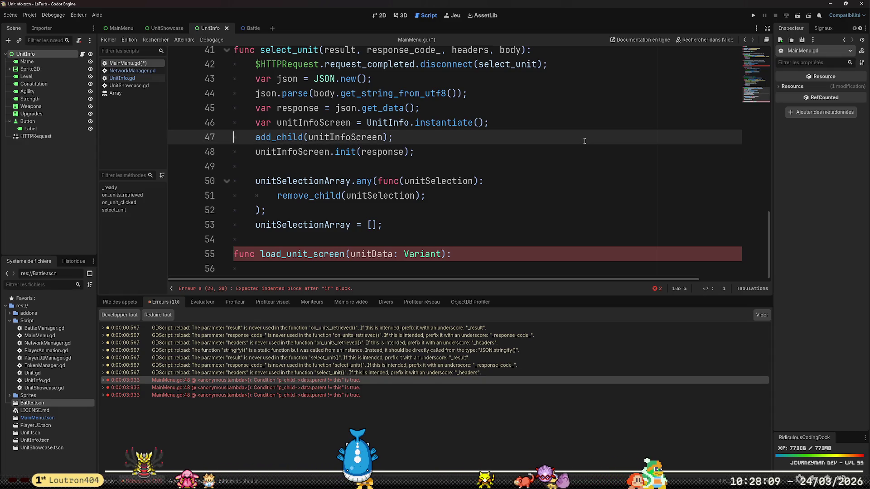
Move the UnitInfo instantiation and selection-reset lines from select_unit into load_unit_screen.
{"action": "key", "text": "Up"}
{"action": "key", "text": "shift+Down"}
{"action": "key", "text": "shift+Down"}
{"action": "key", "text": "shift+Down"}
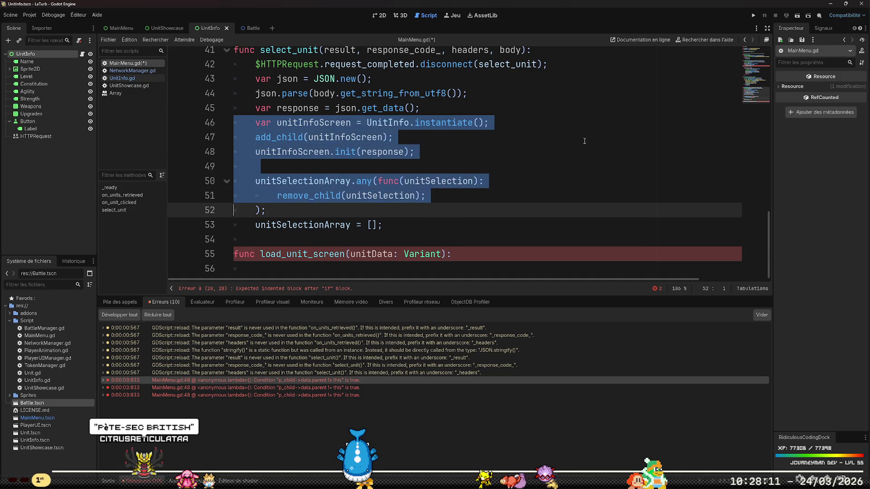
{"action": "key", "text": "shift+Down"}
{"action": "key", "text": "shift+Down"}
{"action": "key", "text": "shift+Left"}
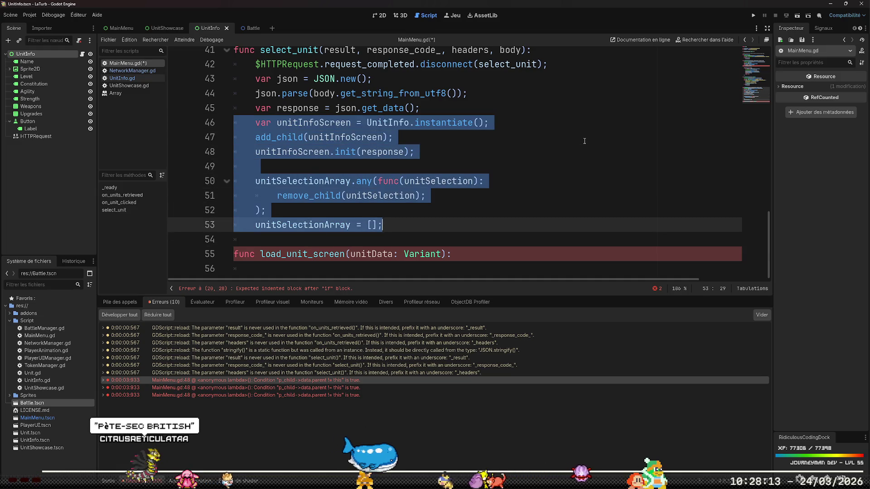
{"action": "key", "text": "BackSpace"}
{"action": "key", "text": "Delete"}
{"action": "key", "text": "Down"}
{"action": "key", "text": "End"}
{"action": "key", "text": "Return"}
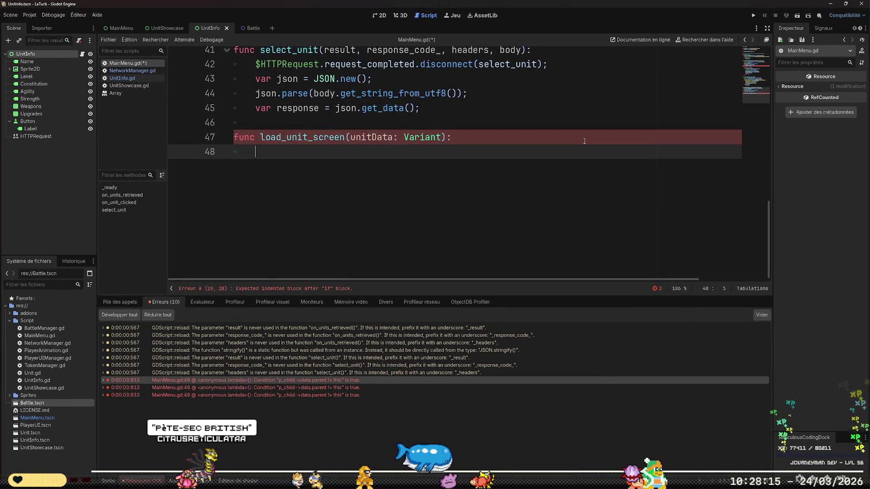
{"action": "key", "text": "ctrl+z"}
{"action": "key", "text": "ctrl+z"}
{"action": "key", "text": "ctrl+z"}
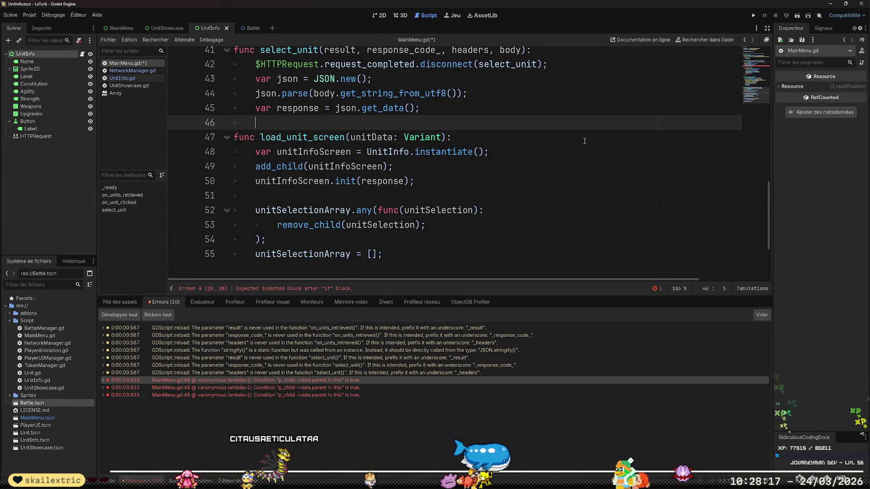
Add a load_unit_screen(response); call at the end of select_unit.
{"action": "key", "text": "Return"}
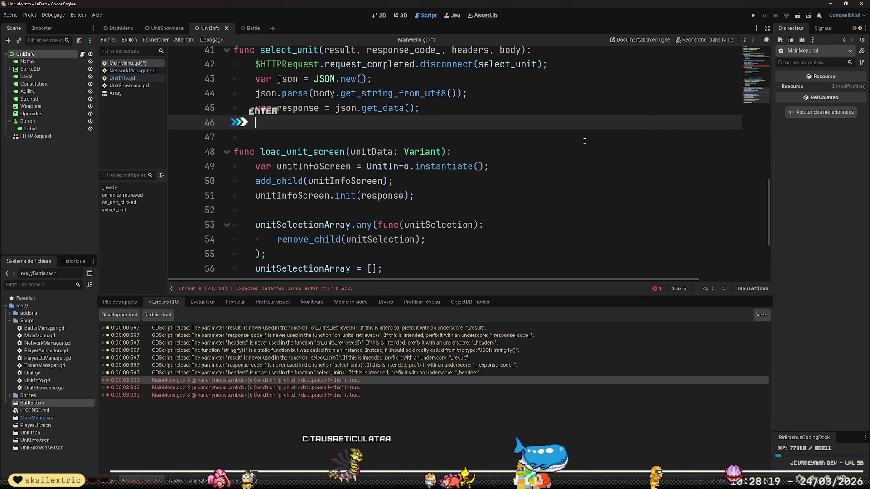
{"action": "type", "text": "$k"}
{"action": "key", "text": "BackSpace"}
{"action": "type", "text": "loa"}
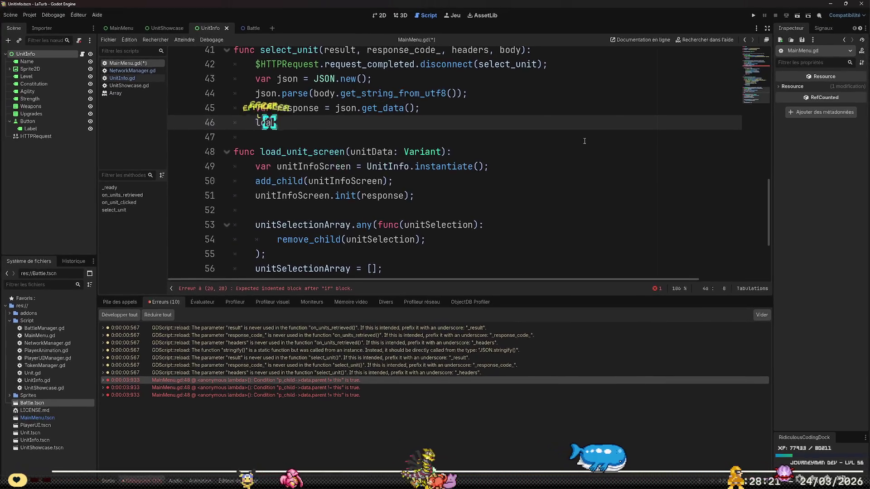
{"action": "type", "text": "d"}
{"action": "key", "text": "Tab"}
{"action": "type", "text": "("}
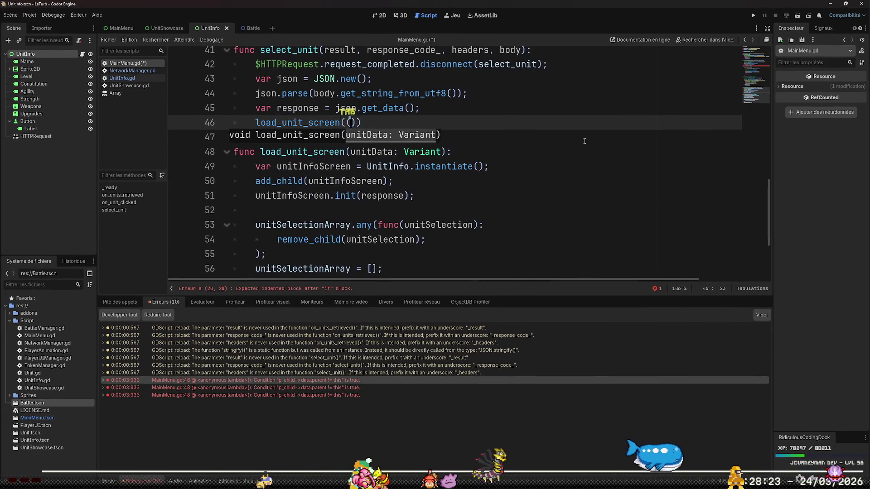
{"action": "key", "text": "BackSpace"}
{"action": "type", "text": "sponse);"}
{"action": "key", "text": "Down"}
{"action": "key", "text": "Down"}
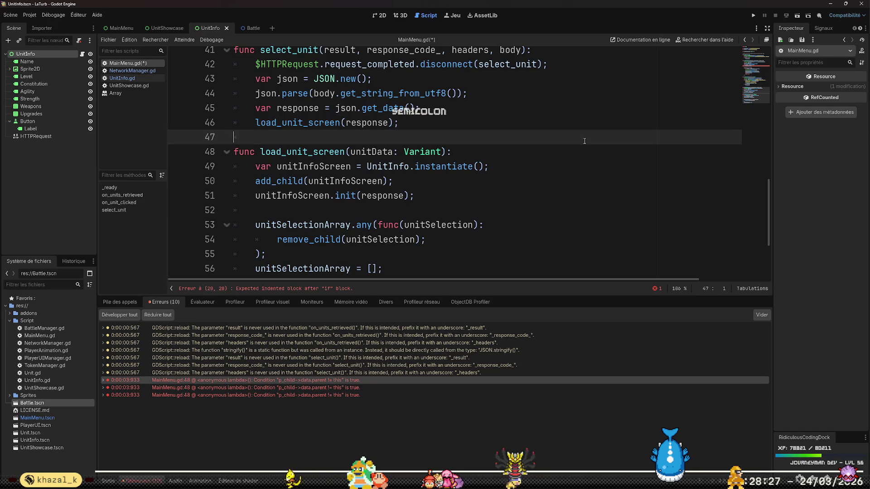
{"action": "scroll", "coordinate": [521, 190], "scroll_direction": "up", "scroll_amount": 3}
Under the line 20 temp-unit check, add the call load_unit_screen(response[0]);.
{"action": "scroll", "coordinate": [493, 203], "scroll_direction": "down", "scroll_amount": 2}
{"action": "scroll", "coordinate": [500, 195], "scroll_direction": "up", "scroll_amount": 4}
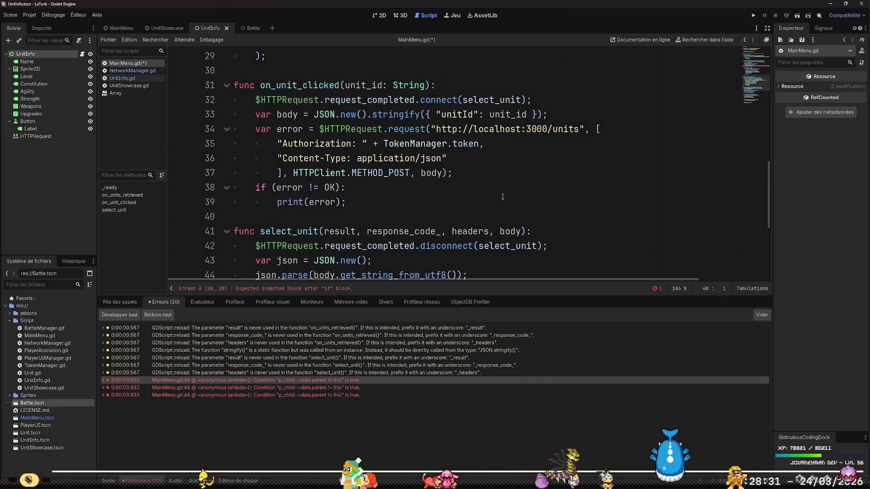
{"action": "scroll", "coordinate": [505, 197], "scroll_direction": "down", "scroll_amount": 3}
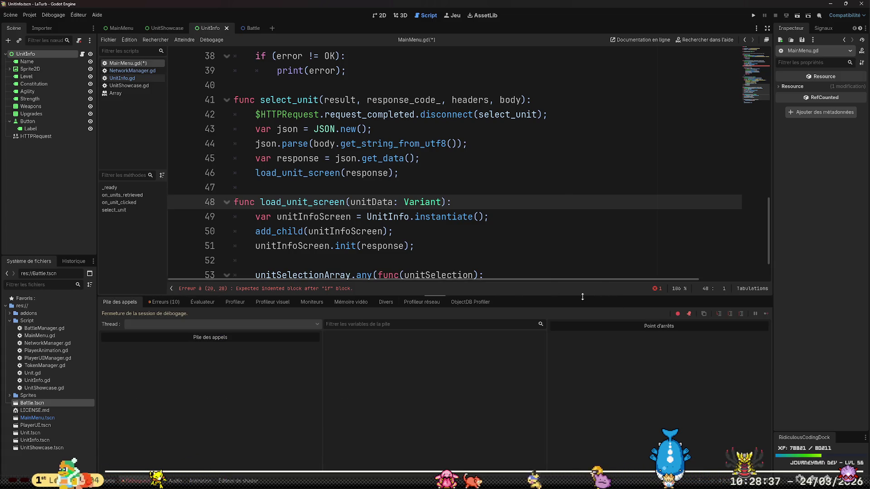
{"action": "left_click_drag", "start_coordinate": [610, 295], "coordinate": [560, 406]}
{"action": "scroll", "coordinate": [532, 290], "scroll_direction": "up", "scroll_amount": 7}
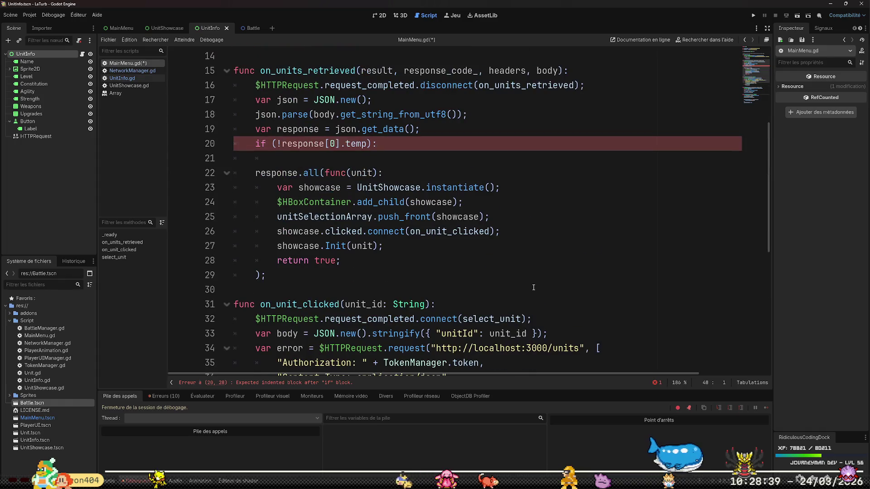
{"action": "scroll", "coordinate": [534, 262], "scroll_direction": "up", "scroll_amount": 1}
{"action": "left_click", "coordinate": [497, 193]}
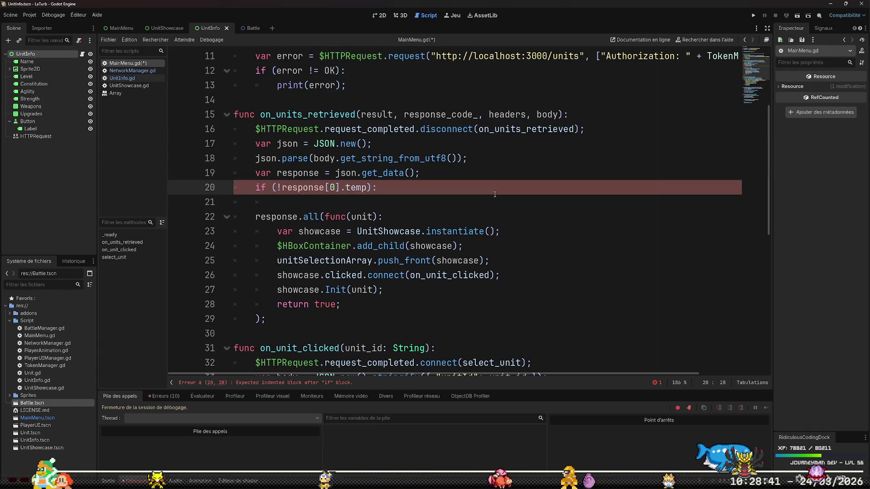
{"action": "key", "text": "Return"}
{"action": "type", "text": "load"}
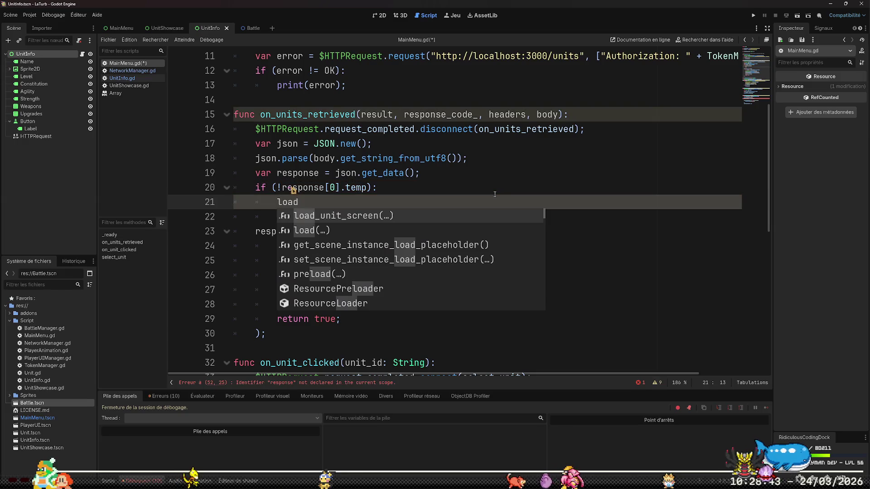
{"action": "key", "text": "Return"}
{"action": "type", "text": "res"}
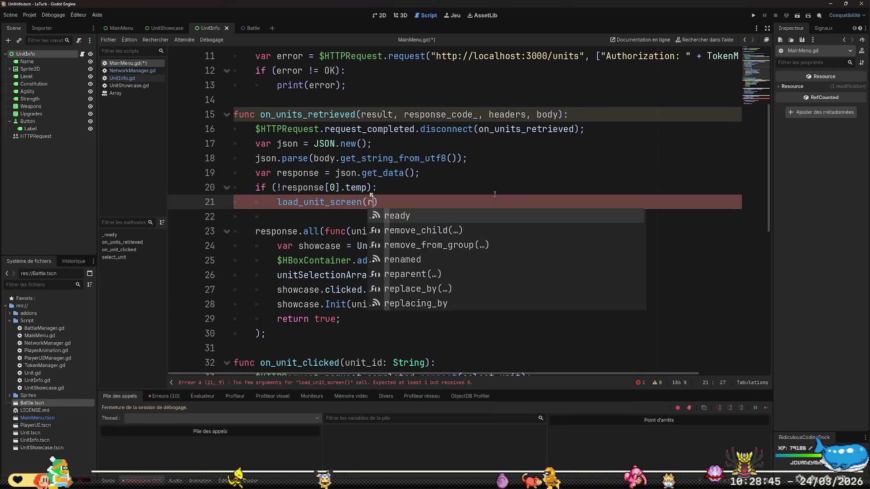
{"action": "type", "text": "ponse[0]"}
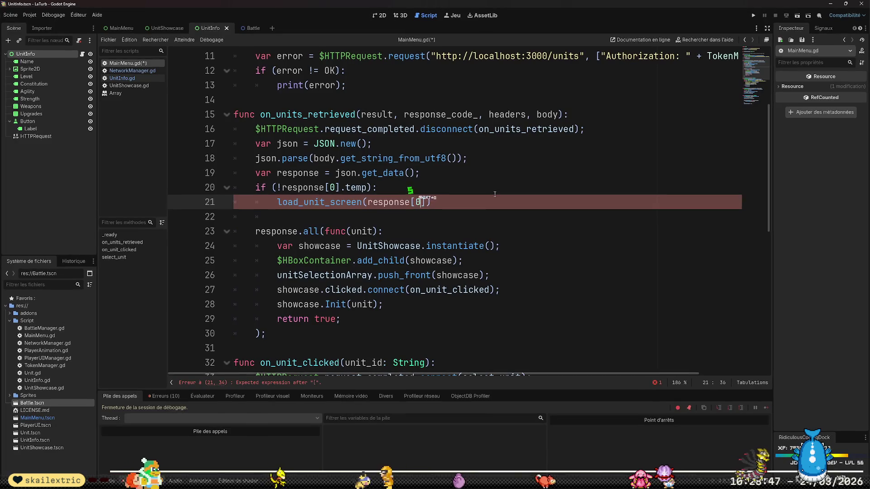
{"action": "type", "text": ");"}
{"action": "key", "text": "Return"}
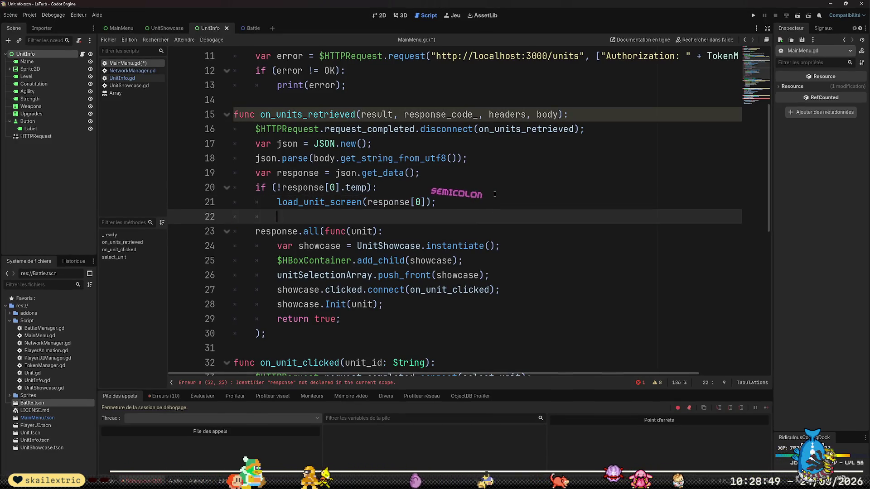
Add an else: branch and indent the response showcase loop and return lines beneath it.
{"action": "key", "text": "BackSpace"}
{"action": "type", "text": "else:!"}
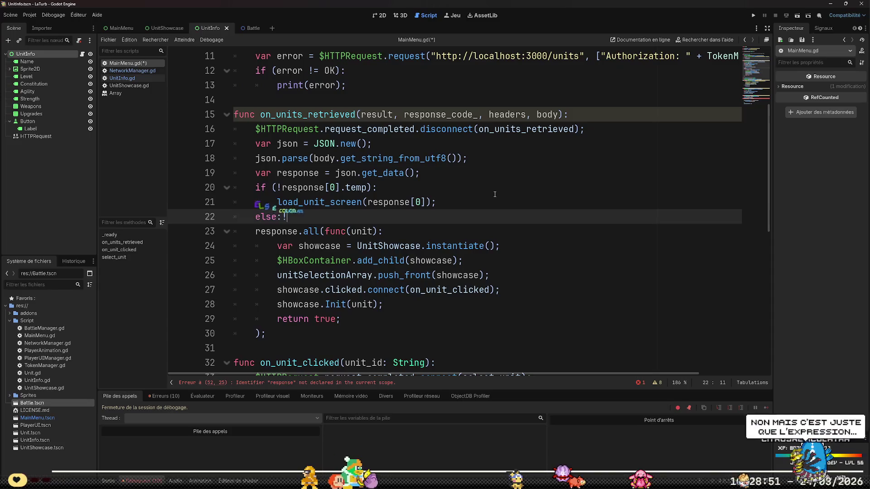
{"action": "key", "text": "Down"}
{"action": "key", "text": "Home"}
{"action": "key", "text": "Tab"}
{"action": "key", "text": "Down"}
{"action": "key", "text": "Home"}
{"action": "key", "text": "Tab"}
{"action": "key", "text": "Down"}
{"action": "key", "text": "Home"}
{"action": "key", "text": "Tab"}
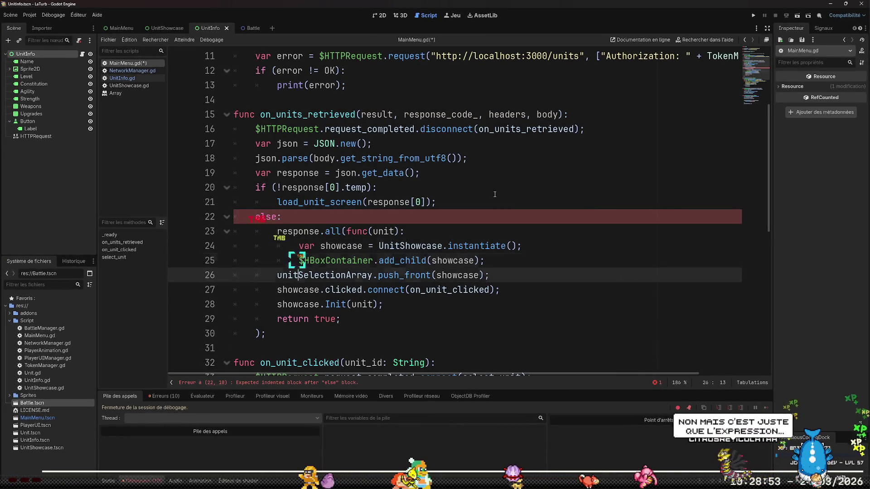
{"action": "key", "text": "Down"}
{"action": "key", "text": "Home"}
{"action": "key", "text": "Tab"}
{"action": "key", "text": "Down"}
{"action": "key", "text": "Home"}
{"action": "key", "text": "Tab"}
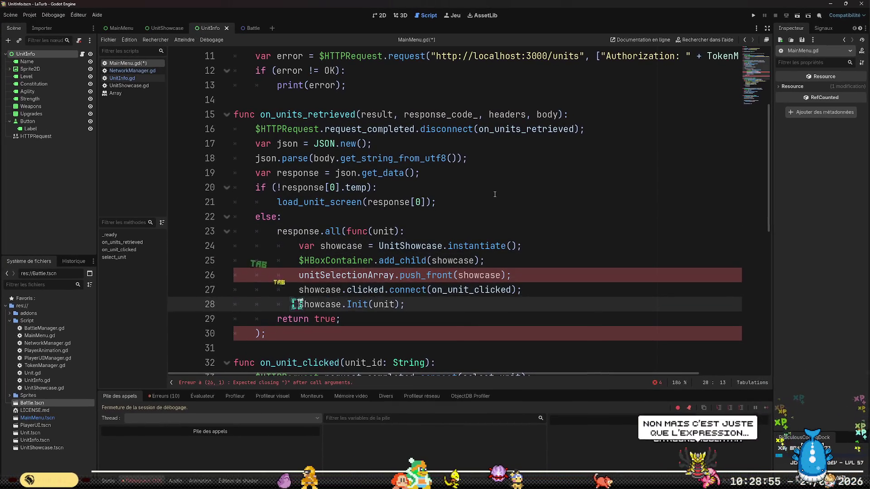
{"action": "key", "text": "Down"}
{"action": "key", "text": "Home"}
{"action": "key", "text": "Tab"}
{"action": "key", "text": "Down"}
{"action": "key", "text": "Home"}
{"action": "key", "text": "Tab"}
{"action": "key", "text": "Down"}
{"action": "key", "text": "Home"}
{"action": "key", "text": "Tab"}
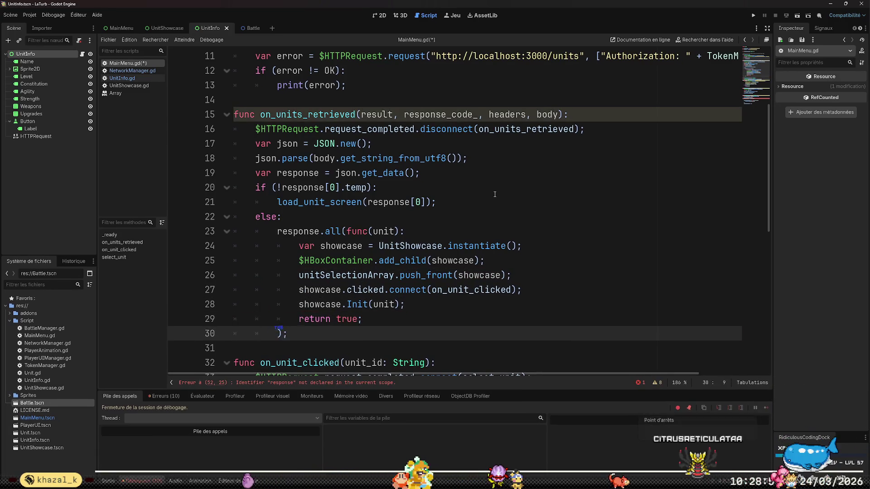
{"action": "key", "text": "Down"}
{"action": "key", "text": "Home"}
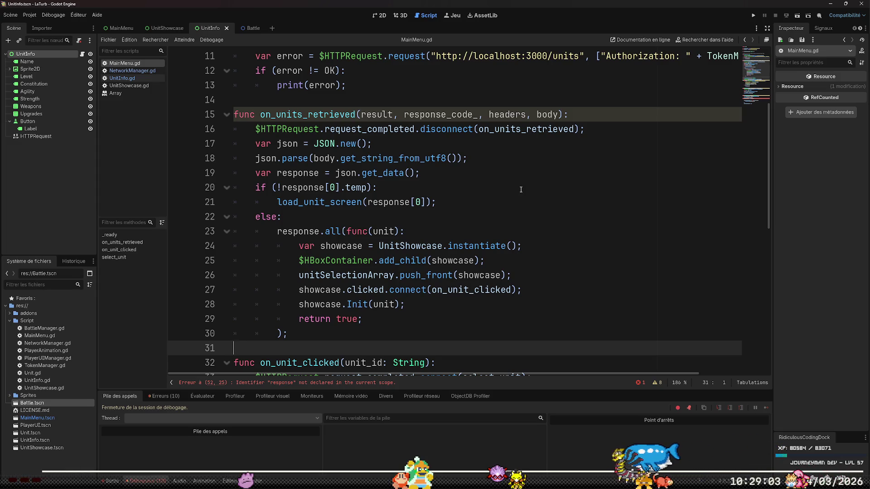
Replace response with unitData in the line 52 init call, then run the game.
{"action": "scroll", "coordinate": [476, 240], "scroll_direction": "down", "scroll_amount": 8}
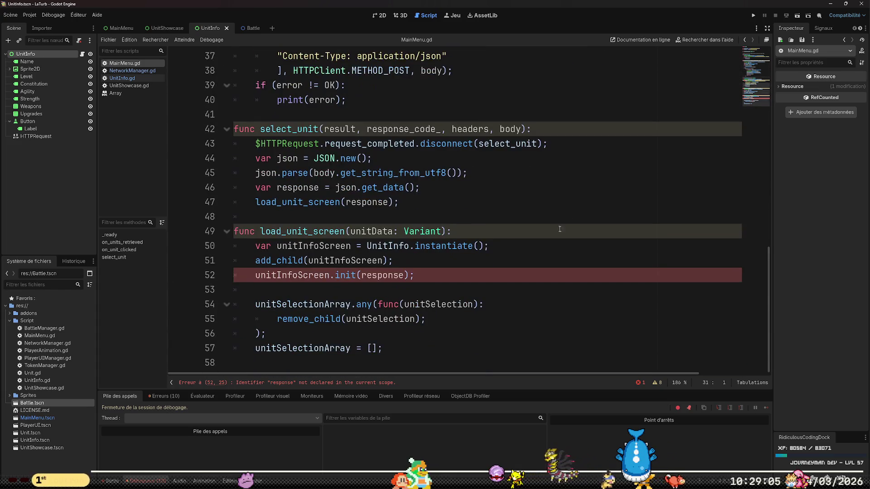
{"action": "left_click", "coordinate": [434, 290]}
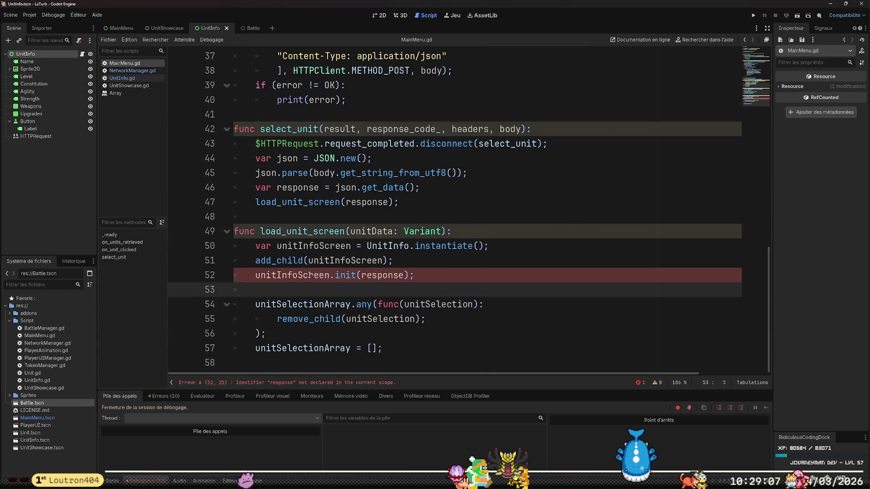
{"action": "mouse_move", "coordinate": [308, 275]}
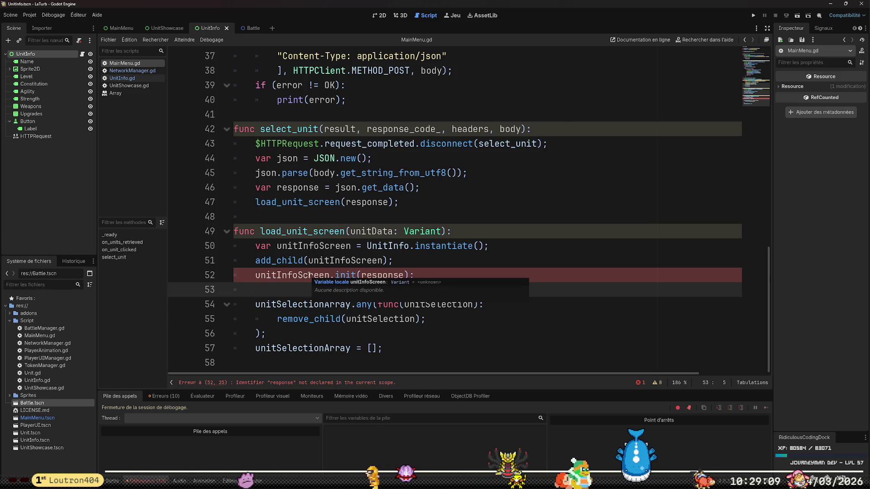
{"action": "left_click", "coordinate": [509, 275]}
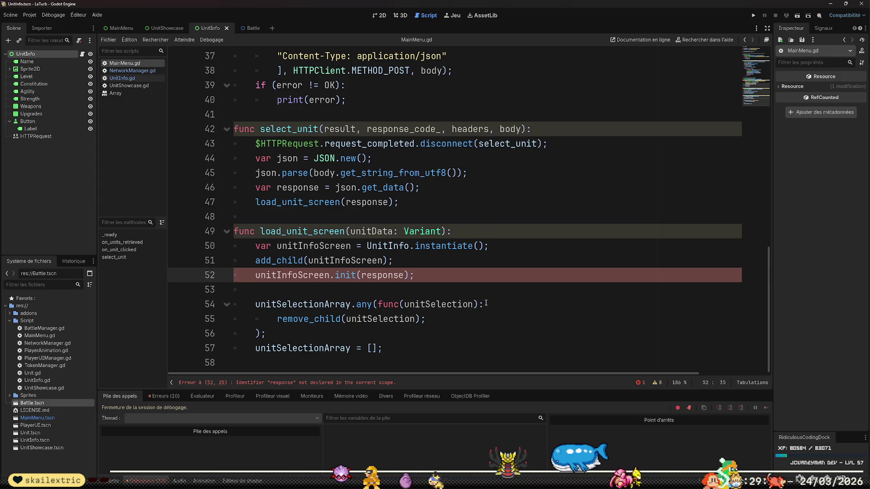
{"action": "triple_click", "coordinate": [396, 274]}
{"action": "double_click", "coordinate": [396, 274]}
{"action": "type", "text": "unitData"}
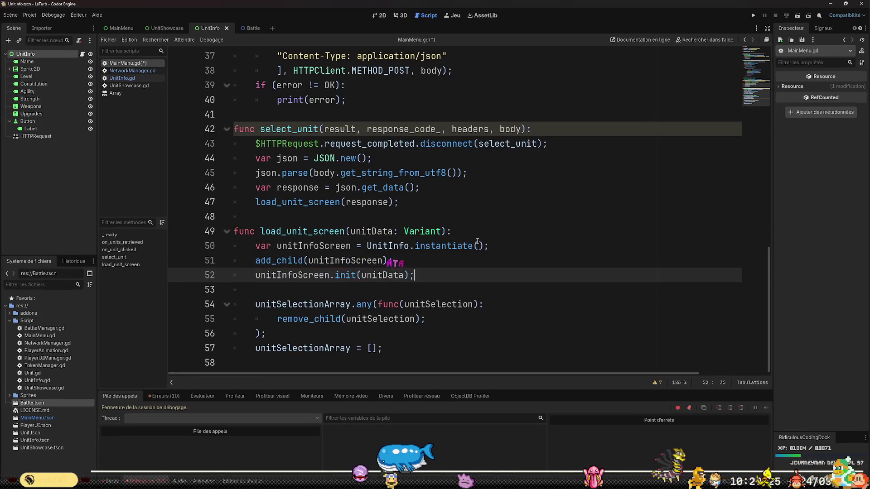
{"action": "key", "text": "Down"}
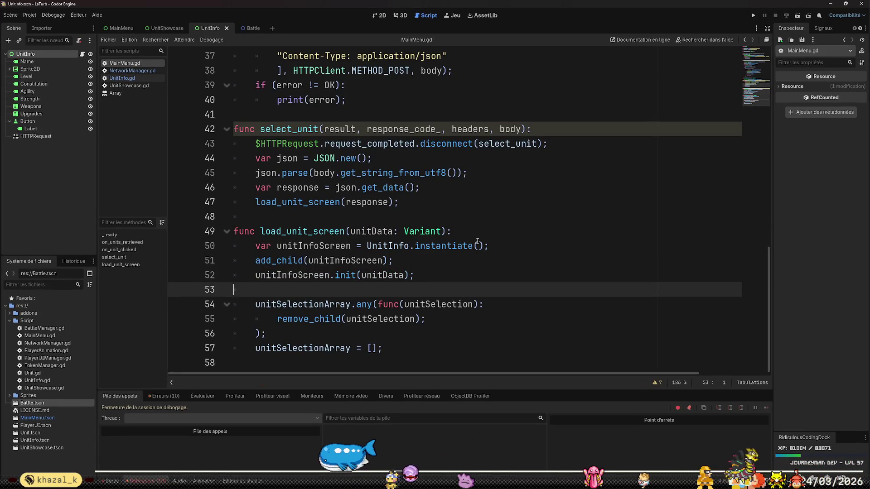
{"action": "scroll", "coordinate": [477, 241], "scroll_direction": "up", "scroll_amount": 7}
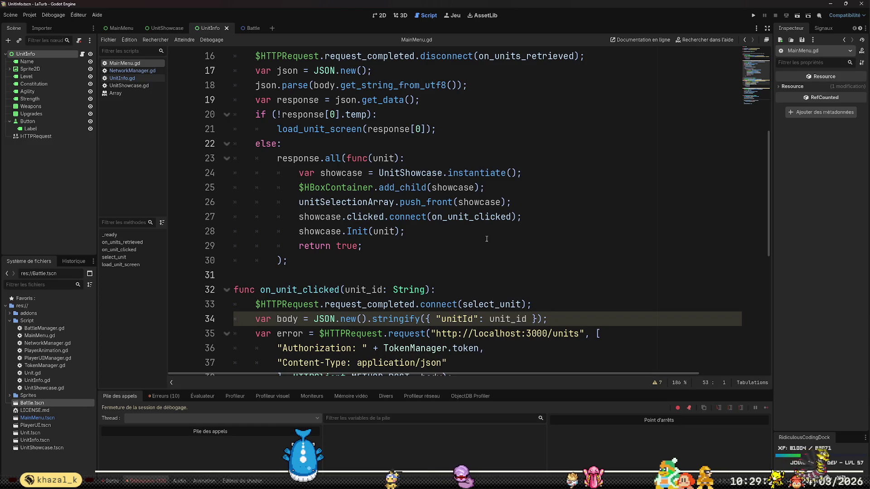
{"action": "scroll", "coordinate": [487, 239], "scroll_direction": "up", "scroll_amount": 4}
{"action": "scroll", "coordinate": [486, 239], "scroll_direction": "down", "scroll_amount": 11}
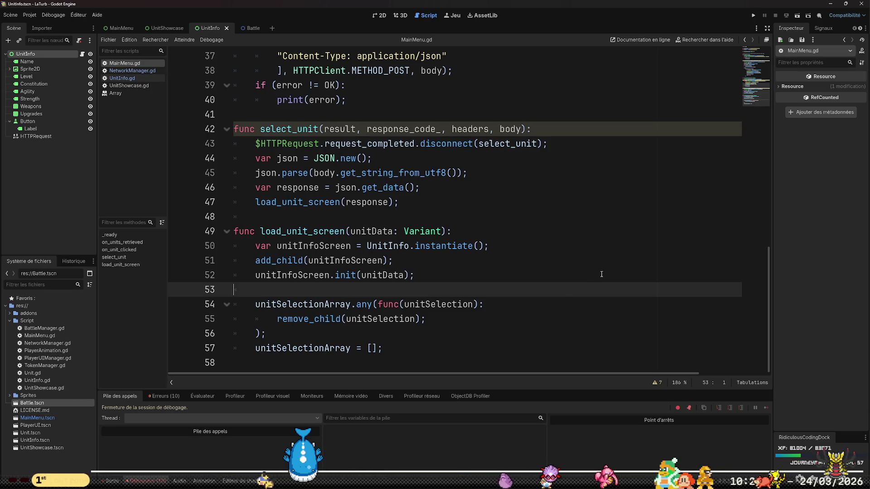
{"action": "left_click", "coordinate": [754, 16]}
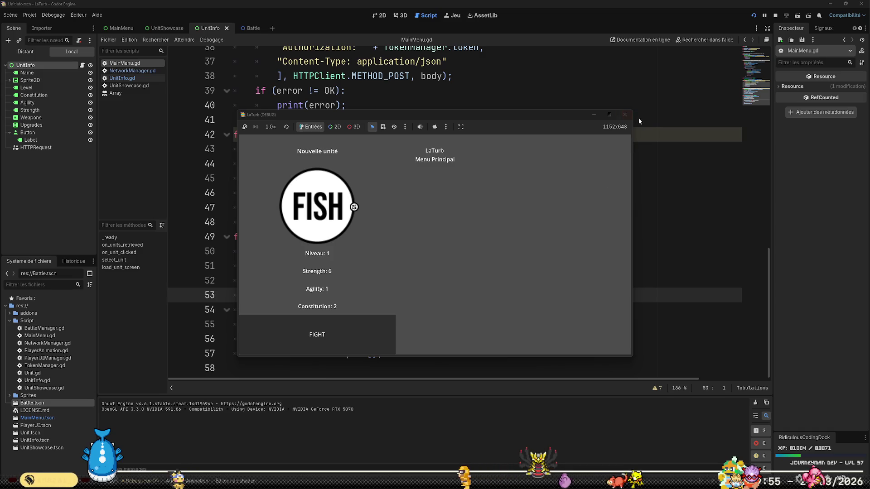
{"action": "left_click", "coordinate": [379, 338]}
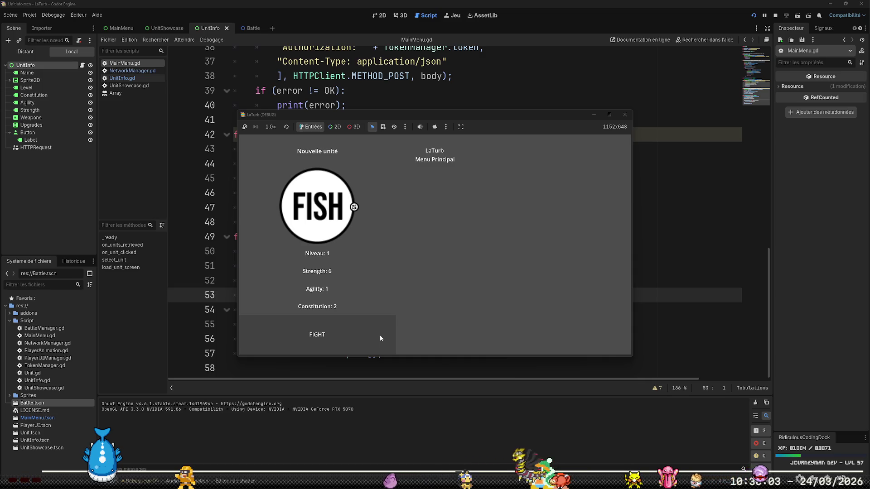
{"action": "left_click", "coordinate": [382, 336]}
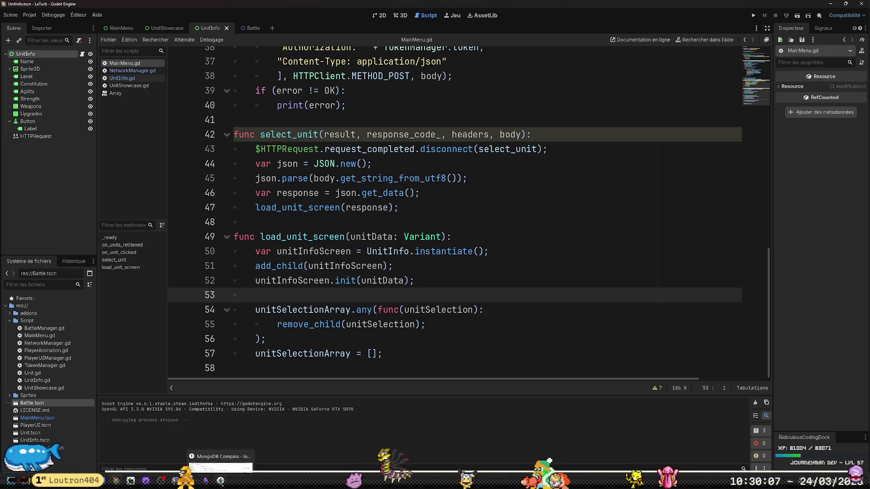
Insert a blank line on line 53, just above the unitSelectionArray.any(...) cleanup loop.
{"action": "key", "text": "Down"}
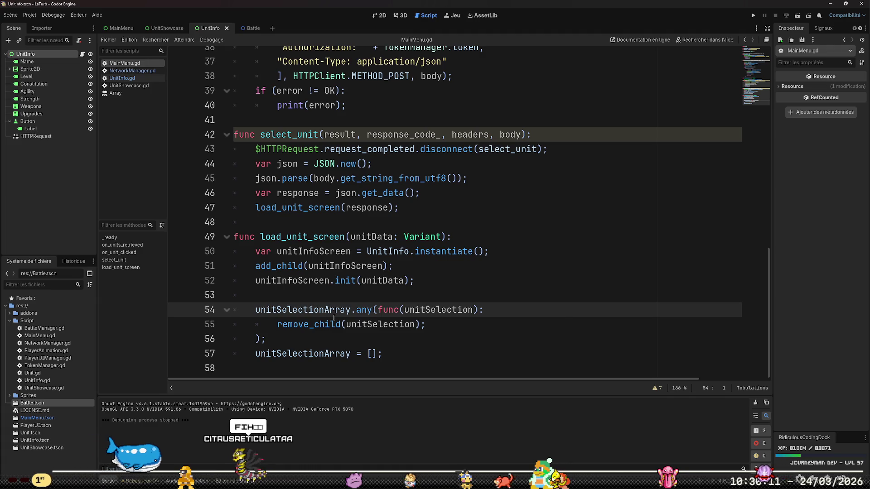
{"action": "key", "text": "Up"}
{"action": "key", "text": "Return"}
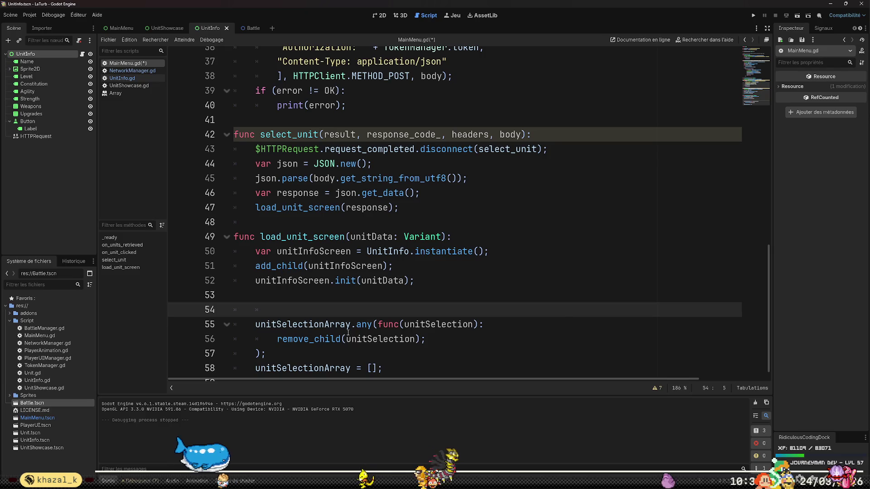
{"action": "scroll", "coordinate": [349, 323], "scroll_direction": "up", "scroll_amount": 3}
{"action": "scroll", "coordinate": [348, 323], "scroll_direction": "down", "scroll_amount": 3}
{"action": "left_click", "coordinate": [334, 327], "text": "ctrl"}
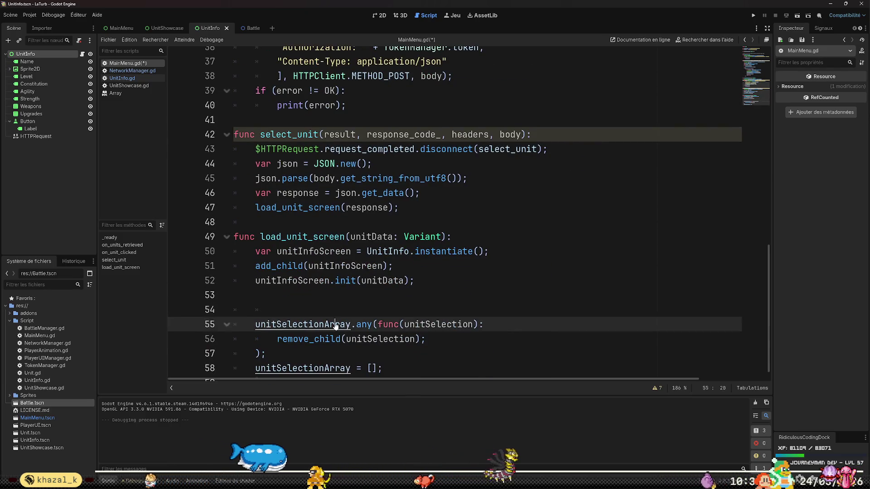
{"action": "left_click", "coordinate": [379, 131], "text": "ctrl"}
{"action": "scroll", "coordinate": [467, 172], "scroll_direction": "down", "scroll_amount": 10}
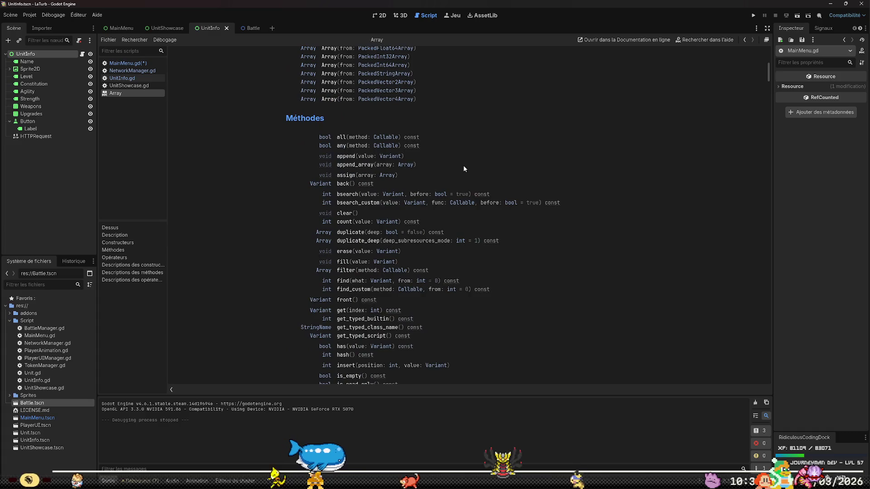
{"action": "scroll", "coordinate": [474, 188], "scroll_direction": "down", "scroll_amount": 5}
{"action": "scroll", "coordinate": [473, 240], "scroll_direction": "up", "scroll_amount": 4}
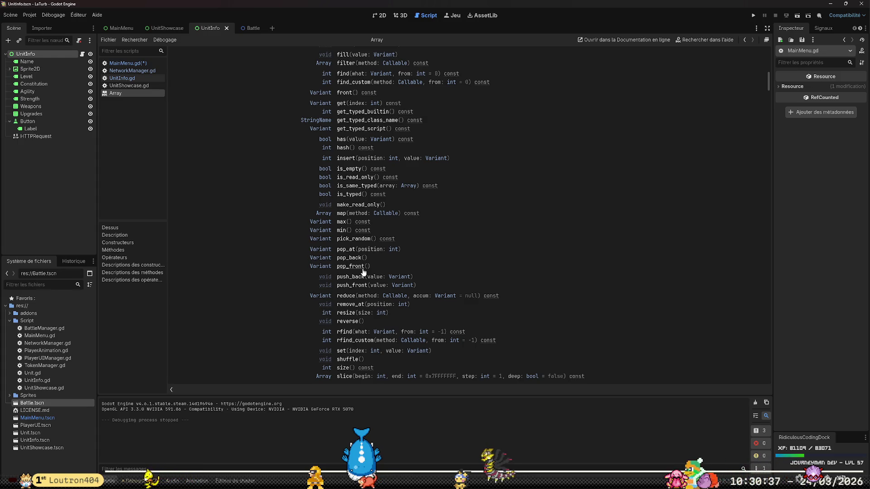
{"action": "scroll", "coordinate": [362, 272], "scroll_direction": "up", "scroll_amount": 5}
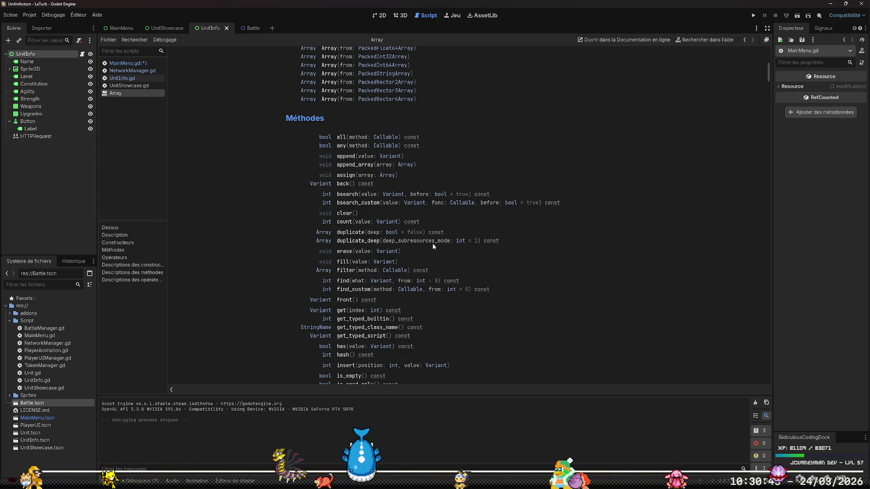
{"action": "scroll", "coordinate": [459, 284], "scroll_direction": "down", "scroll_amount": 6}
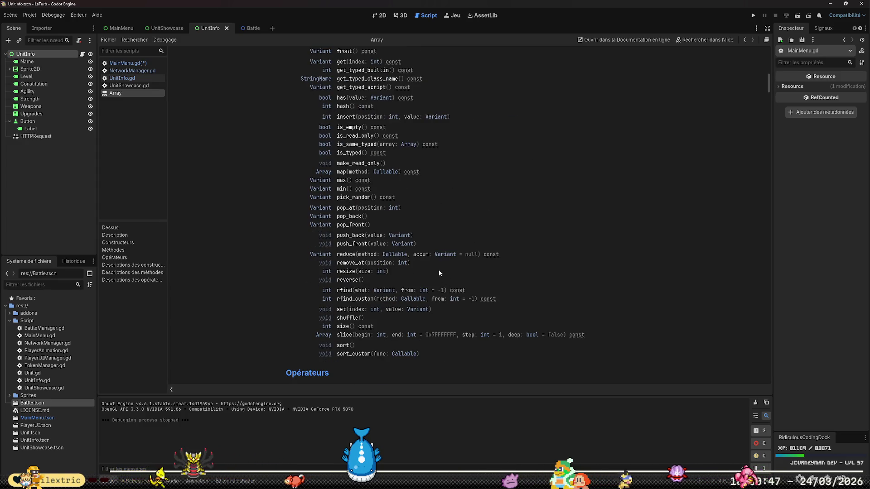
{"action": "left_click", "coordinate": [360, 217]}
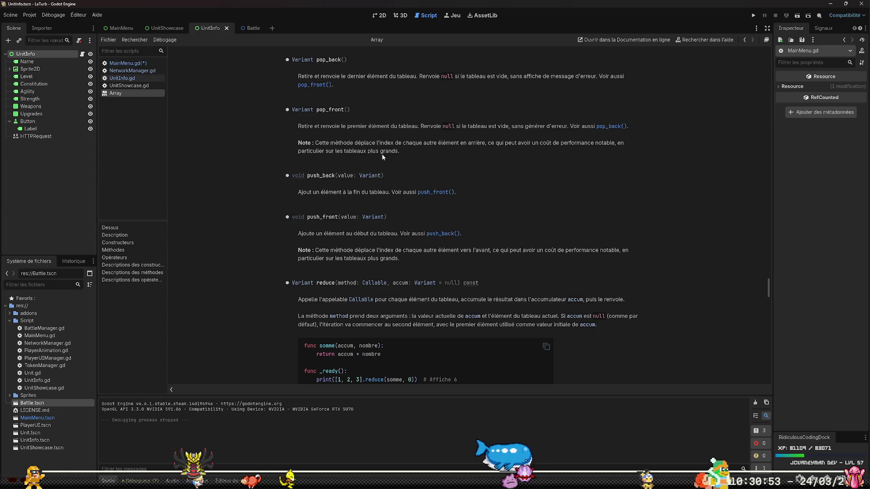
{"action": "key", "text": "alt+Left"}
{"action": "scroll", "coordinate": [527, 305], "scroll_direction": "down", "scroll_amount": 10}
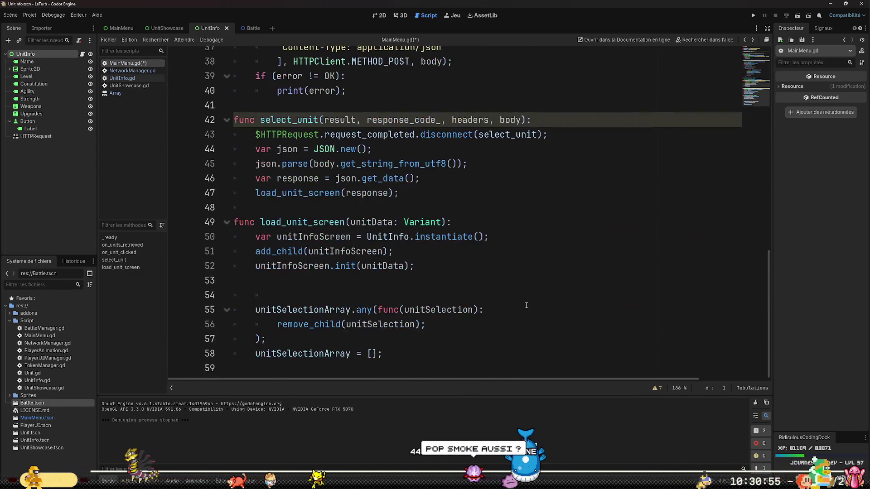
Write a while (unitSelectionArray.length): header on line 54 and delete the old any() block.
{"action": "left_click", "coordinate": [498, 324]}
{"action": "key", "text": "Up"}
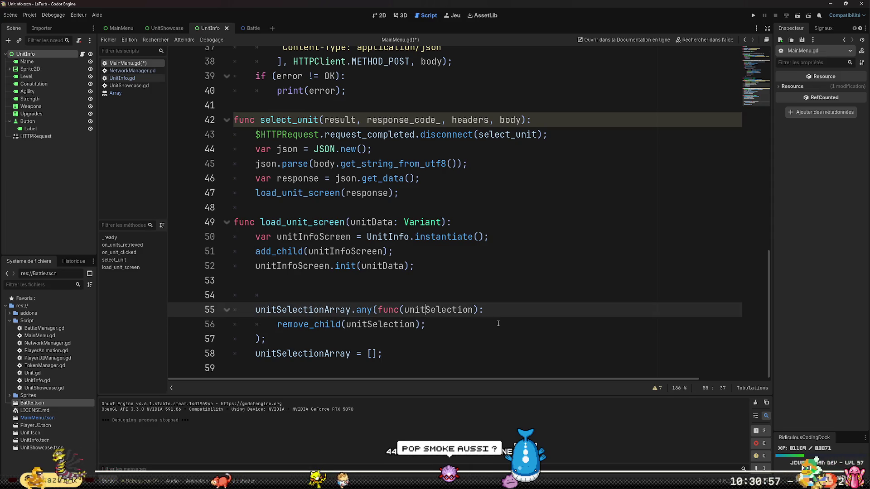
{"action": "key", "text": "Up"}
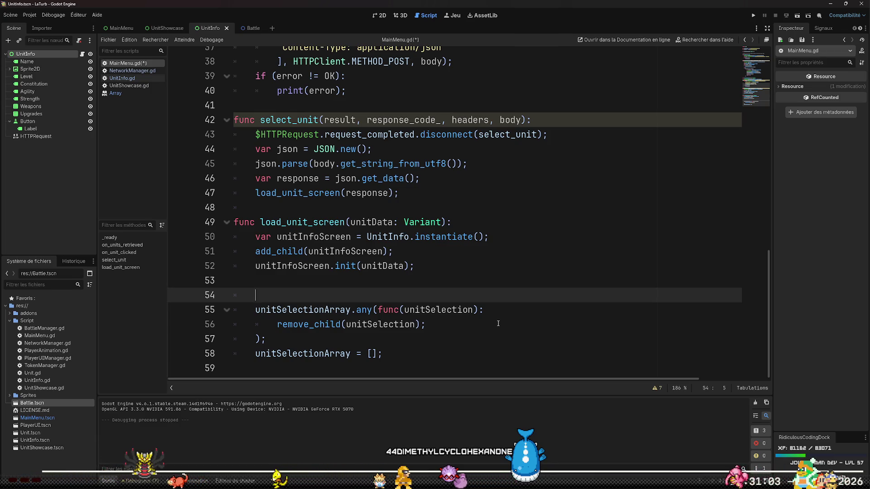
{"action": "type", "text": "hile (unit"}
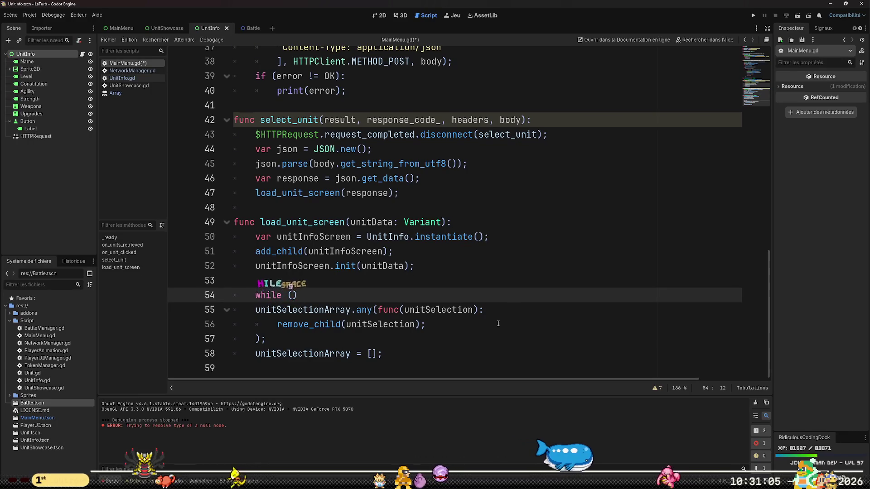
{"action": "type", "text": "Sele"}
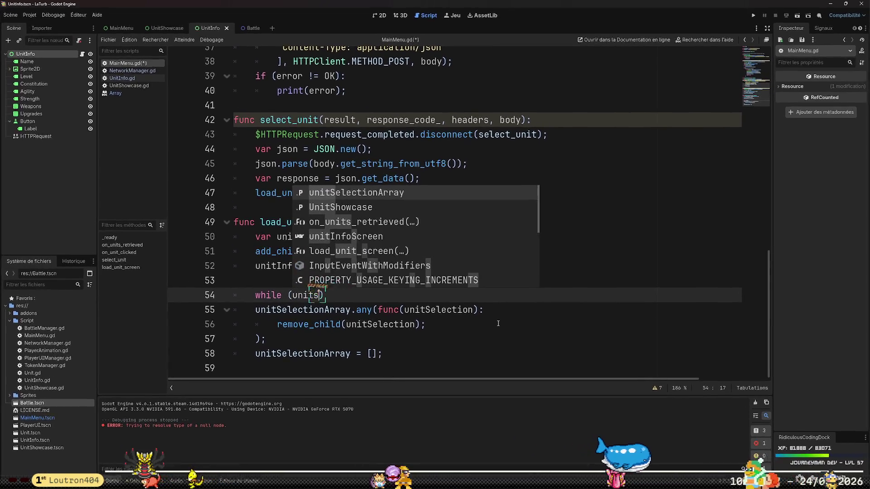
{"action": "key", "text": "Return"}
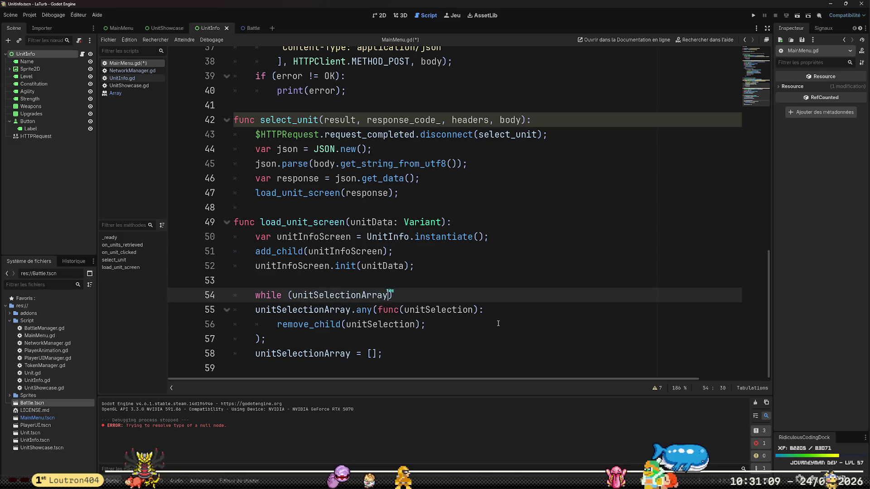
{"action": "type", "text": ".length0"}
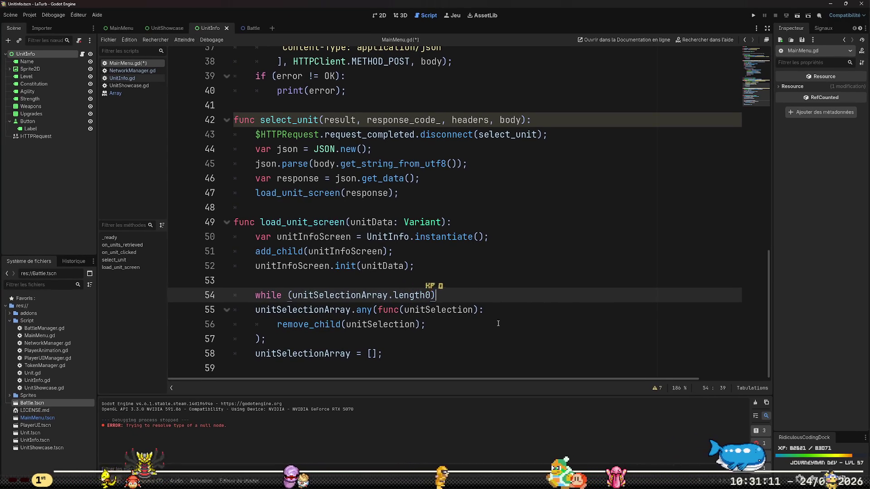
{"action": "key", "text": "Delete"}
{"action": "type", "text": ":"}
{"action": "key", "text": "Down"}
{"action": "key", "text": "Home"}
{"action": "key", "text": "shift+Down"}
{"action": "key", "text": "shift+Down"}
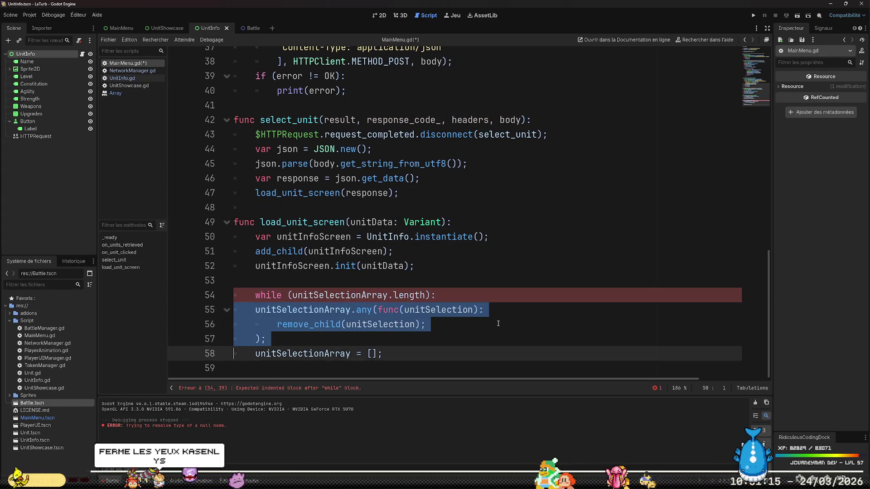
{"action": "key", "text": "Delete"}
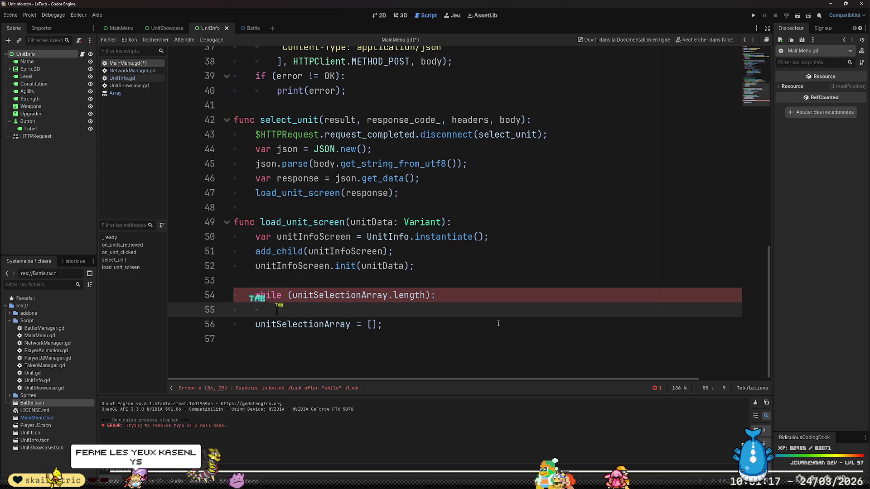
Fill the loop body with remove_child(unitSelectionArray[0]); and unitSelectionArray.pop_front();.
{"action": "type", "text": "remove_at"}
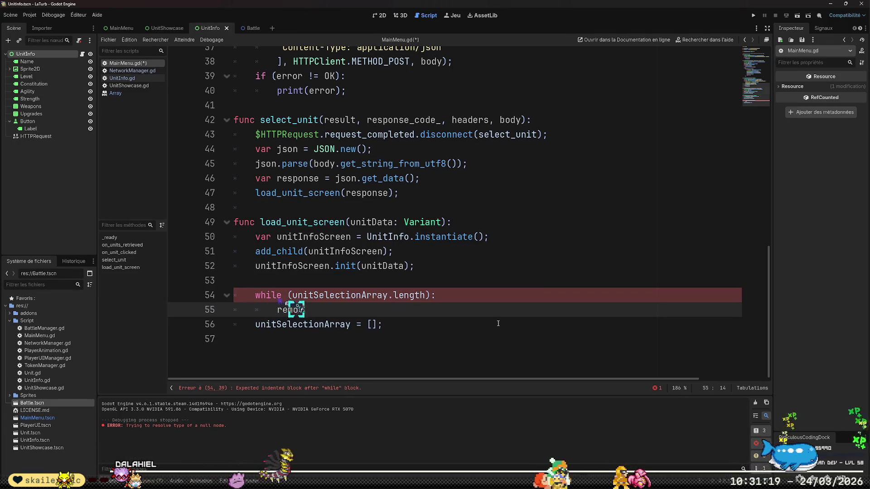
{"action": "key", "text": "BackSpace"}
{"action": "key", "text": "BackSpace"}
{"action": "key", "text": "BackSpace"}
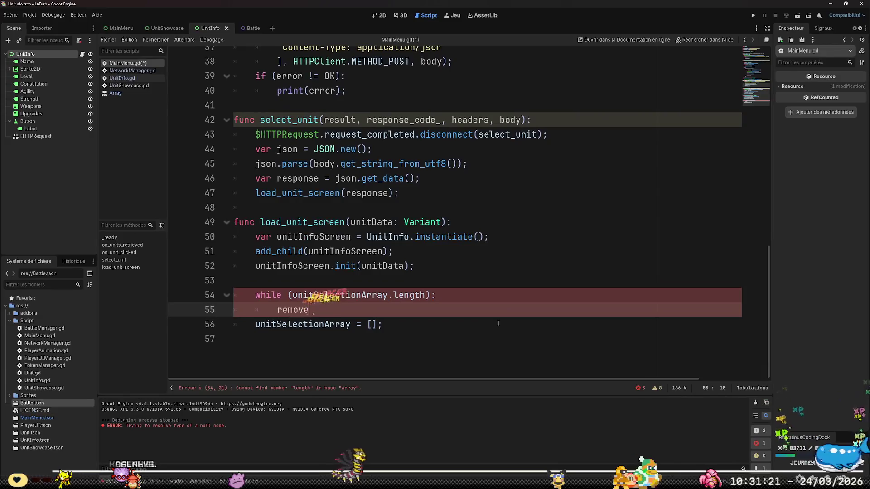
{"action": "key", "text": "BackSpace"}
{"action": "key", "text": "BackSpace"}
{"action": "key", "text": "BackSpace"}
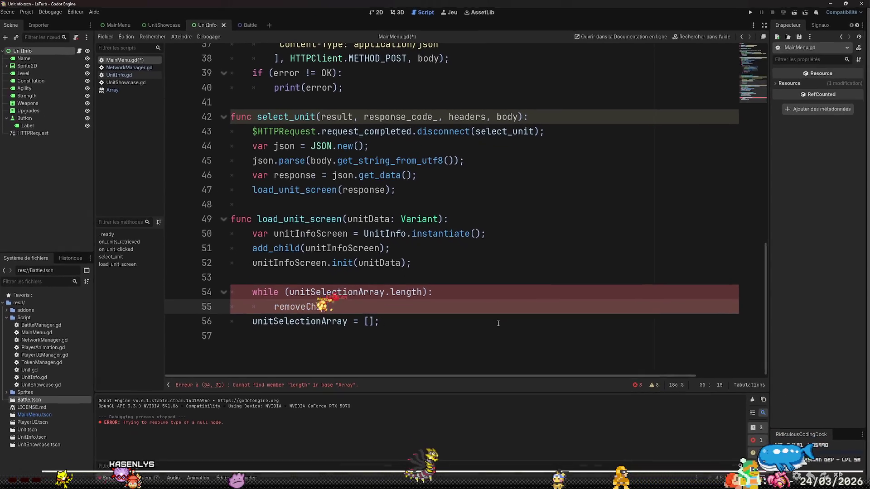
{"action": "type", "text": "_child(uni"}
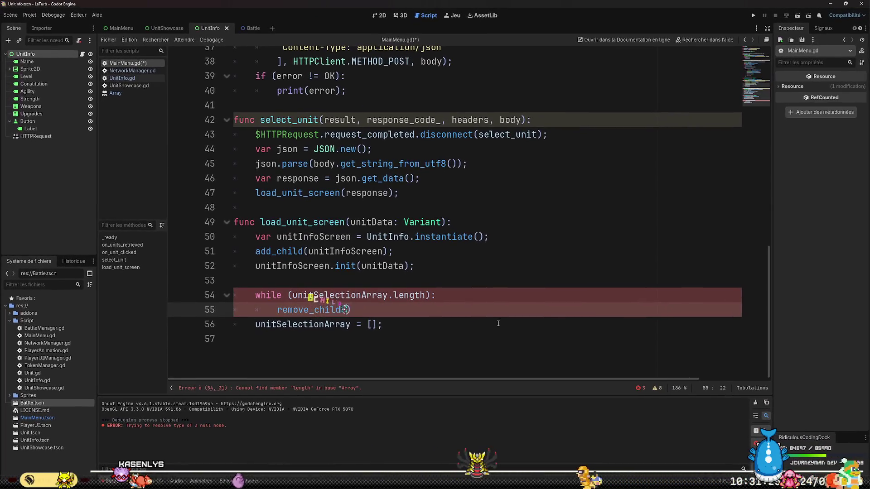
{"action": "type", "text": "t"}
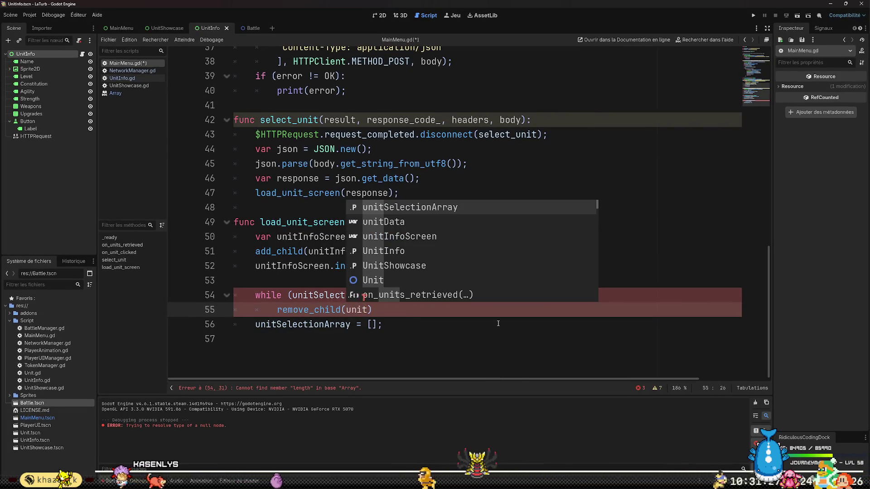
{"action": "key", "text": "Return"}
{"action": "type", "text": "0])"}
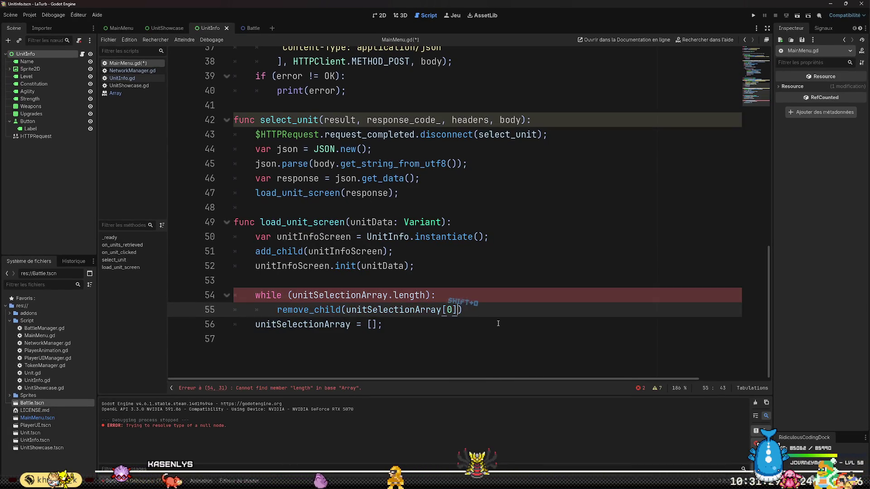
{"action": "type", "text": ";"}
{"action": "key", "text": "Return"}
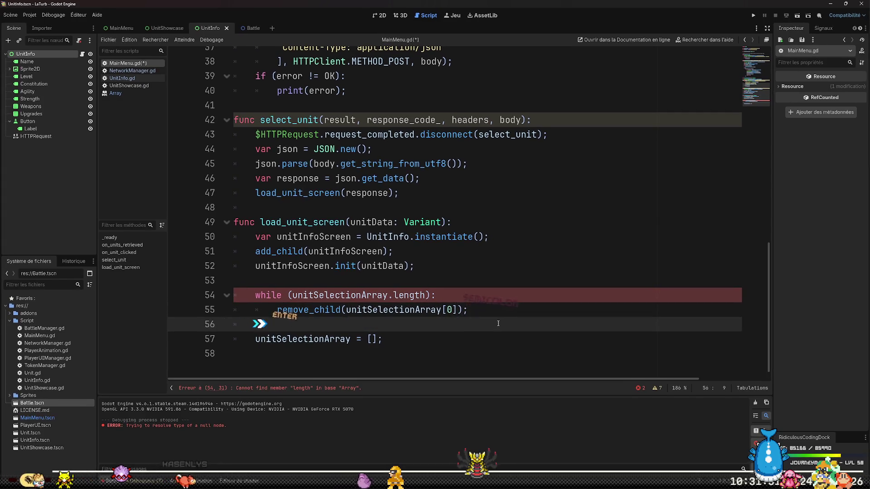
{"action": "type", "text": "pop_fr"}
{"action": "key", "text": "Return"}
{"action": "key", "text": "BackSpace"}
{"action": "key", "text": "BackSpace"}
{"action": "key", "text": "BackSpace"}
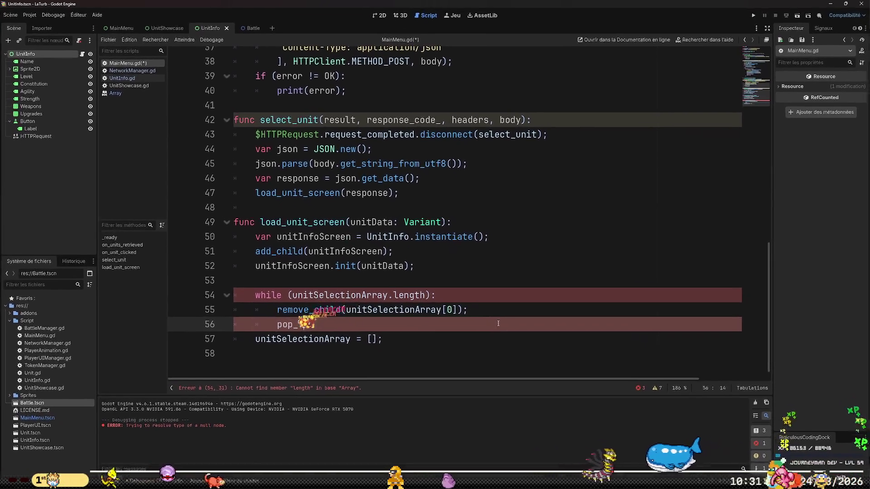
{"action": "key", "text": "BackSpace"}
{"action": "key", "text": "BackSpace"}
{"action": "type", "text": "units"}
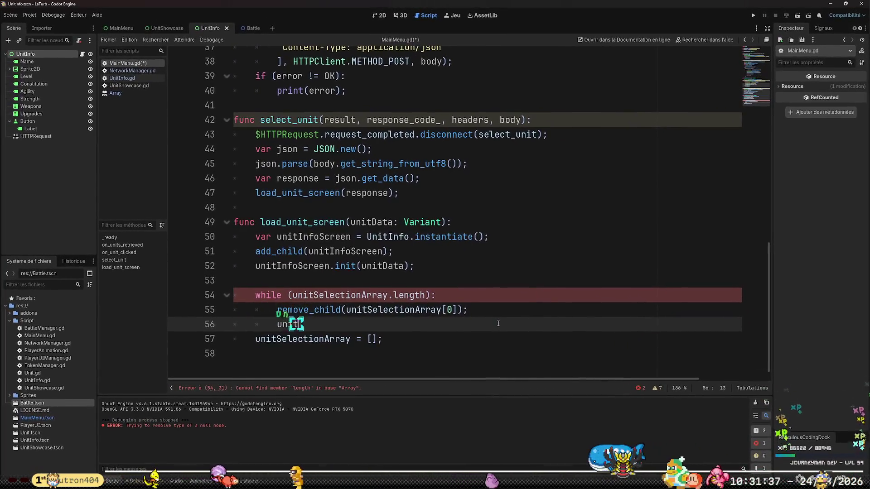
{"action": "key", "text": "Return"}
{"action": "type", "text": ".pop"}
{"action": "key", "text": "Tab"}
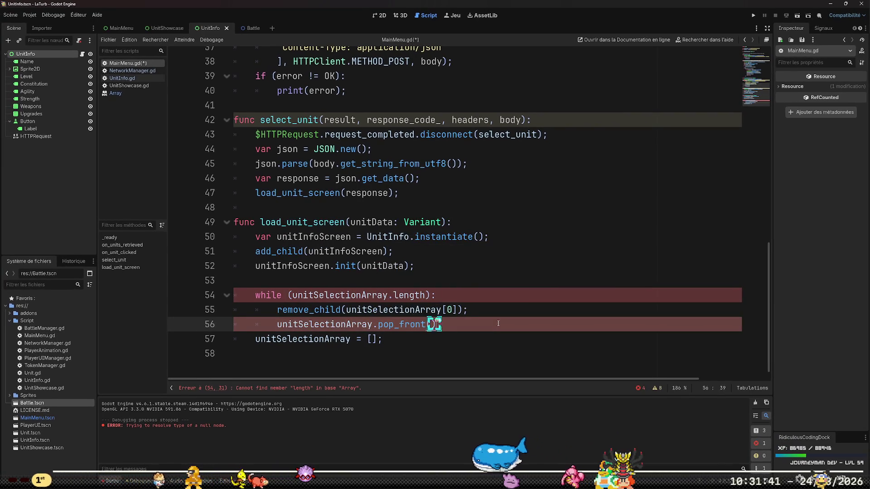
{"action": "type", "text": ";"}
Delete the redundant unitSelectionArray reset line below the loop.
{"action": "key", "text": "Down"}
{"action": "key", "text": "Home"}
{"action": "key", "text": "Home"}
{"action": "key", "text": "shift+Down"}
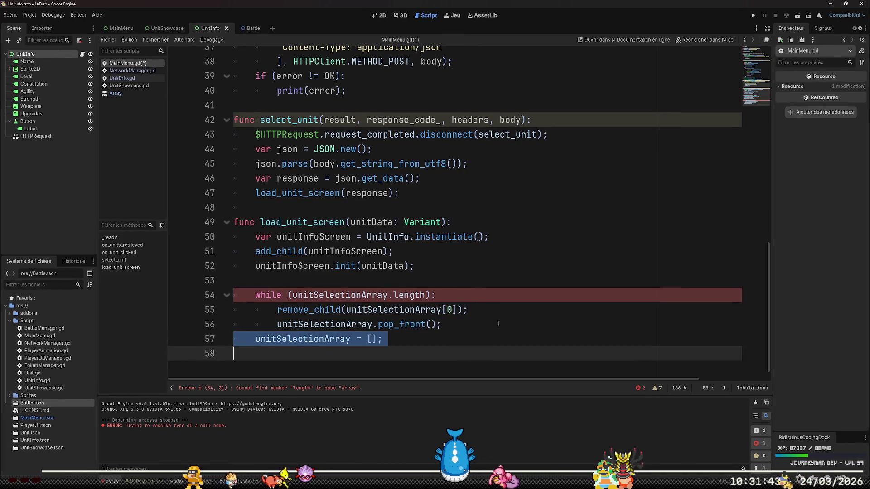
{"action": "key", "text": "Delete"}
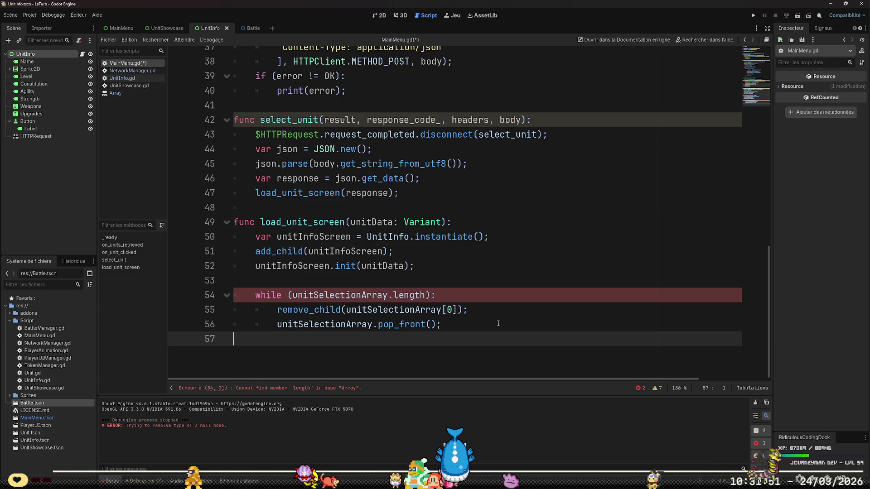
Change the line 54 loop condition from length to size and save MainMenu.gd.
{"action": "key", "text": "Up"}
{"action": "key", "text": "Up"}
{"action": "key", "text": "Up"}
{"action": "key", "text": "ctrl+shift+Left"}
{"action": "key", "text": "BackSpace"}
{"action": "type", "text": "size"}
{"action": "key", "text": "ctrl+s"}
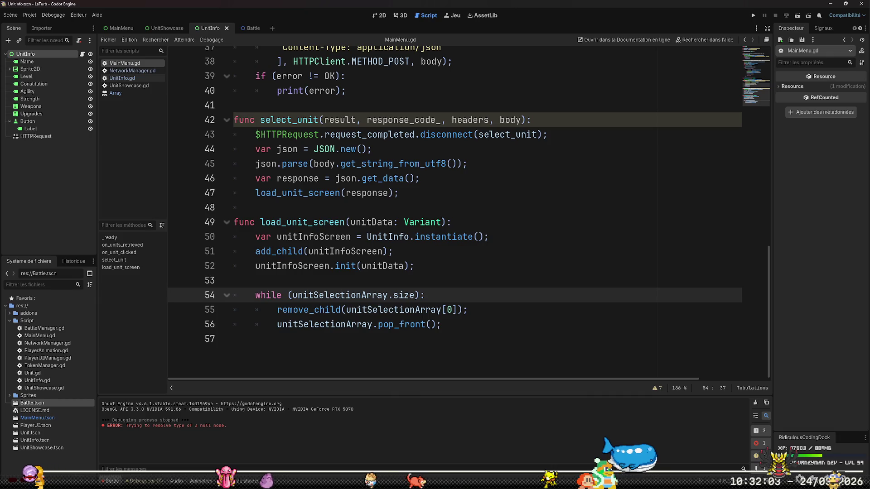
{"action": "key", "text": "alt+Tab"}
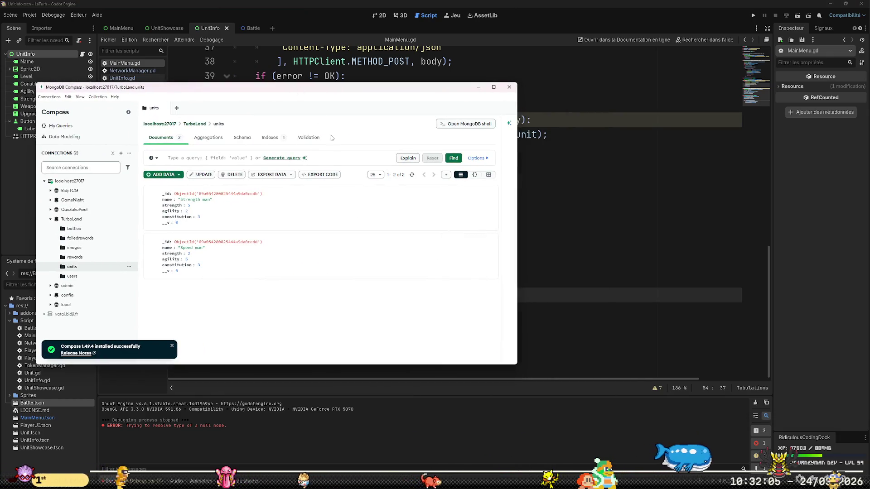
Refresh TurboLand's units collection and delete the third unit document, leaving two units.
{"action": "left_click", "coordinate": [413, 176]}
{"action": "left_click", "coordinate": [488, 286]}
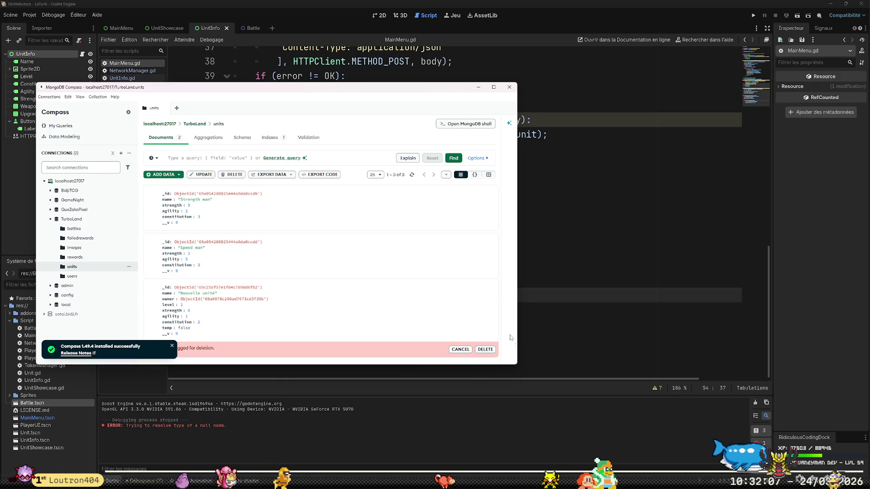
{"action": "left_click", "coordinate": [485, 350]}
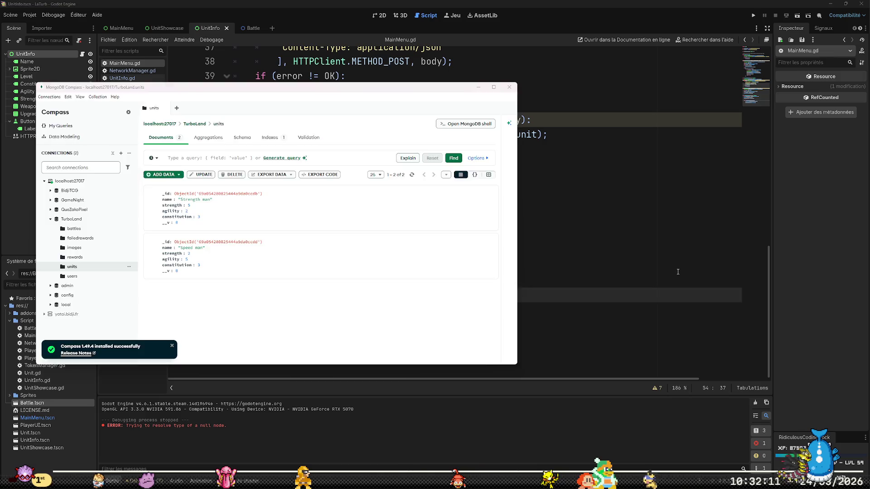
{"action": "left_click", "coordinate": [678, 272]}
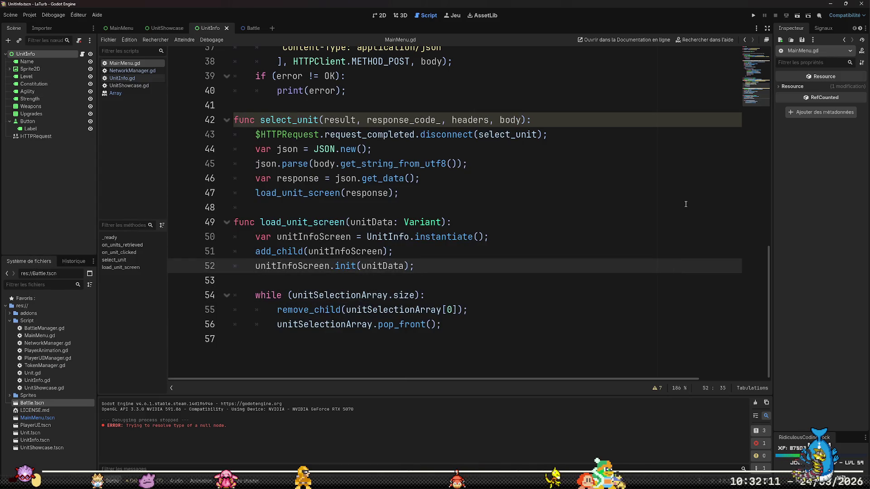
Run the game and pick a unit, which hits the line 55 out-of-bounds error, then stop debugging.
{"action": "left_click", "coordinate": [754, 16]}
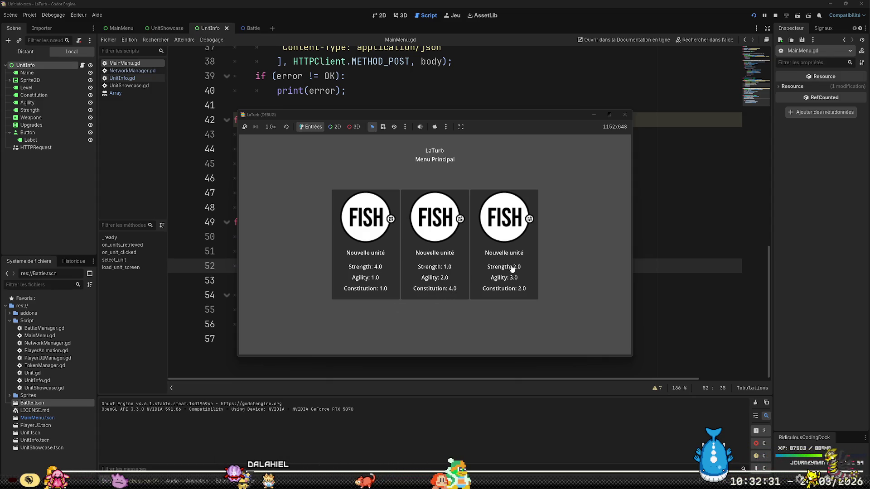
{"action": "left_click", "coordinate": [517, 241]}
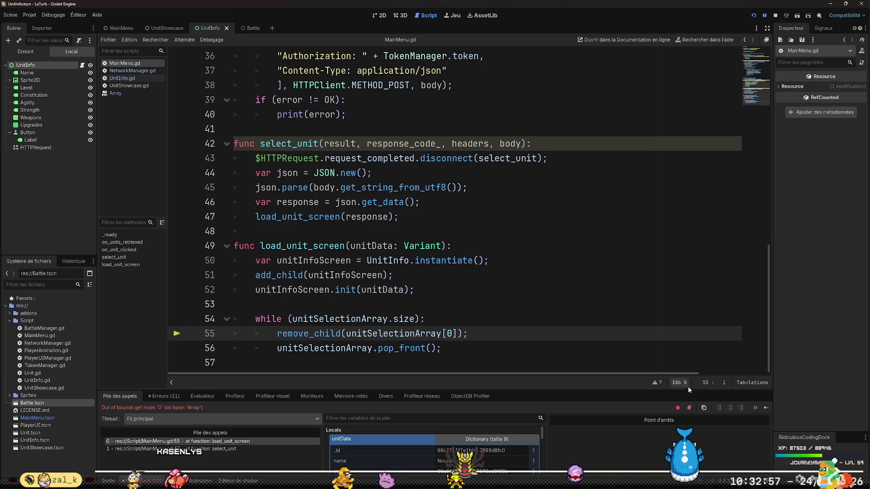
{"action": "left_click", "coordinate": [776, 16]}
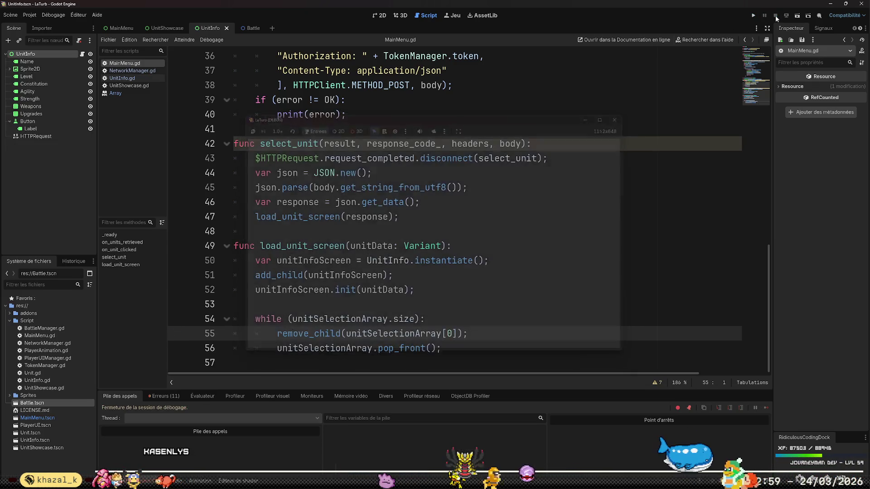
{"action": "left_click", "coordinate": [449, 334]}
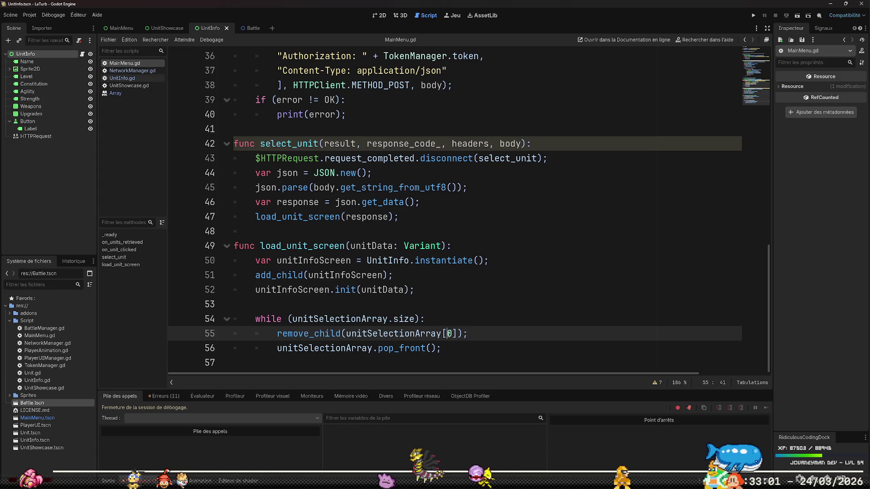
{"action": "key", "text": "Up"}
{"action": "scroll", "coordinate": [509, 323], "scroll_direction": "up", "scroll_amount": 8}
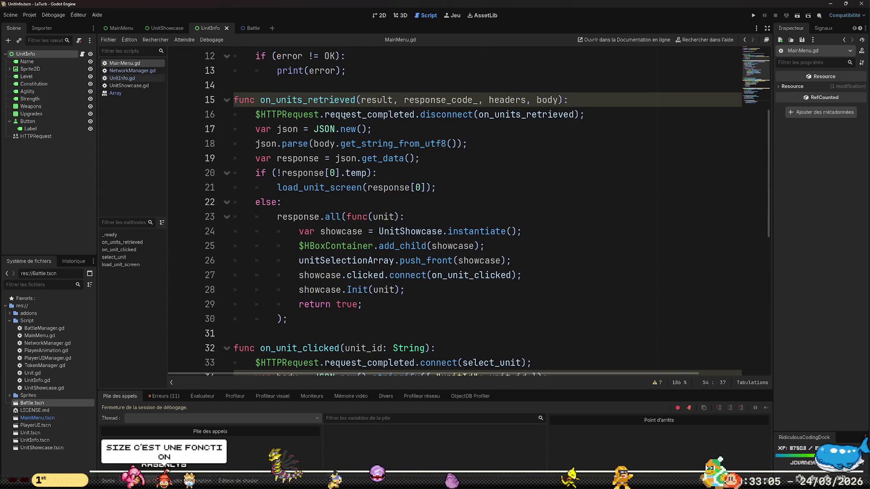
{"action": "scroll", "coordinate": [510, 322], "scroll_direction": "up", "scroll_amount": 4}
Read the Array class reference down to the size() method, then return to MainMenu.gd's code.
{"action": "left_click", "coordinate": [136, 93]}
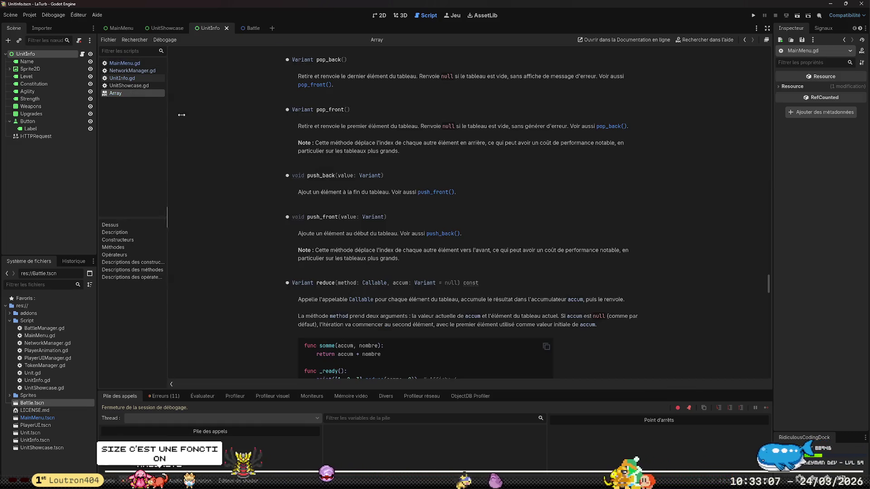
{"action": "scroll", "coordinate": [698, 332], "scroll_direction": "up", "scroll_amount": 10}
{"action": "scroll", "coordinate": [707, 332], "scroll_direction": "up", "scroll_amount": 20}
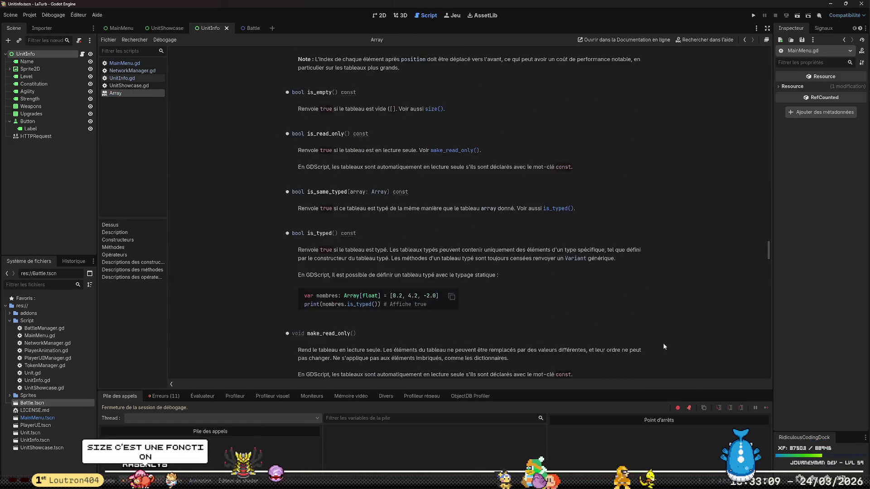
{"action": "scroll", "coordinate": [663, 346], "scroll_direction": "up", "scroll_amount": 20}
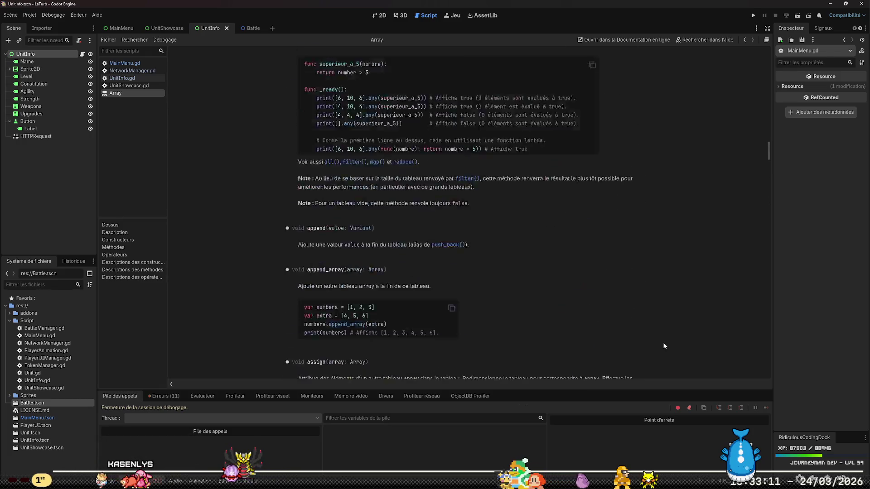
{"action": "scroll", "coordinate": [663, 345], "scroll_direction": "up", "scroll_amount": 15}
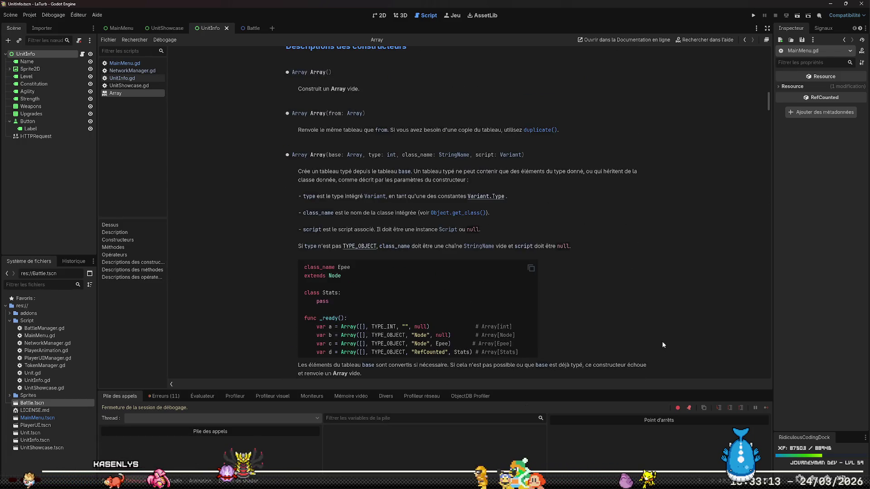
{"action": "scroll", "coordinate": [662, 341], "scroll_direction": "up", "scroll_amount": 5}
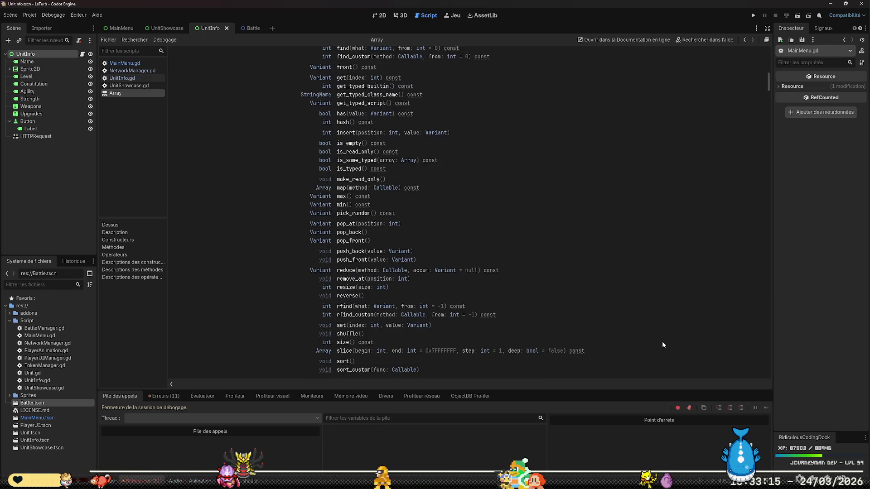
{"action": "scroll", "coordinate": [637, 328], "scroll_direction": "up", "scroll_amount": 15}
{"action": "scroll", "coordinate": [637, 328], "scroll_direction": "up", "scroll_amount": 5}
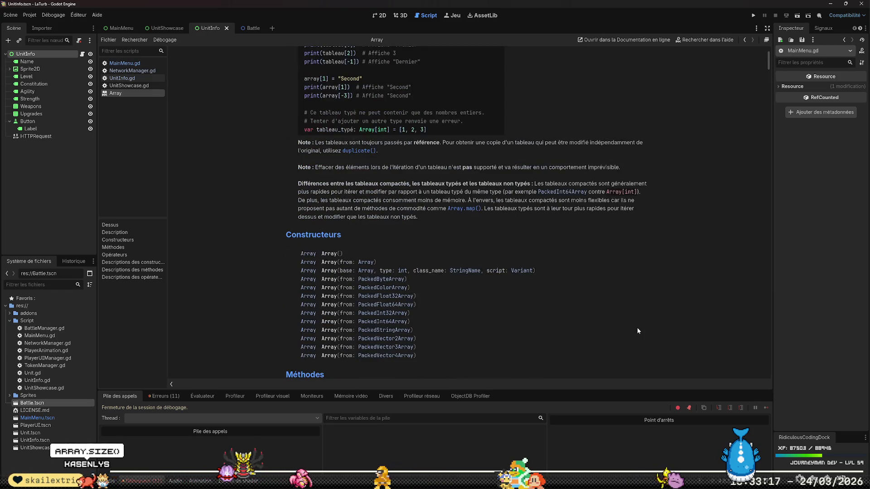
{"action": "scroll", "coordinate": [564, 222], "scroll_direction": "down", "scroll_amount": 5}
{"action": "scroll", "coordinate": [564, 226], "scroll_direction": "down", "scroll_amount": 10}
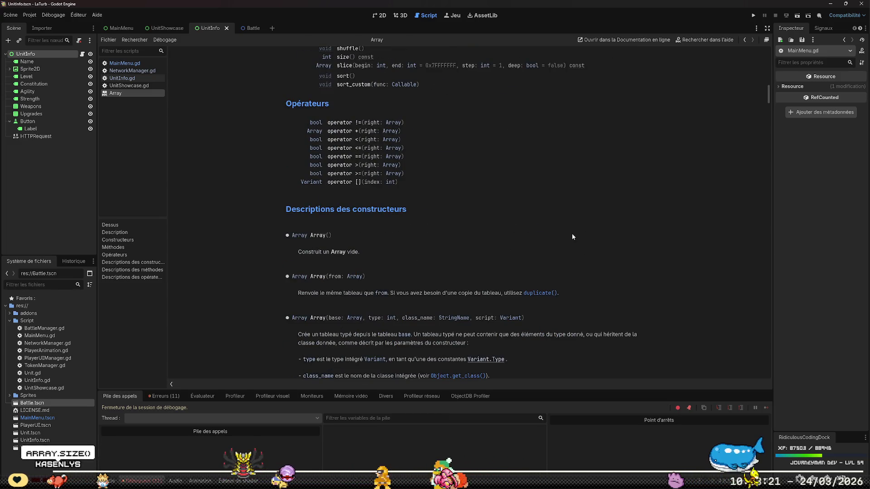
{"action": "scroll", "coordinate": [572, 233], "scroll_direction": "up", "scroll_amount": 15}
{"action": "scroll", "coordinate": [571, 236], "scroll_direction": "up", "scroll_amount": 3}
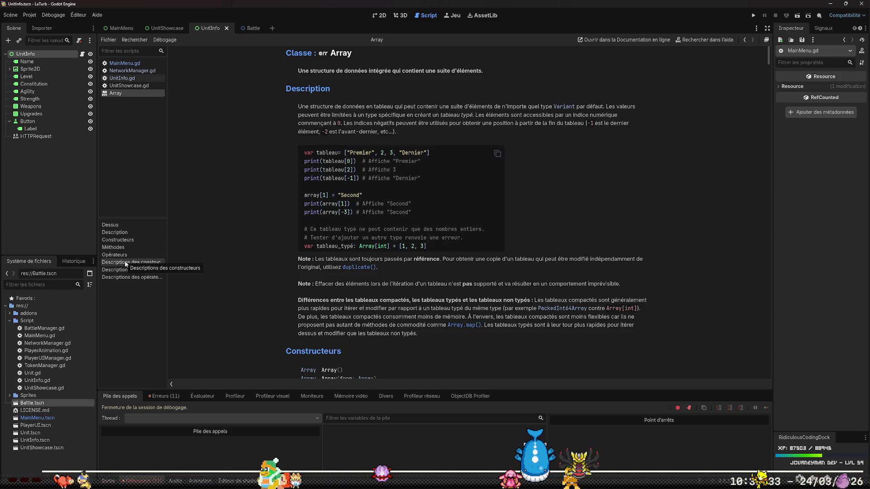
{"action": "scroll", "coordinate": [391, 246], "scroll_direction": "down", "scroll_amount": 15}
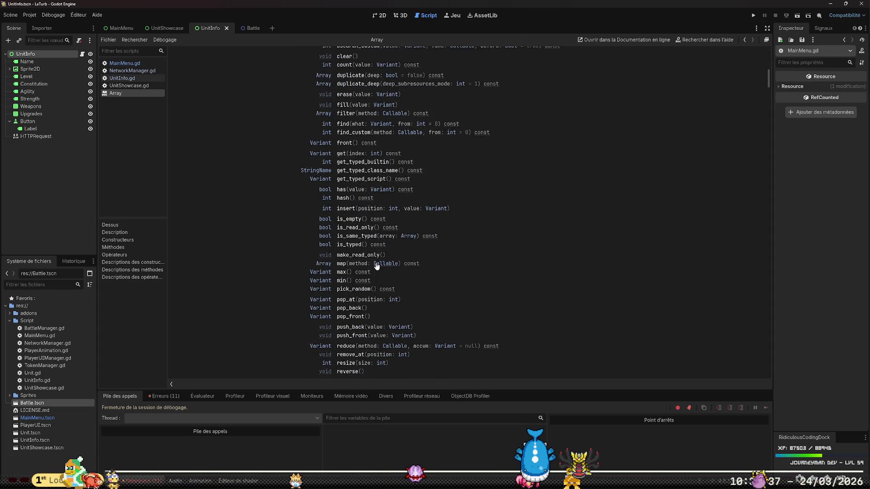
{"action": "scroll", "coordinate": [362, 258], "scroll_direction": "down", "scroll_amount": 20}
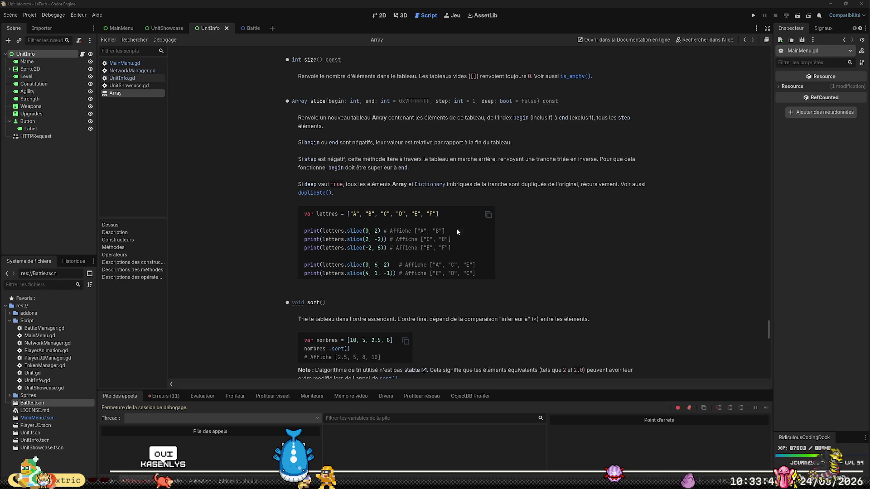
{"action": "left_click", "coordinate": [124, 63]}
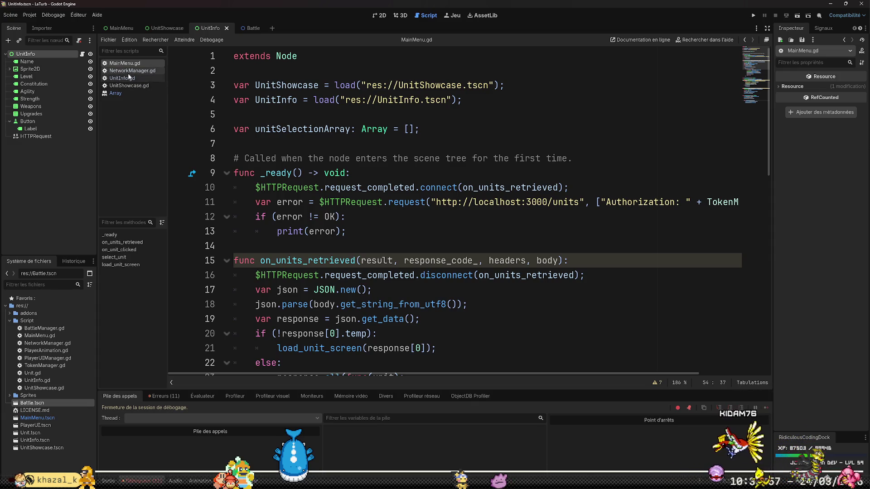
Make the line 54 loop run while !unitSelectionArray.is_empty() and save MainMenu.gd.
{"action": "left_click", "coordinate": [347, 231]}
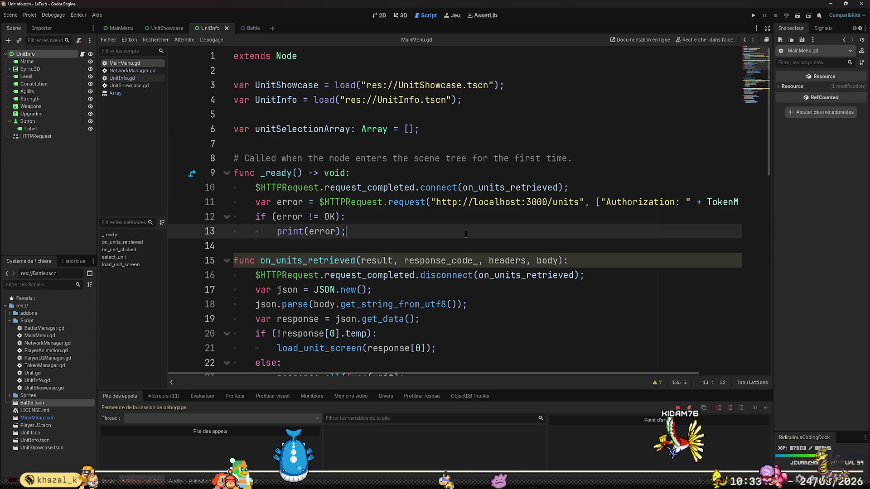
{"action": "scroll", "coordinate": [453, 226], "scroll_direction": "down", "scroll_amount": 10}
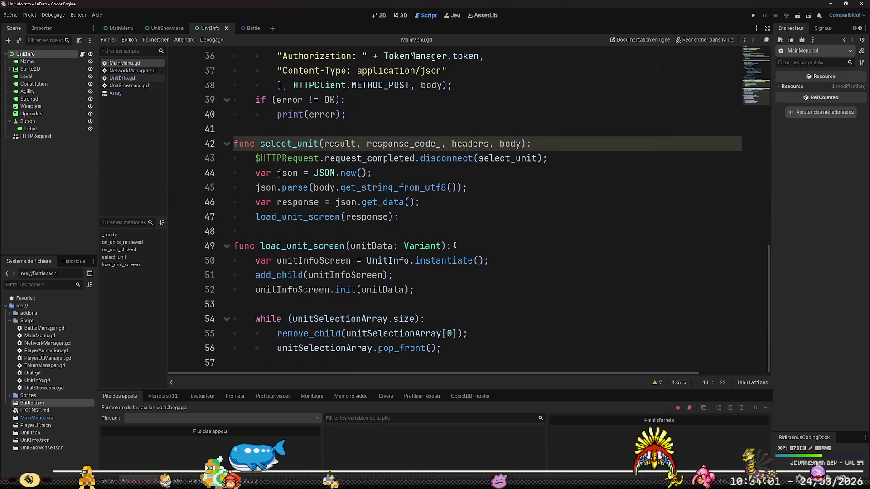
{"action": "left_click", "coordinate": [394, 319]}
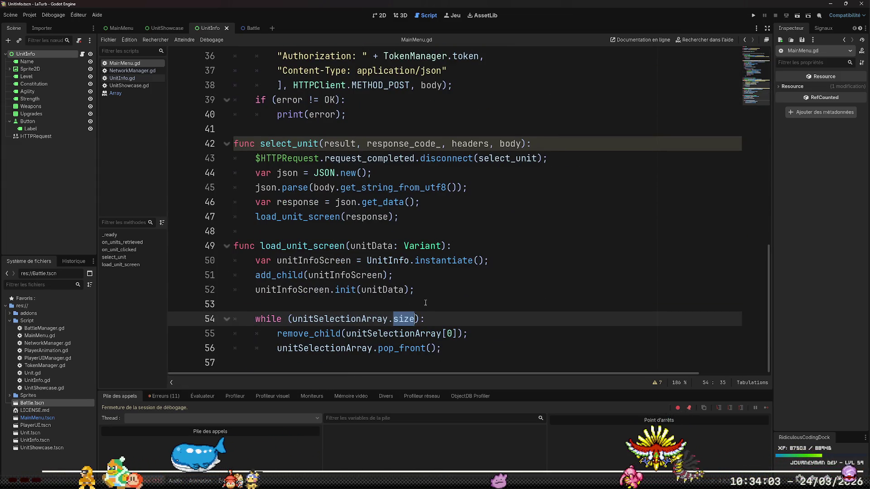
{"action": "type", "text": "is_emp"}
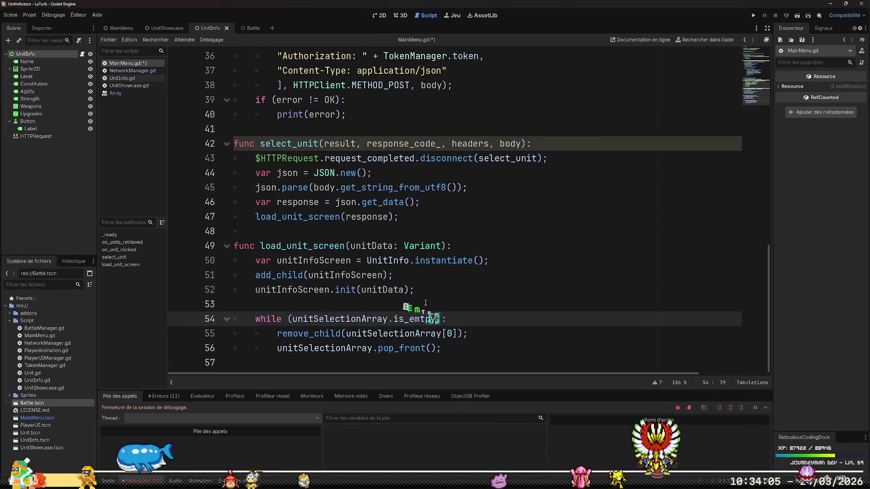
{"action": "type", "text": "ty"}
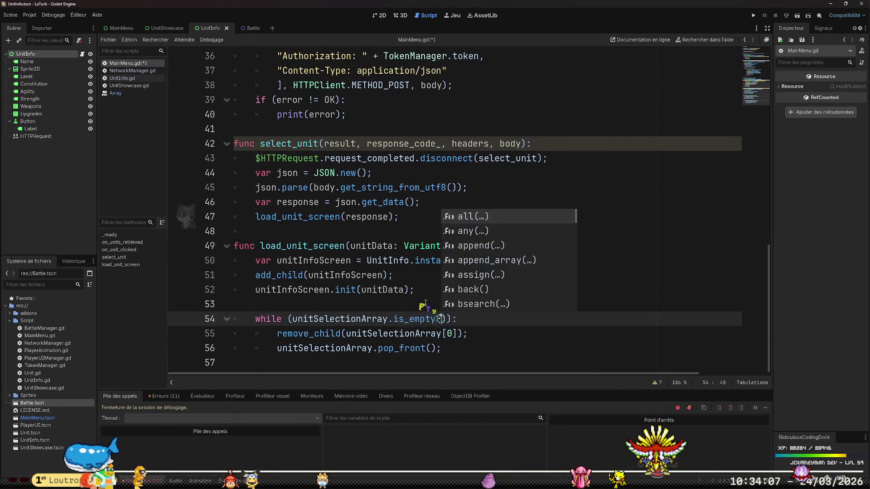
{"action": "key", "text": "Return"}
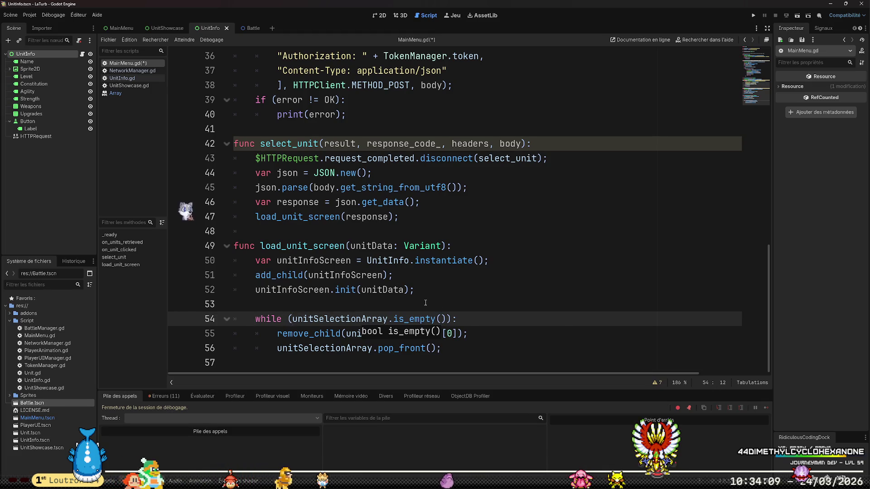
{"action": "key", "text": "ctrl+s"}
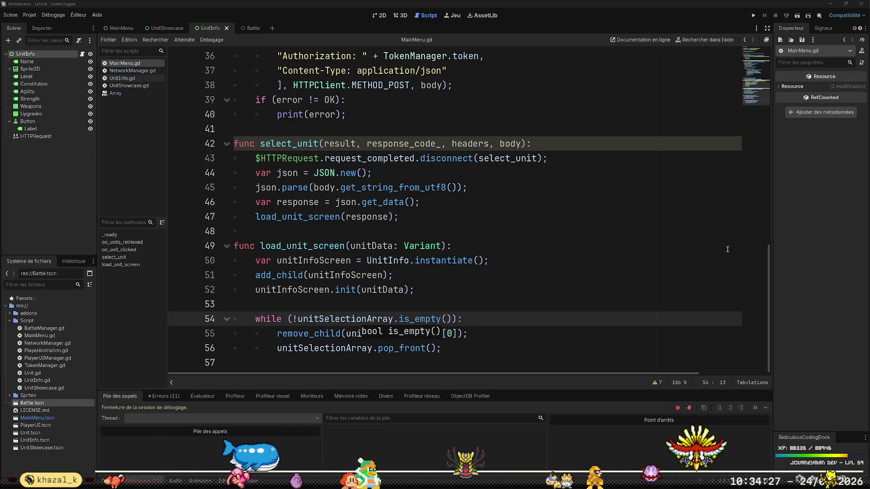
Delete the extra Nouvelle unité document in Compass, then relaunch the game from Godot.
{"action": "left_click", "coordinate": [665, 276]}
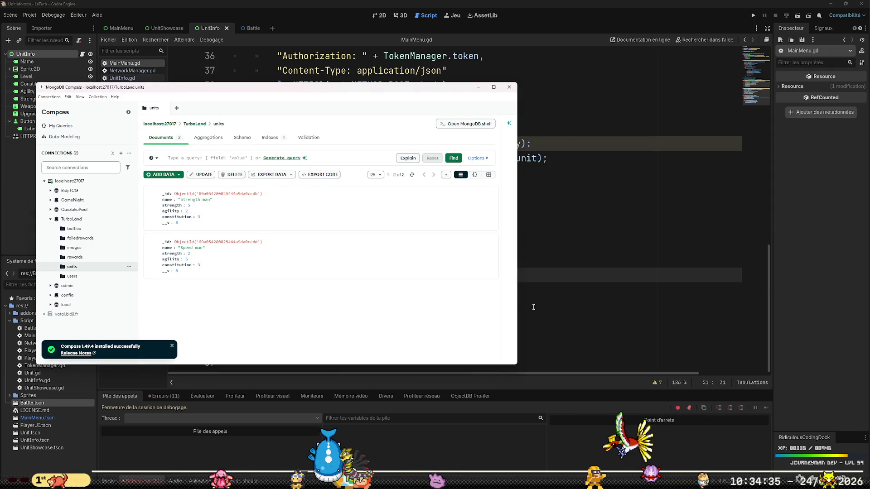
{"action": "left_click", "coordinate": [412, 175]}
{"action": "left_click", "coordinate": [491, 286]}
{"action": "left_click", "coordinate": [485, 349]}
{"action": "left_click", "coordinate": [658, 236]}
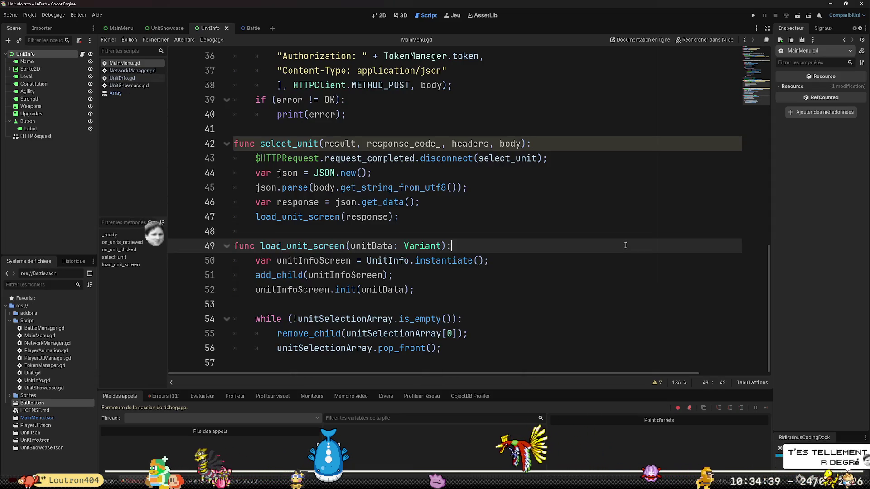
{"action": "left_click", "coordinate": [753, 16]}
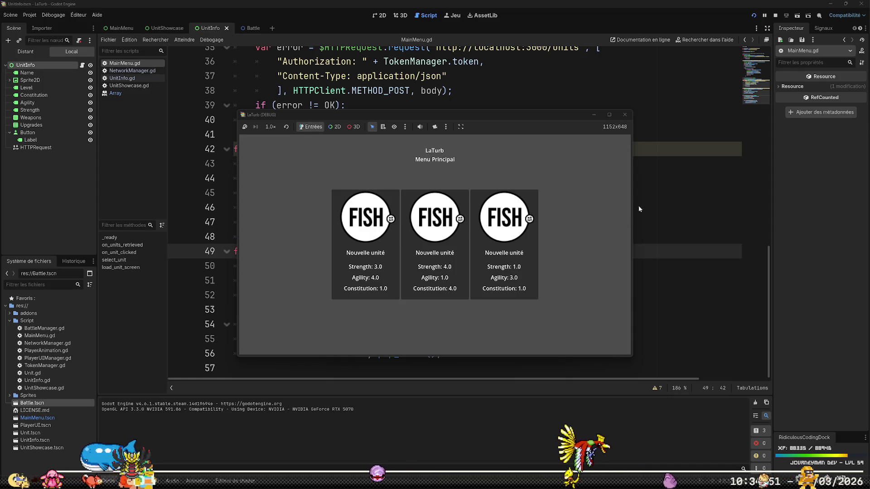
View the middle unit's details in the running game, then run and stop the Battle scene.
{"action": "left_click", "coordinate": [449, 255]}
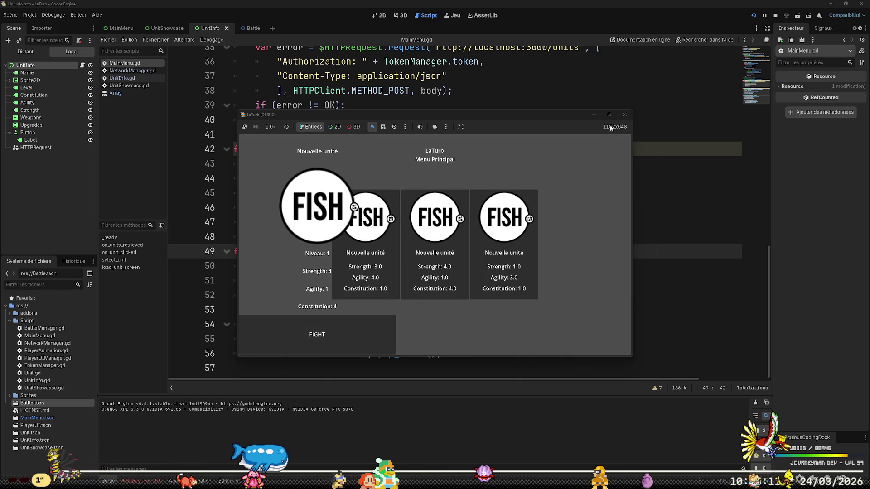
{"action": "left_click", "coordinate": [625, 115]}
{"action": "left_click", "coordinate": [252, 28]}
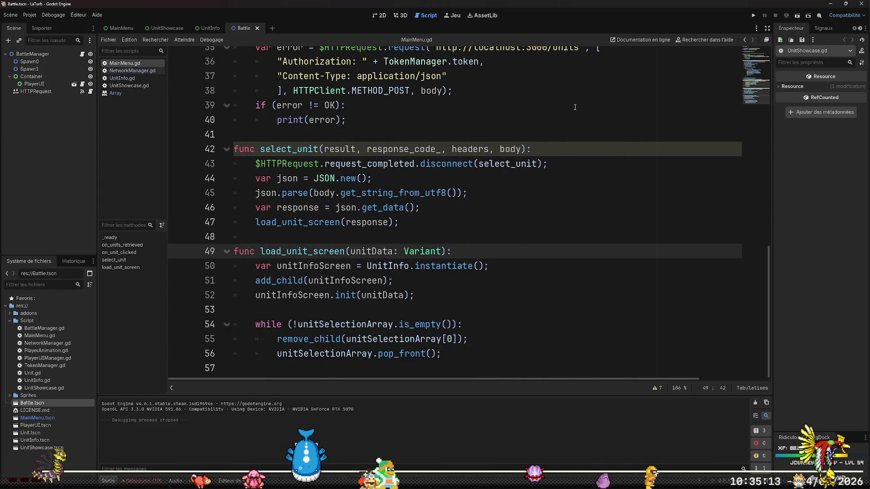
{"action": "left_click", "coordinate": [796, 15]}
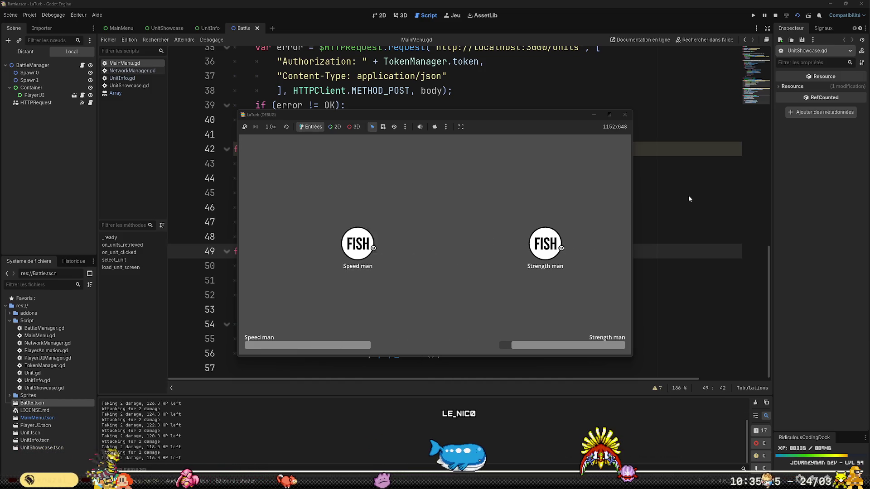
{"action": "left_click", "coordinate": [629, 116]}
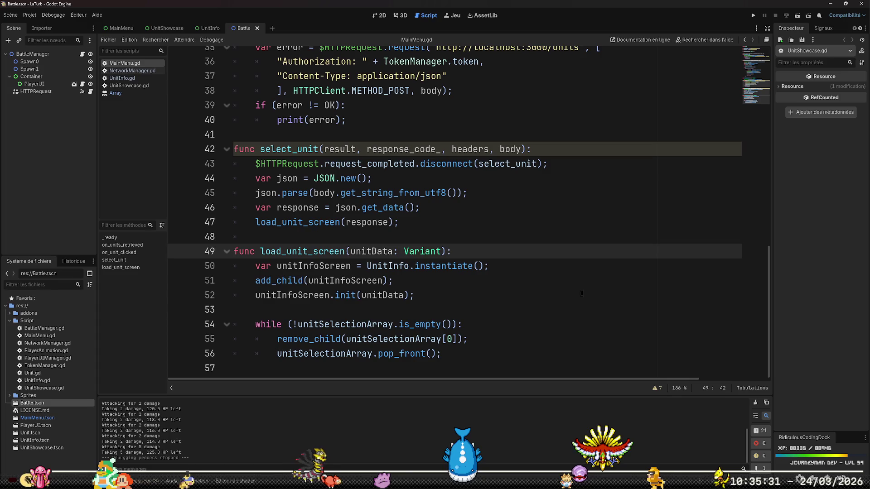
{"action": "left_click", "coordinate": [588, 324]}
Search Google for 'goddot delete node' and open the Godot Forum thread on removing a node.
{"action": "key", "text": "alt+Tab"}
{"action": "left_click", "coordinate": [493, 20]}
{"action": "type", "text": "god"}
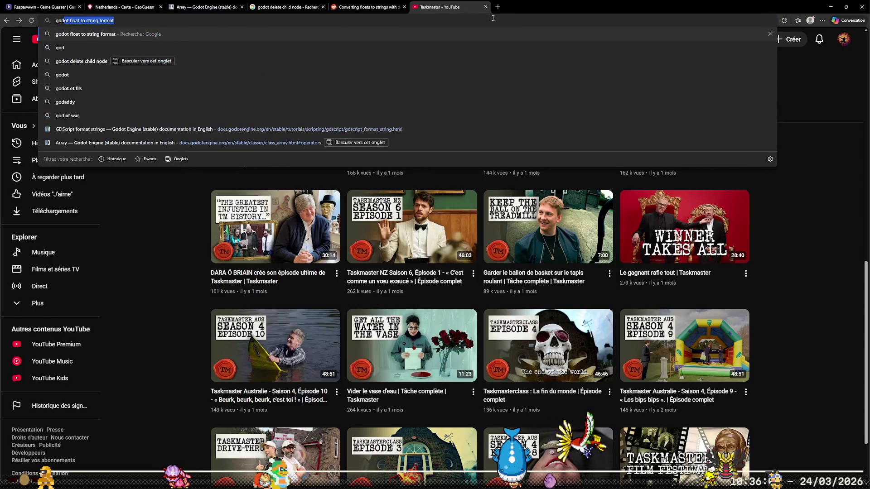
{"action": "type", "text": "dot delet"}
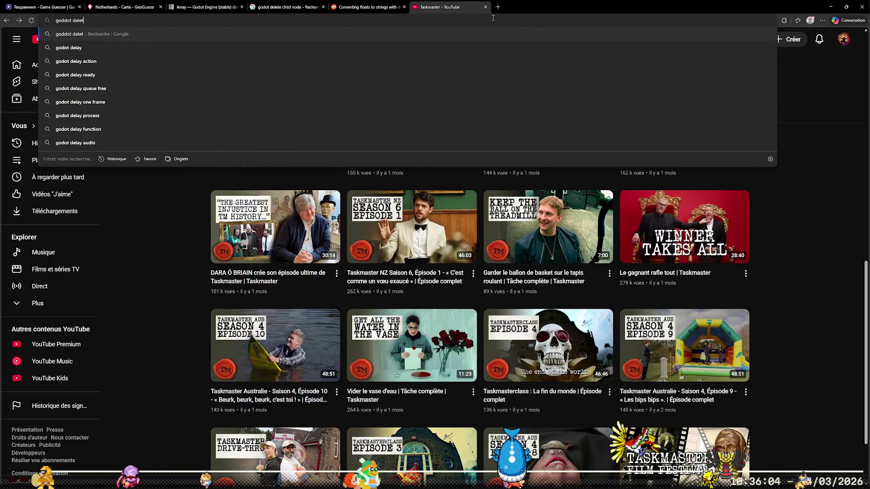
{"action": "type", "text": "e node"}
{"action": "key", "text": "Return"}
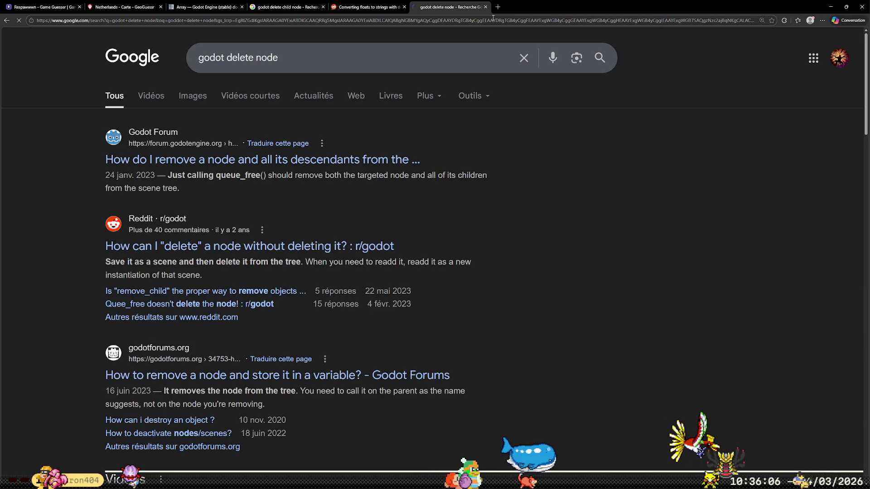
{"action": "left_click", "coordinate": [243, 160]}
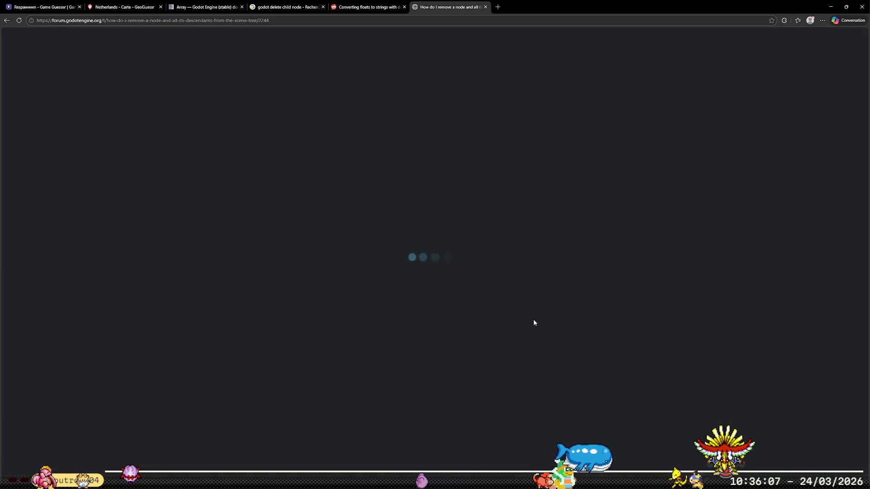
{"action": "scroll", "coordinate": [223, 304], "scroll_direction": "down", "scroll_amount": 5}
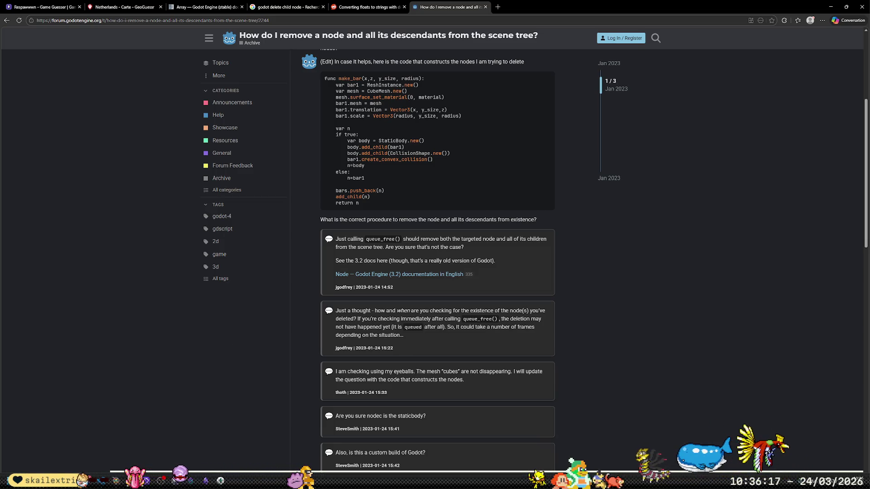
Search for 'godot remove_child' and scroll through the results.
{"action": "left_click", "coordinate": [326, 21]}
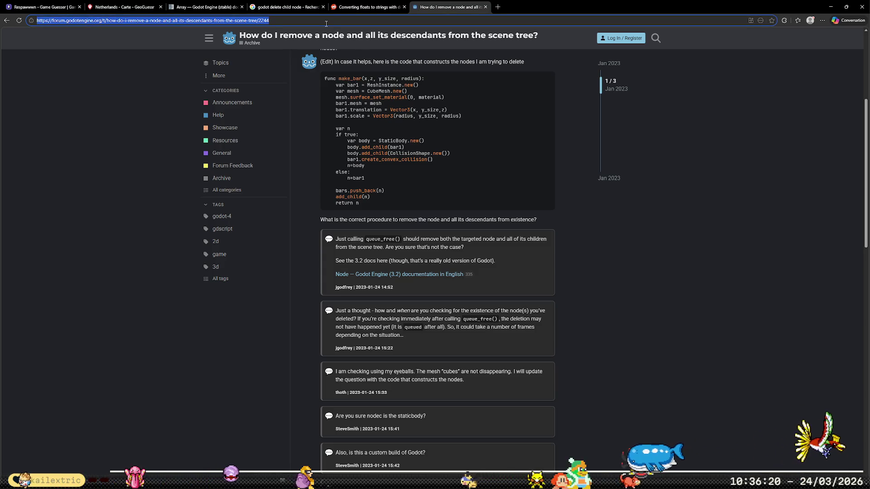
{"action": "type", "text": "godot remove_"}
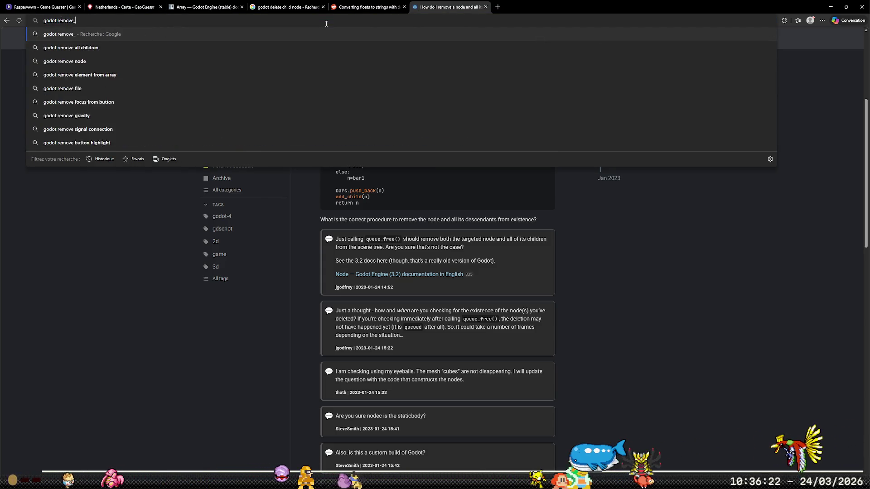
{"action": "type", "text": "child"}
{"action": "key", "text": "Return"}
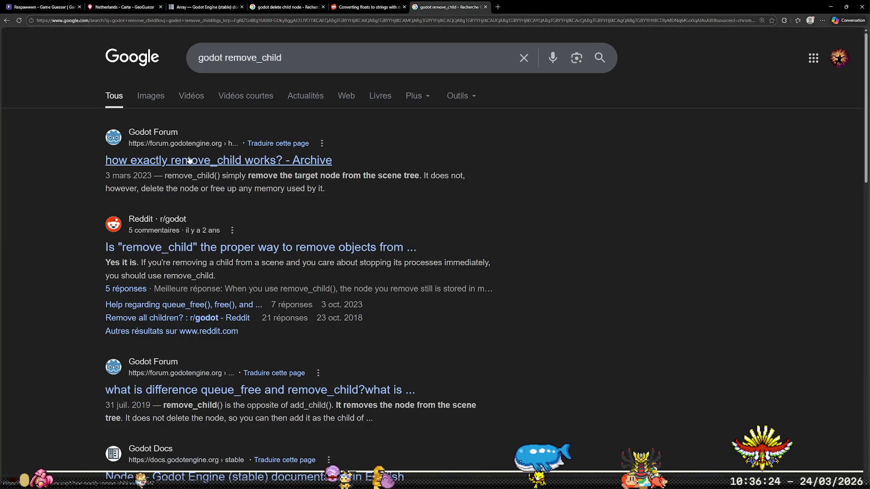
{"action": "scroll", "coordinate": [272, 272], "scroll_direction": "down", "scroll_amount": 2}
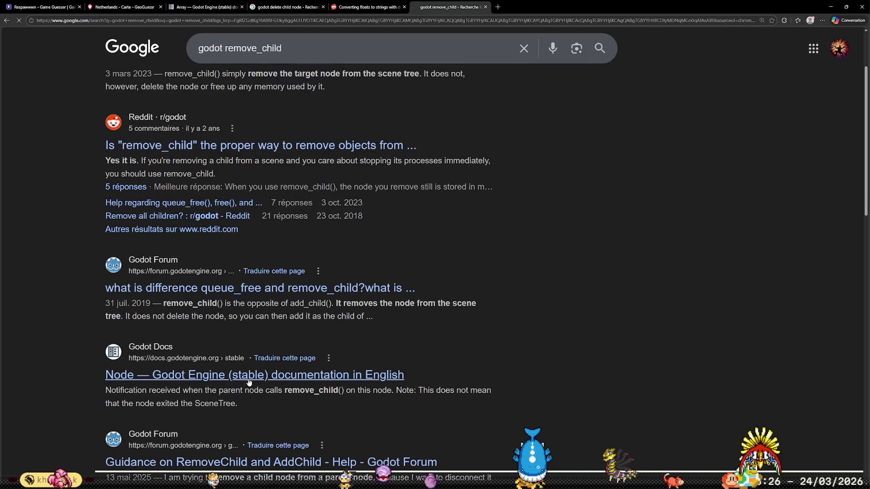
Read the Node docs' remove_child and queue_free entries, highlighting the note that references become invalid.
{"action": "left_click", "coordinate": [374, 305]}
{"action": "left_click", "coordinate": [236, 181]}
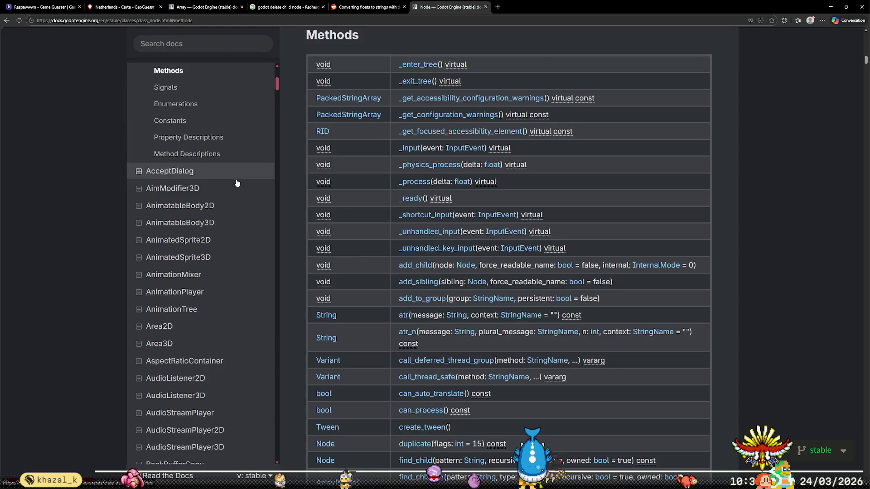
{"action": "scroll", "coordinate": [648, 238], "scroll_direction": "down", "scroll_amount": 15}
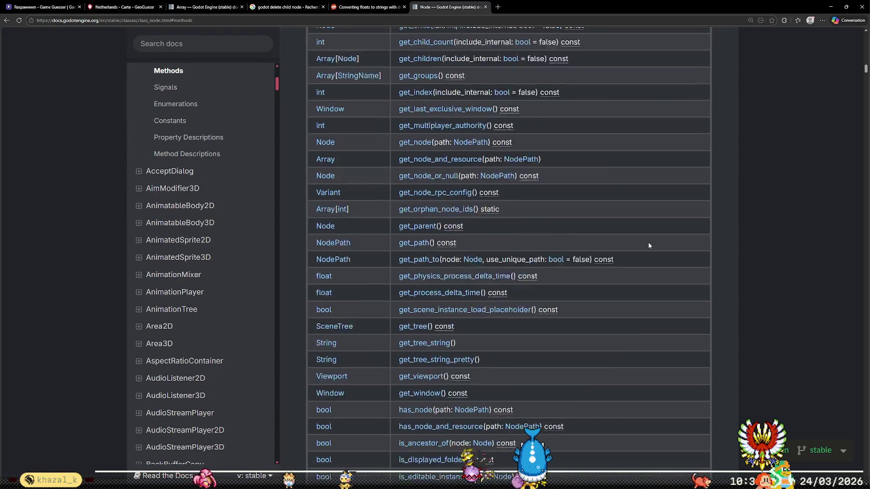
{"action": "scroll", "coordinate": [649, 246], "scroll_direction": "down", "scroll_amount": 10}
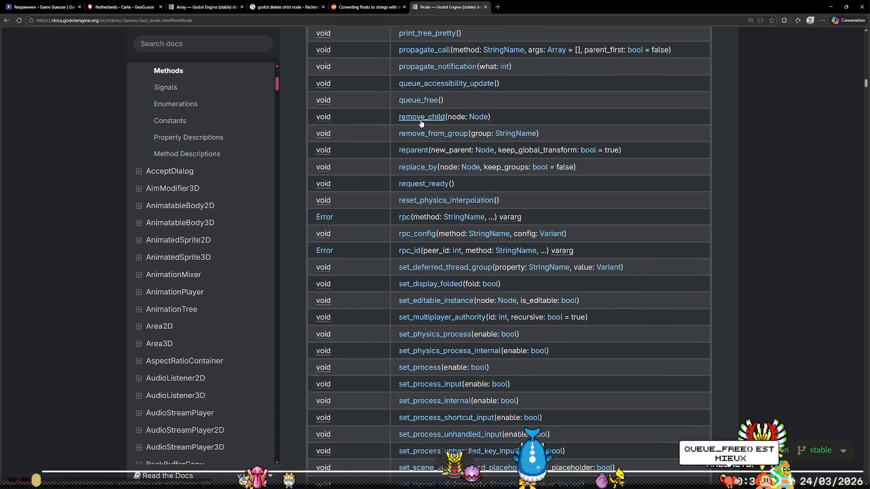
{"action": "left_click", "coordinate": [421, 117]}
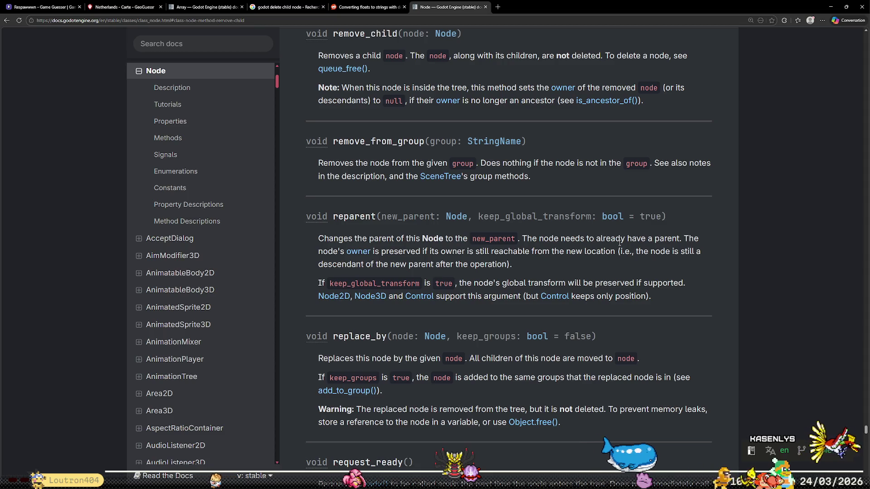
{"action": "left_click", "coordinate": [345, 68]}
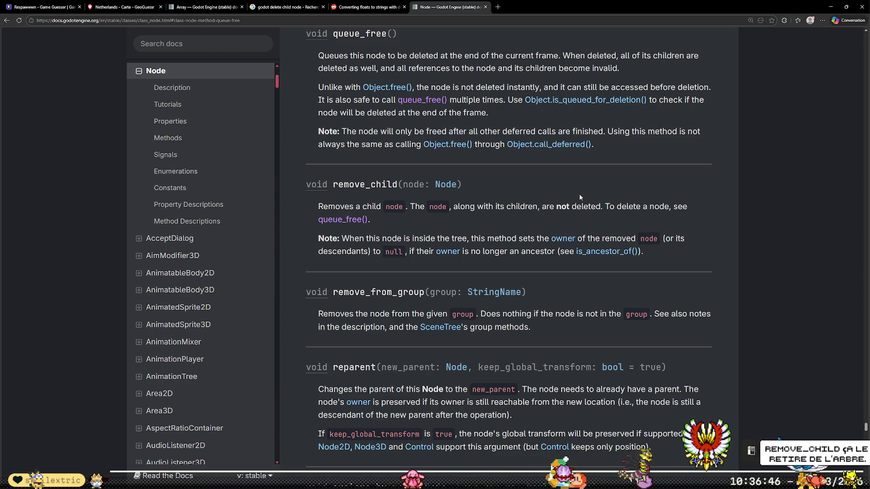
{"action": "mouse_move", "coordinate": [449, 64]}
{"action": "left_mouse_down"}
{"action": "mouse_move", "coordinate": [570, 57]}
{"action": "mouse_move", "coordinate": [620, 72]}
{"action": "left_mouse_up"}
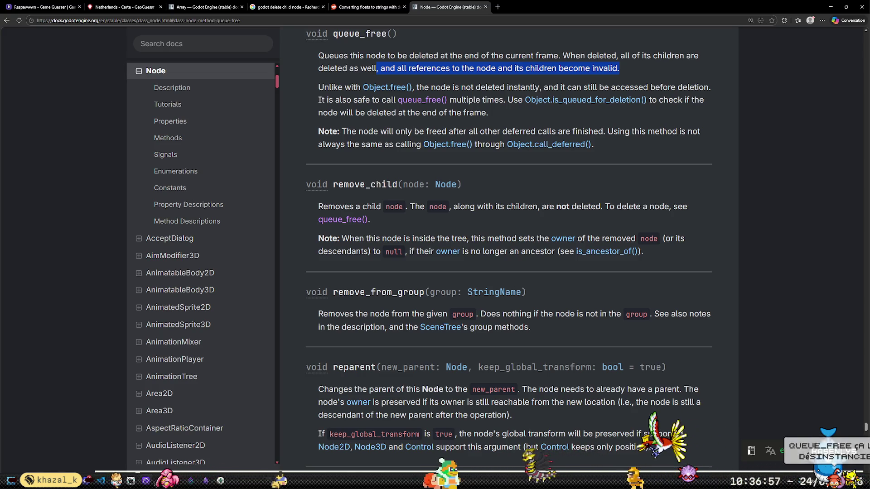
Insert a blank line above the while loop in load_unit_screen.
{"action": "key", "text": "alt+Tab"}
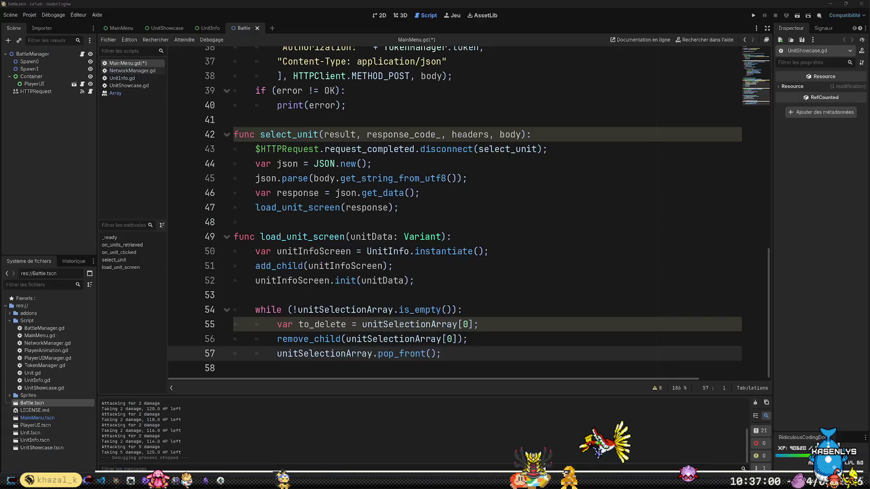
{"action": "left_click", "coordinate": [505, 284]}
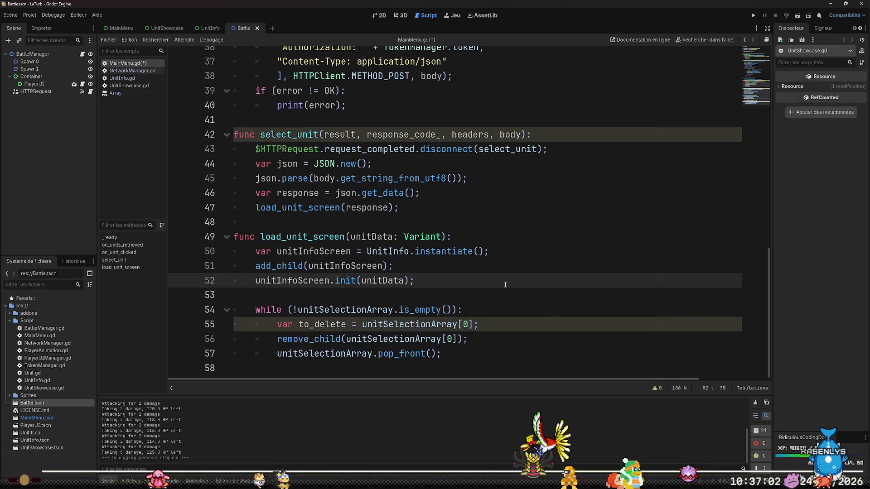
{"action": "key", "text": "Down"}
{"action": "key", "text": "Down"}
{"action": "key", "text": "Down"}
{"action": "key", "text": "Down"}
{"action": "key", "text": "Up"}
{"action": "key", "text": "Up"}
{"action": "key", "text": "Down"}
{"action": "key", "text": "Down"}
{"action": "key", "text": "Down"}
{"action": "key", "text": "Down"}
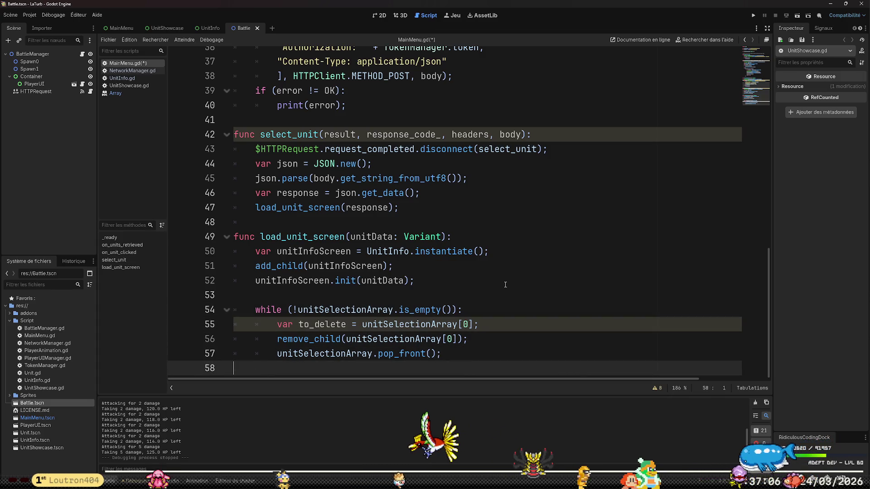
{"action": "key", "text": "Up"}
{"action": "key", "text": "Up"}
{"action": "key", "text": "Up"}
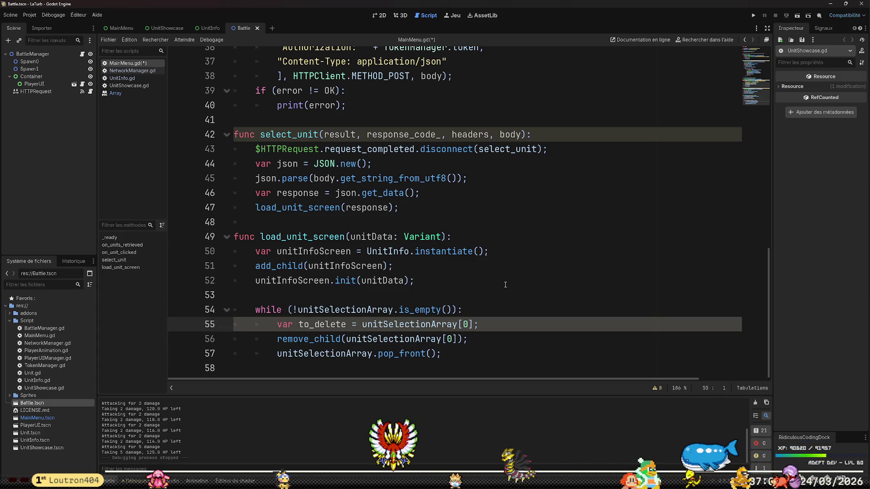
{"action": "key", "text": "Up"}
{"action": "key", "text": "Return"}
{"action": "key", "text": "Return"}
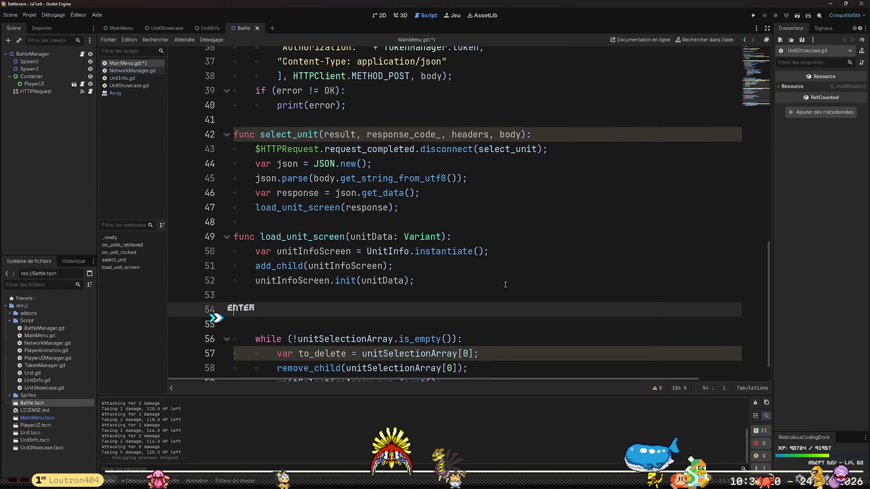
{"action": "key", "text": "BackSpace"}
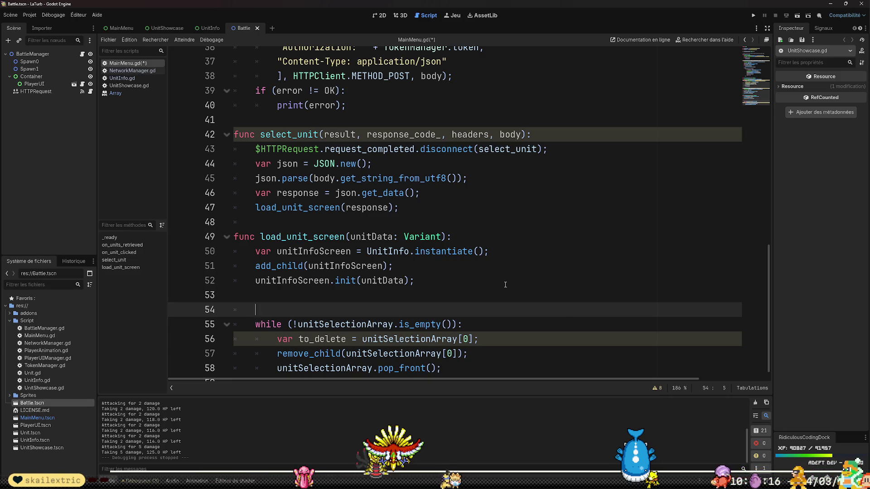
{"action": "scroll", "coordinate": [489, 252], "scroll_direction": "down", "scroll_amount": 1}
Write unitSelectionArray.any(func(unit): queue_free(unit)); as a multi-line lambda call.
{"action": "type", "text": "unitSle"}
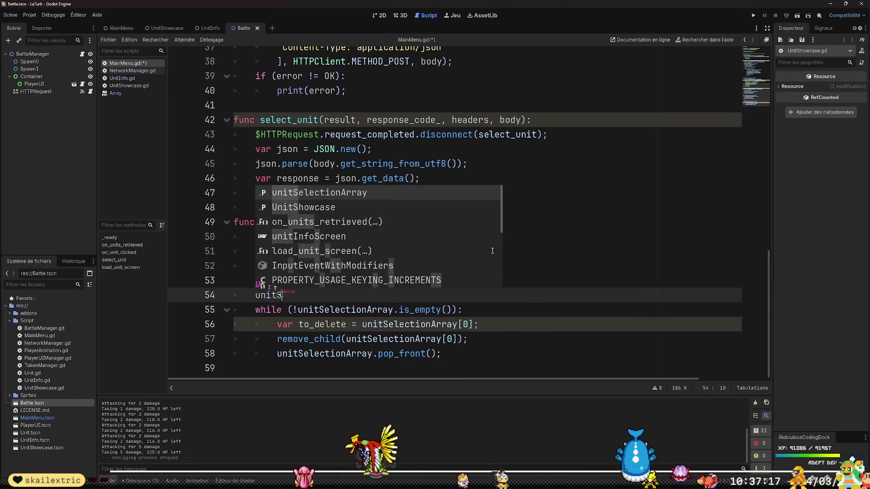
{"action": "key", "text": "BackSpace"}
{"action": "key", "text": "BackSpace"}
{"action": "key", "text": "BackSpace"}
{"action": "type", "text": "Se"}
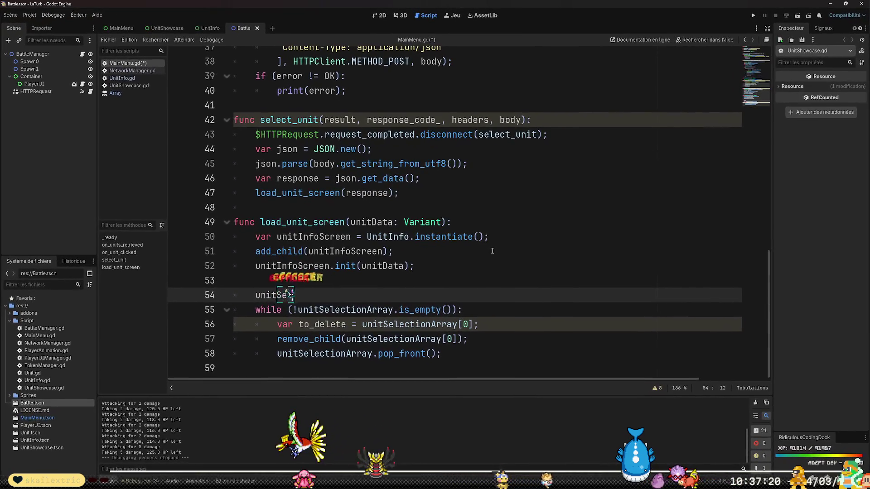
{"action": "type", "text": "lectionArr"}
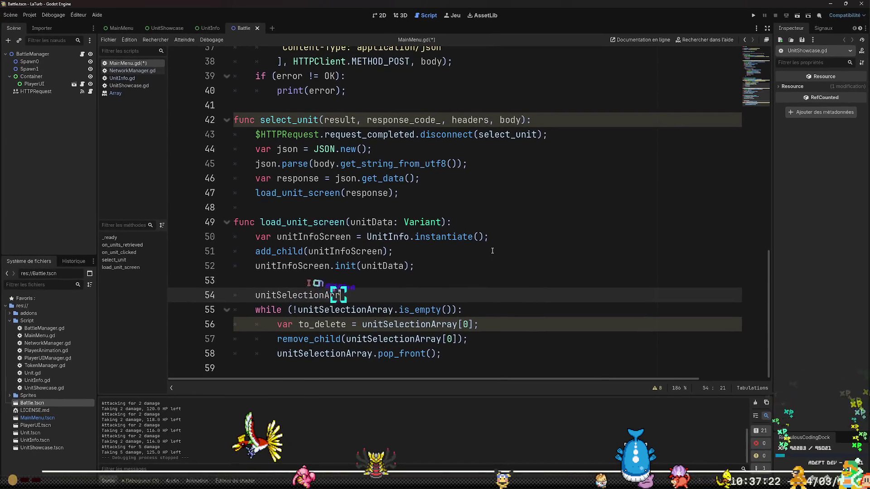
{"action": "key", "text": "Return"}
{"action": "type", "text": ".any("}
{"action": "key", "text": "Return"}
{"action": "type", "text": "func(unit"}
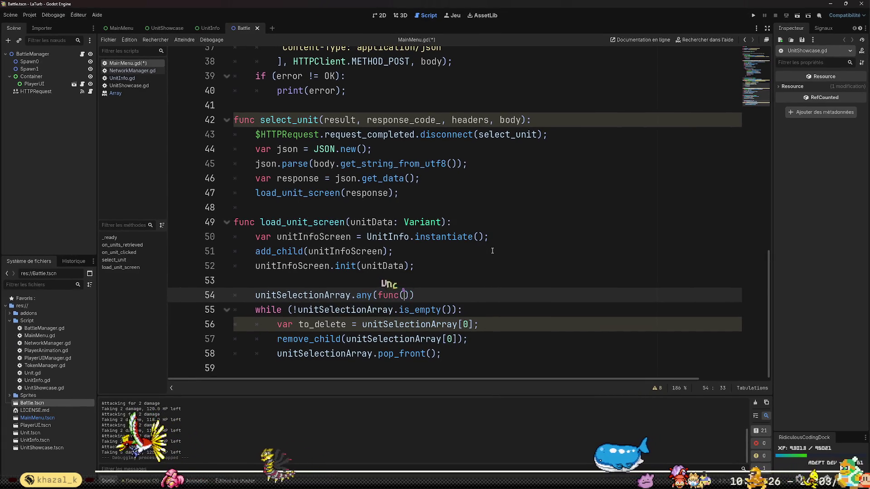
{"action": "type", "text": ")"}
{"action": "type", "text": ":"}
{"action": "key", "text": "Return"}
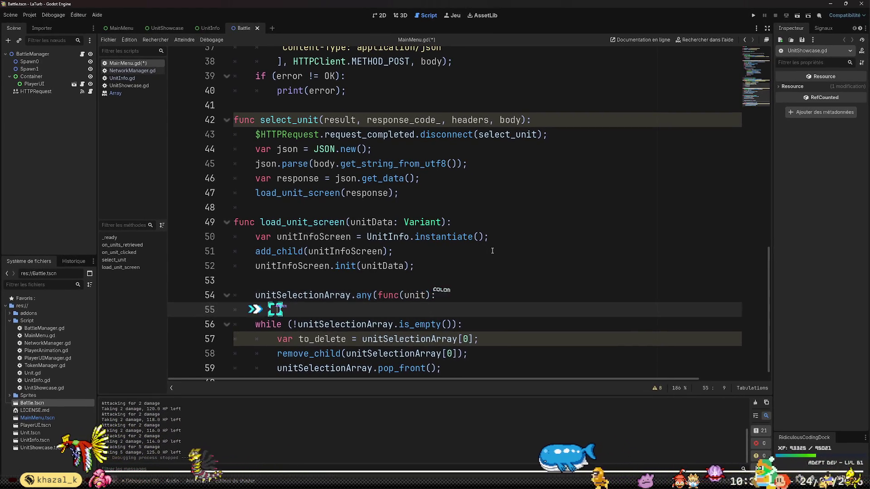
{"action": "type", "text": "$queue"}
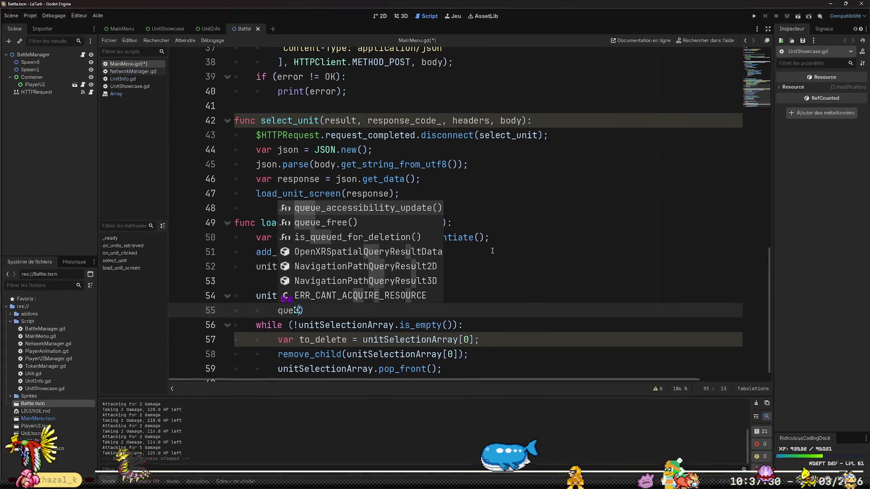
{"action": "type", "text": "_free"}
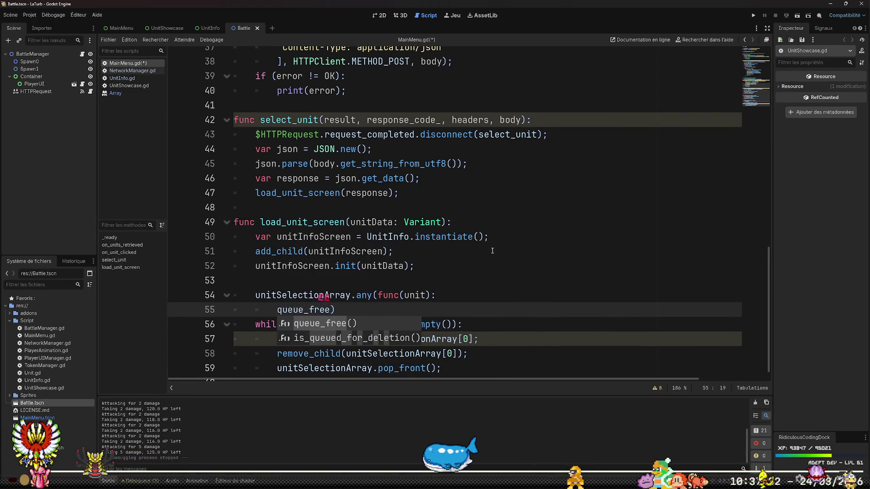
{"action": "type", "text": "(unit)"}
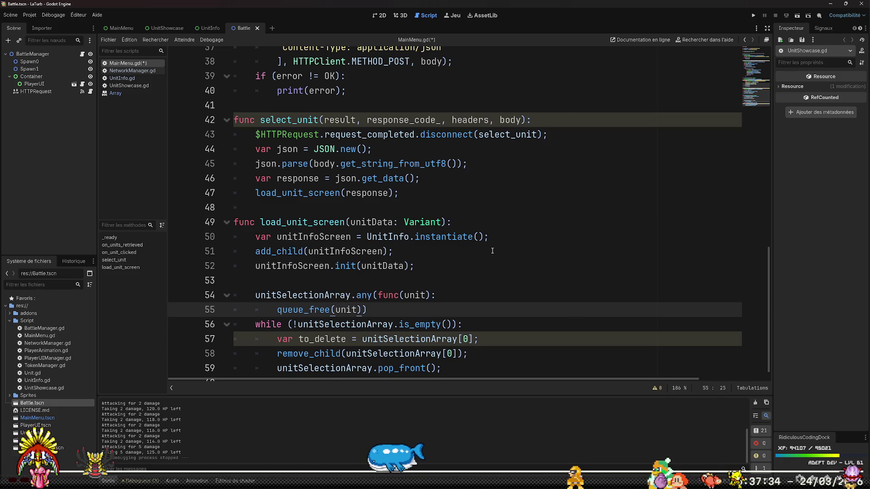
{"action": "key", "text": "Return"}
{"action": "type", "text": ")"}
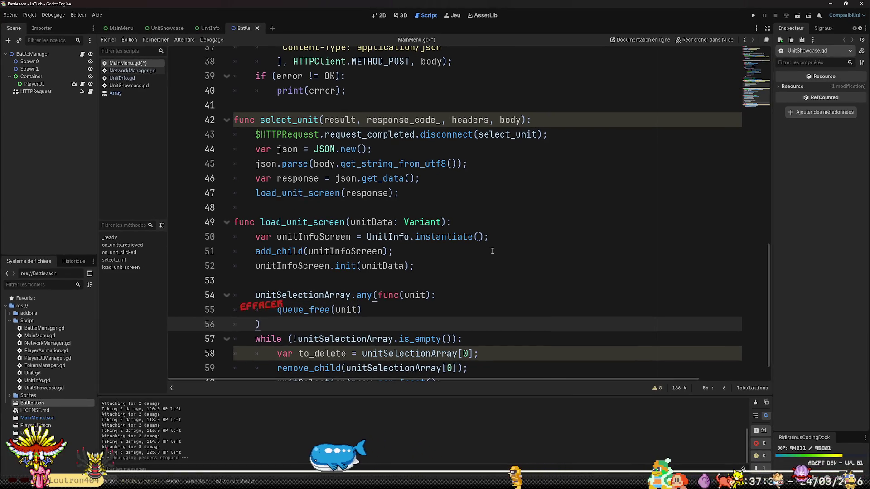
{"action": "type", "text": ";"}
Change the lambda body from queue_free(unit) to unit.queue_free().
{"action": "key", "text": "Up"}
{"action": "key", "text": "End"}
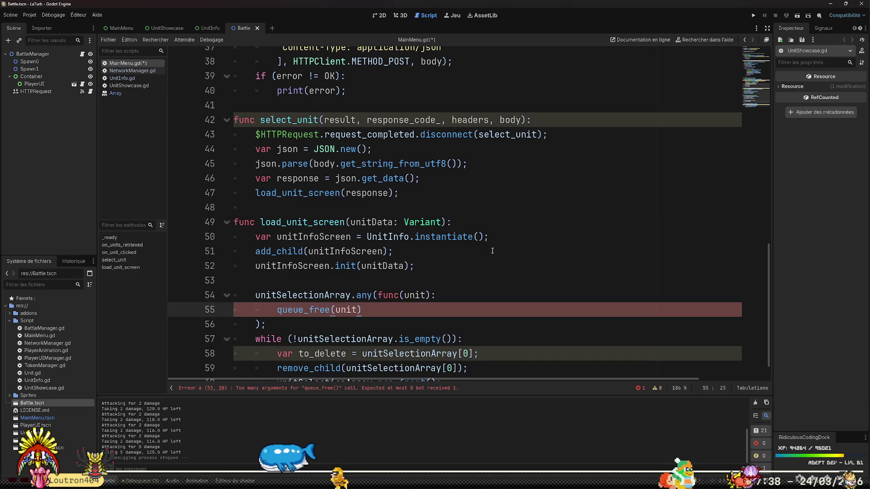
{"action": "key", "text": "Down"}
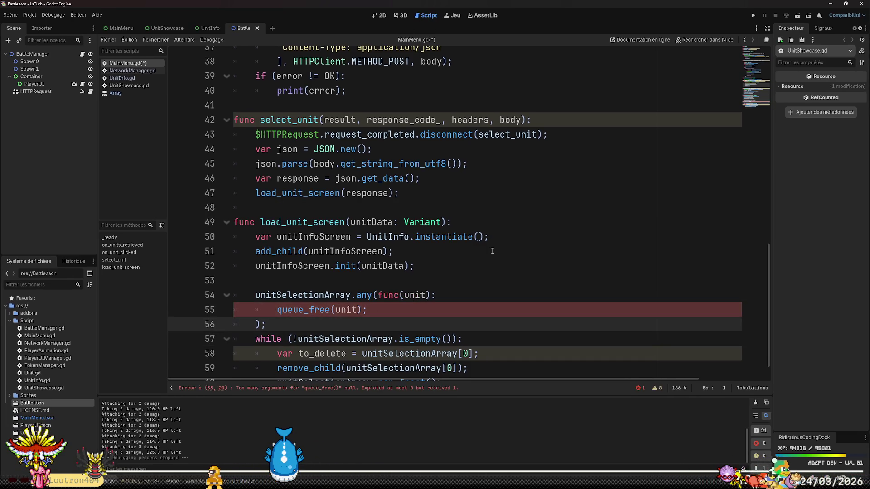
{"action": "scroll", "coordinate": [493, 251], "scroll_direction": "down", "scroll_amount": 1}
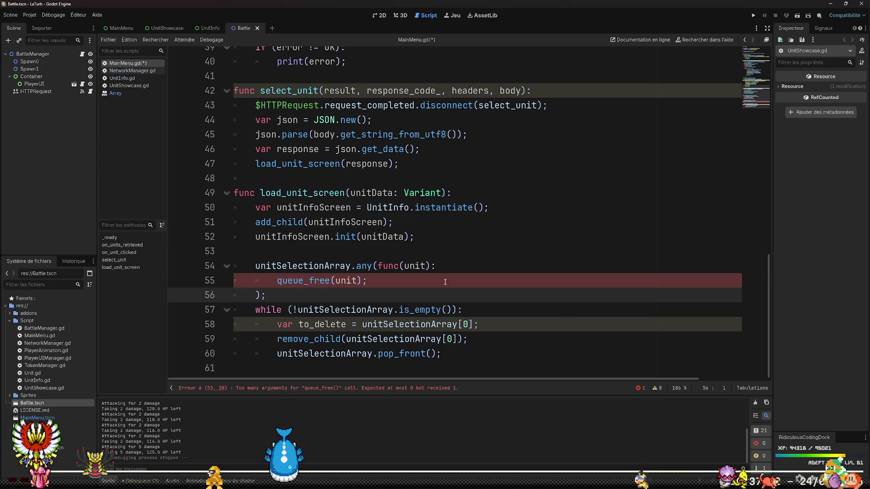
{"action": "double_click", "coordinate": [350, 280]}
{"action": "key", "text": "ctrl+x"}
{"action": "key", "text": "Home"}
{"action": "key", "text": "ctrl+v"}
{"action": "type", "text": "."}
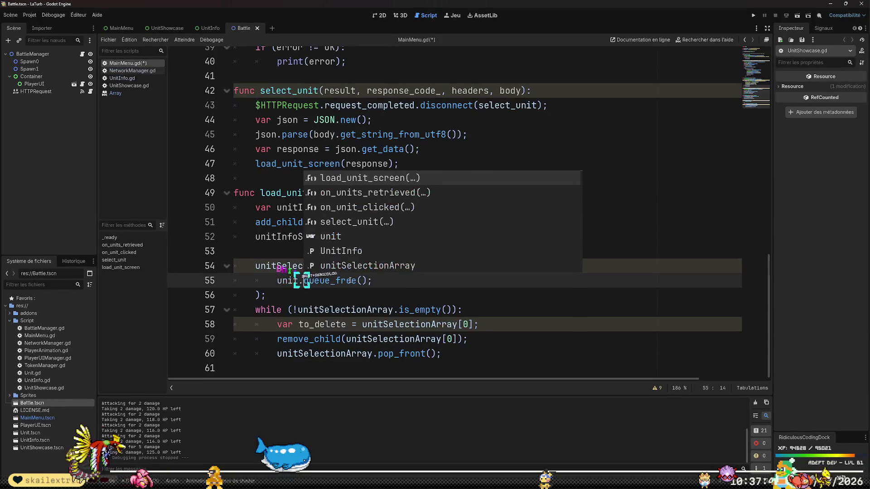
{"action": "key", "text": "Escape"}
{"action": "key", "text": "Down"}
Add unitSelectionArray = []; after the lambda block and delete the old while loop.
{"action": "key", "text": "Return"}
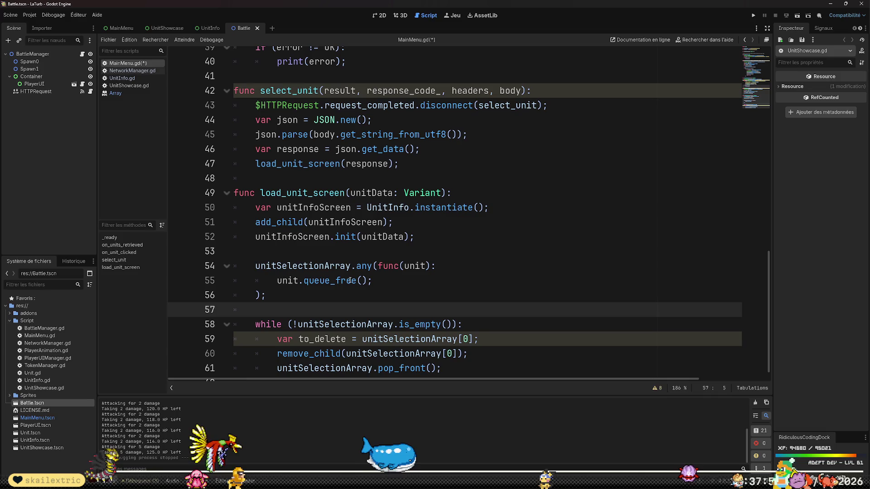
{"action": "type", "text": "unitSelectionArray"}
{"action": "key", "text": "Tab"}
{"action": "type", "text": "[]"}
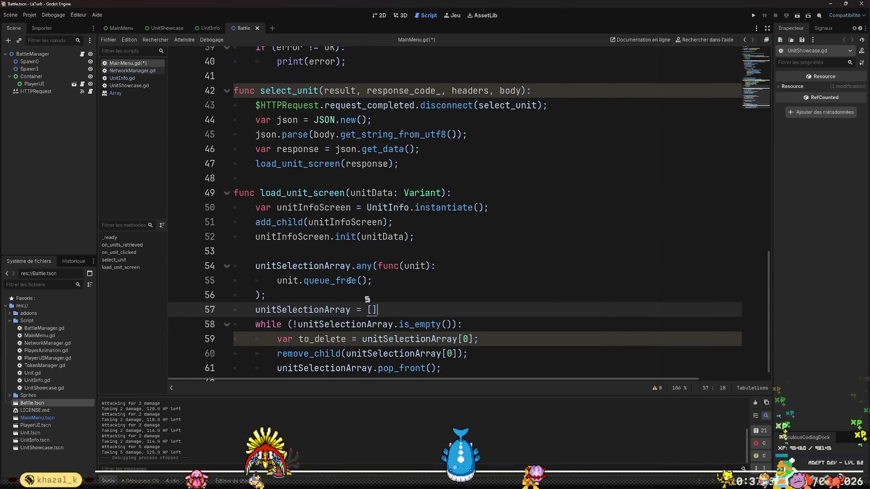
{"action": "type", "text": ";"}
{"action": "key", "text": "Down"}
{"action": "key", "text": "Home"}
{"action": "key", "text": "shift+Down"}
{"action": "key", "text": "shift+Down"}
{"action": "key", "text": "shift+Down"}
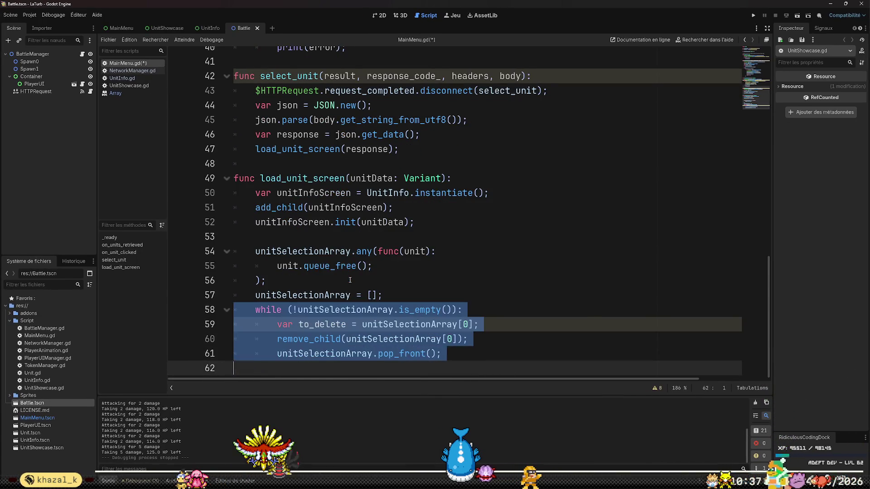
{"action": "key", "text": "BackSpace"}
{"action": "key", "text": "BackSpace"}
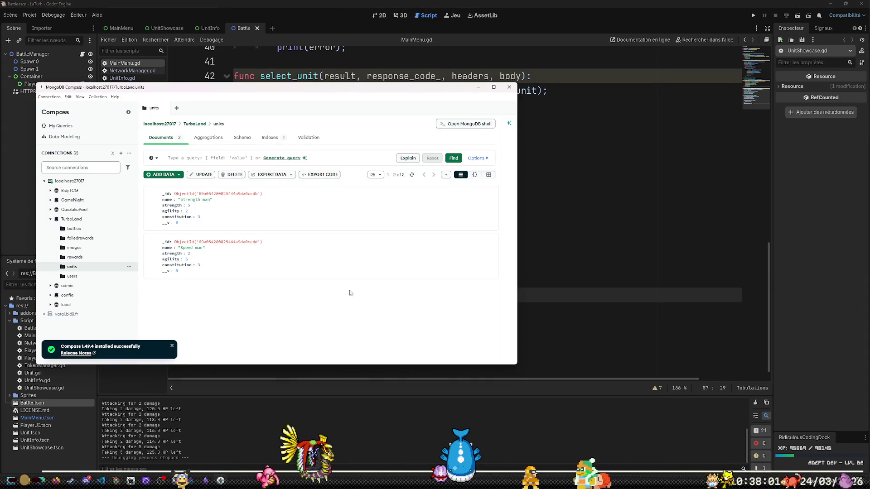
Delete the third unit document from the refreshed units collection, then relaunch the game in Godot.
{"action": "key", "text": "alt+Tab"}
{"action": "left_click", "coordinate": [412, 174]}
{"action": "left_click", "coordinate": [483, 286]}
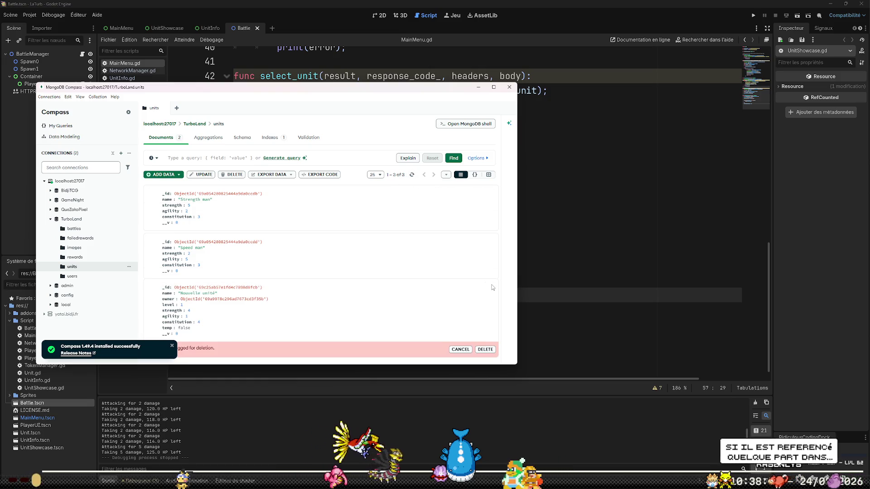
{"action": "left_click", "coordinate": [485, 349]}
{"action": "left_click", "coordinate": [594, 301]}
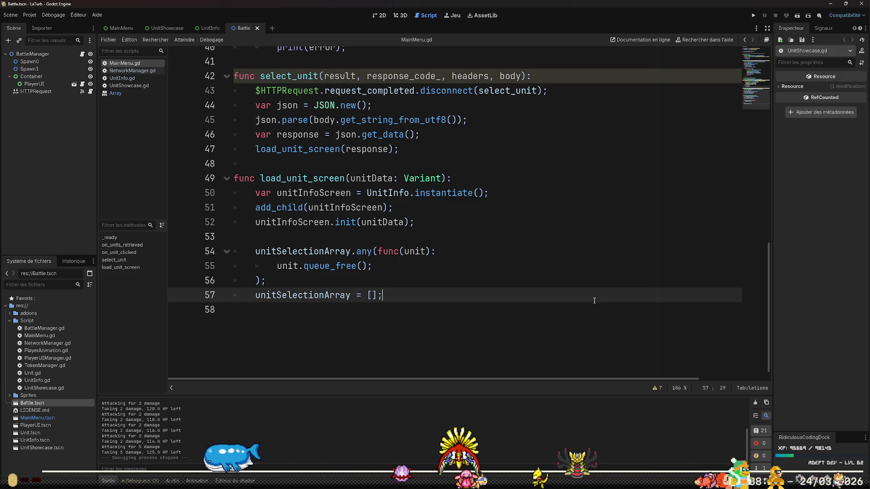
{"action": "left_click", "coordinate": [755, 15]}
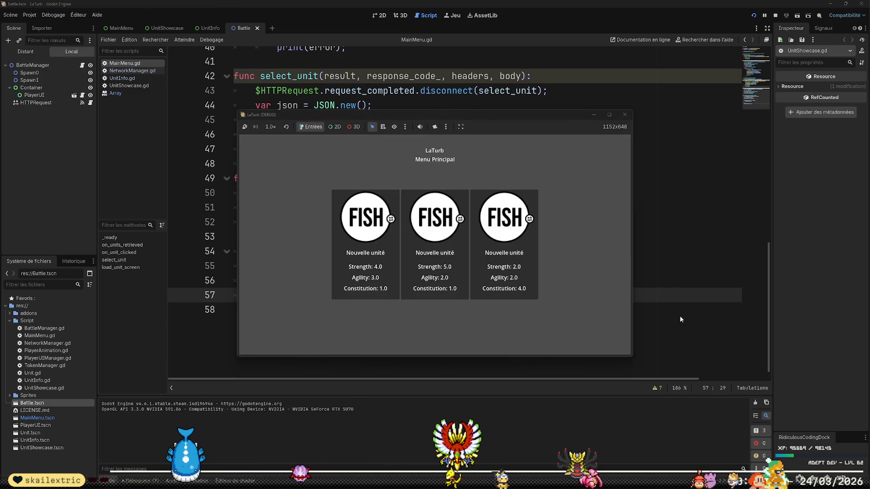
Open the middle unit's detail screen, then close and relaunch the game.
{"action": "left_click", "coordinate": [440, 256]}
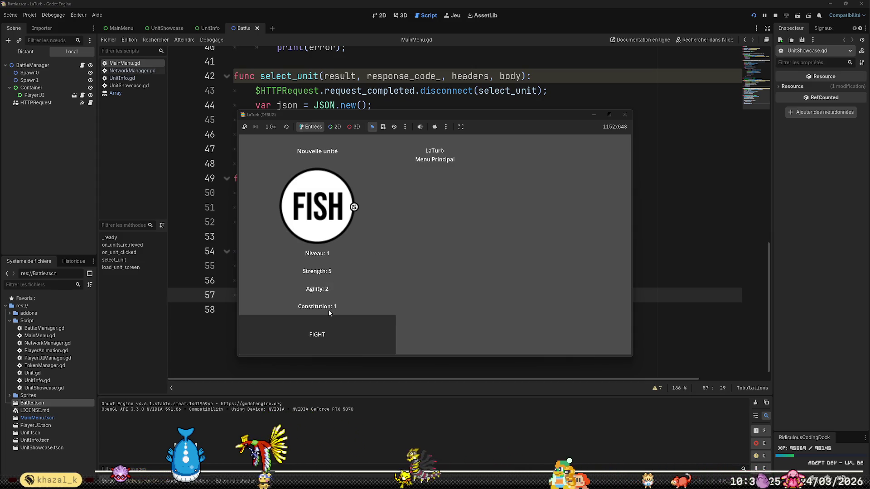
{"action": "left_click", "coordinate": [624, 114]}
{"action": "left_click", "coordinate": [752, 15]}
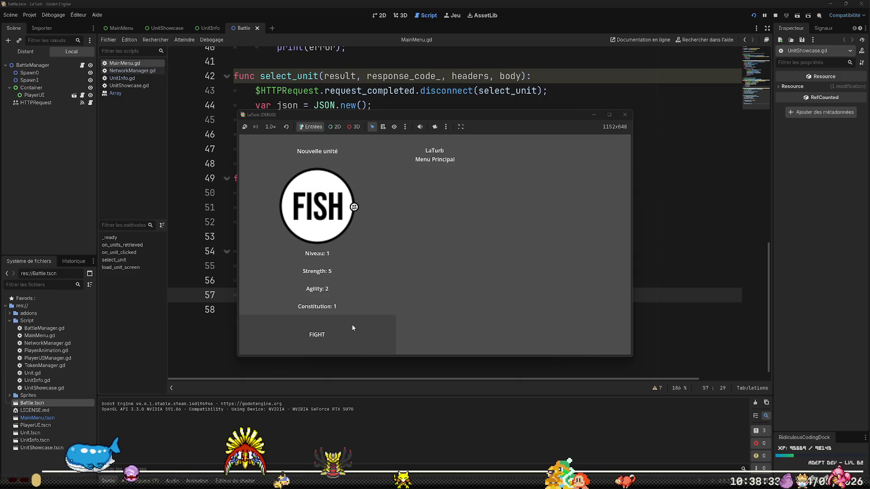
Start a FIGHT with the chosen unit, stop the game, and switch to VS Code.
{"action": "left_click", "coordinate": [352, 327]}
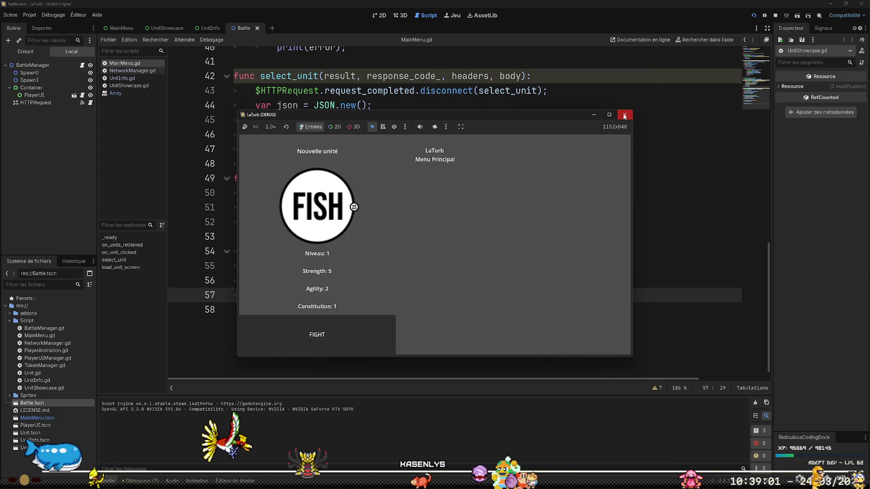
{"action": "key", "text": "F8"}
{"action": "left_click", "coordinate": [544, 222]}
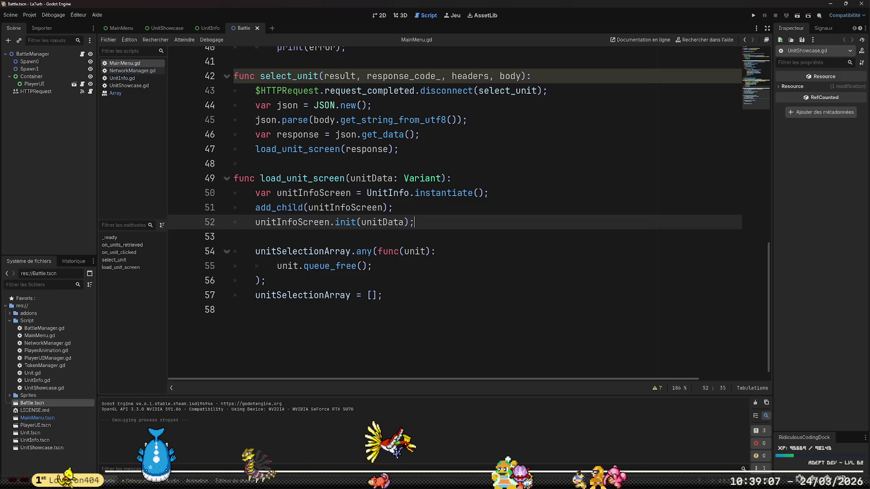
{"action": "left_click", "coordinate": [101, 441]}
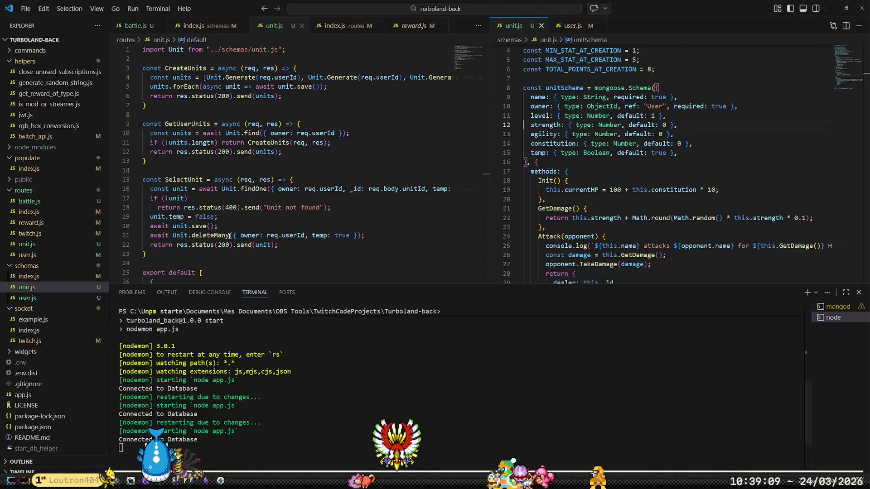
Scroll through unit.js and drag the terminal border down to enlarge the editors.
{"action": "scroll", "coordinate": [257, 226], "scroll_direction": "down", "scroll_amount": 5}
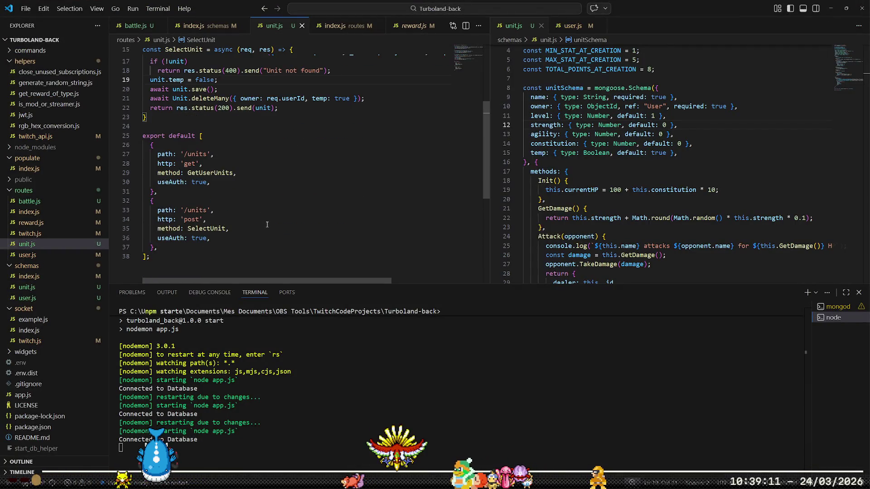
{"action": "scroll", "coordinate": [270, 225], "scroll_direction": "up", "scroll_amount": 2}
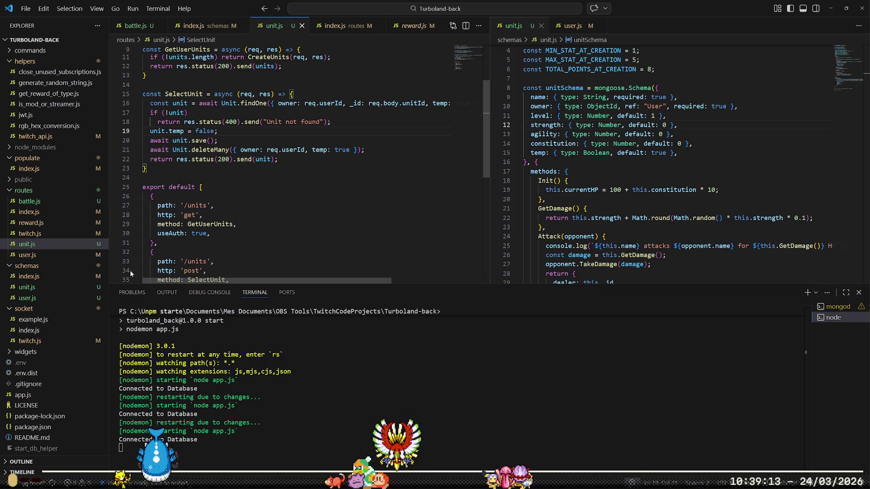
{"action": "scroll", "coordinate": [315, 202], "scroll_direction": "up", "scroll_amount": 3}
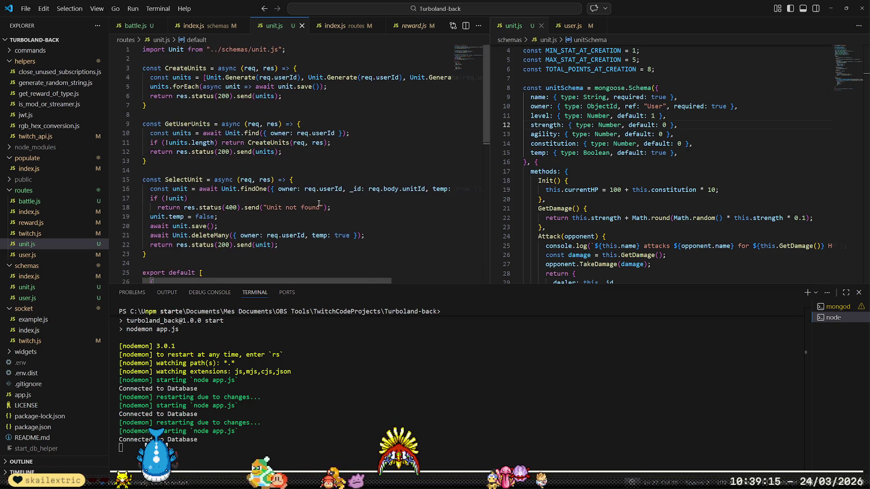
{"action": "left_click_drag", "start_coordinate": [435, 289], "coordinate": [435, 431]}
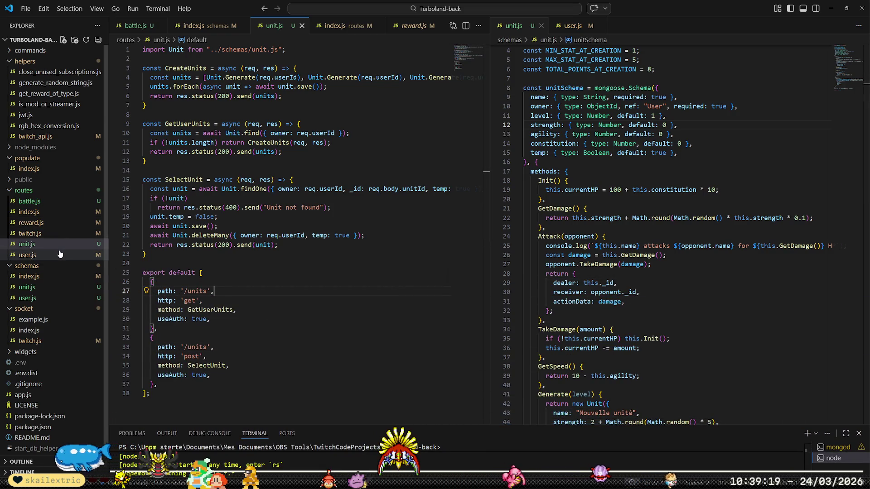
Open routes/battle.js and add a blank line after the GetBattle function.
{"action": "left_click", "coordinate": [30, 200]}
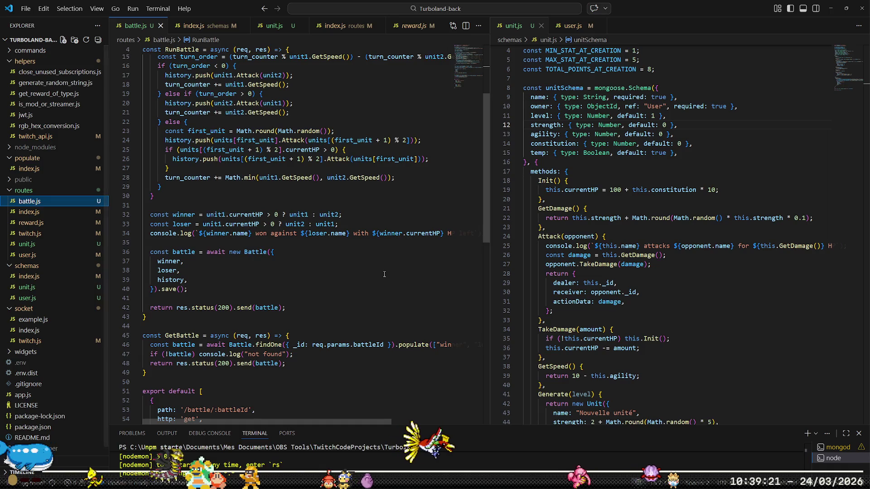
{"action": "scroll", "coordinate": [385, 274], "scroll_direction": "up", "scroll_amount": 4}
{"action": "scroll", "coordinate": [384, 274], "scroll_direction": "up", "scroll_amount": 3}
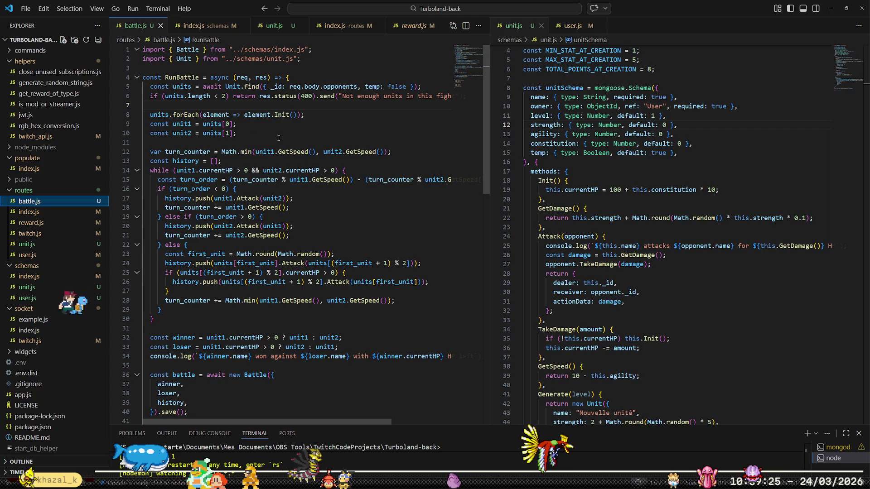
{"action": "scroll", "coordinate": [340, 263], "scroll_direction": "down", "scroll_amount": 9}
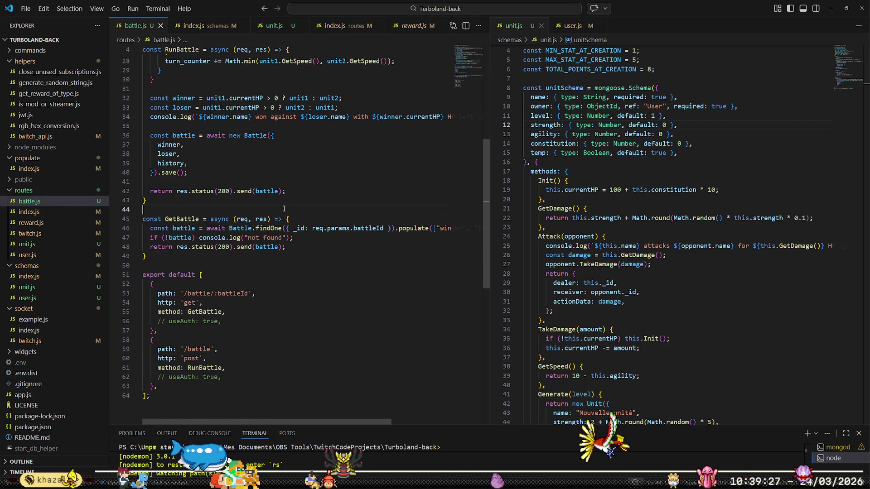
{"action": "left_click", "coordinate": [265, 256]}
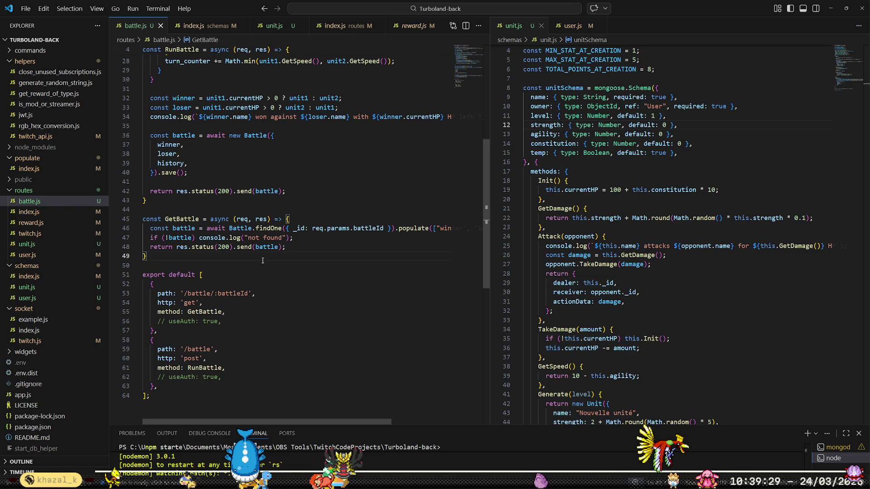
{"action": "left_click", "coordinate": [264, 265]}
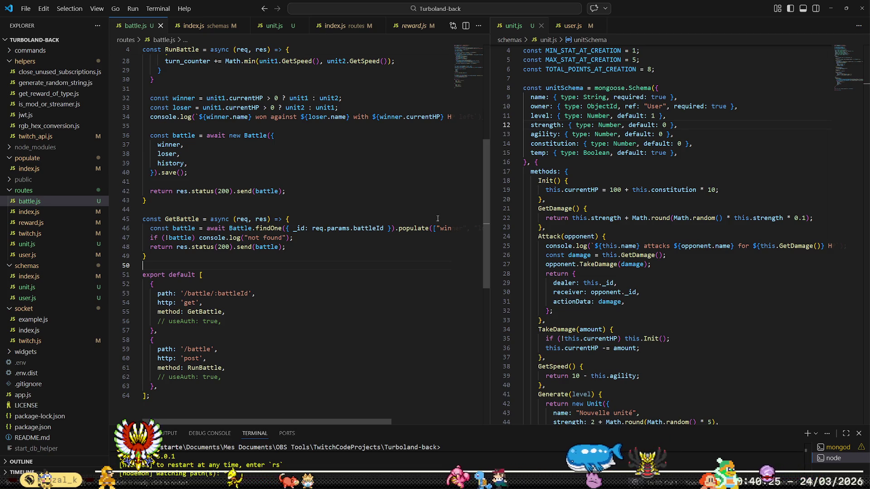
{"action": "key", "text": "Return"}
{"action": "key", "text": "Return"}
Type const InitiateBattle = async (req, res) => { with an empty body after GetBattle.
{"action": "type", "text": "co"}
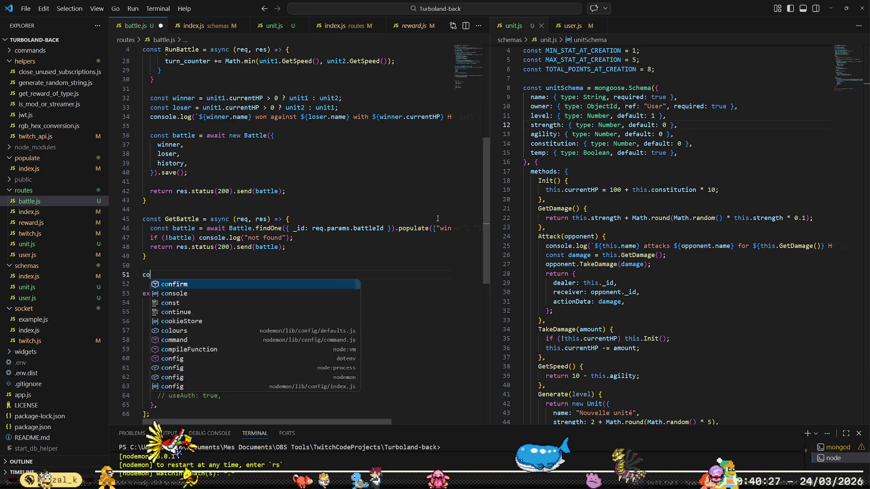
{"action": "type", "text": "nst Inititate"}
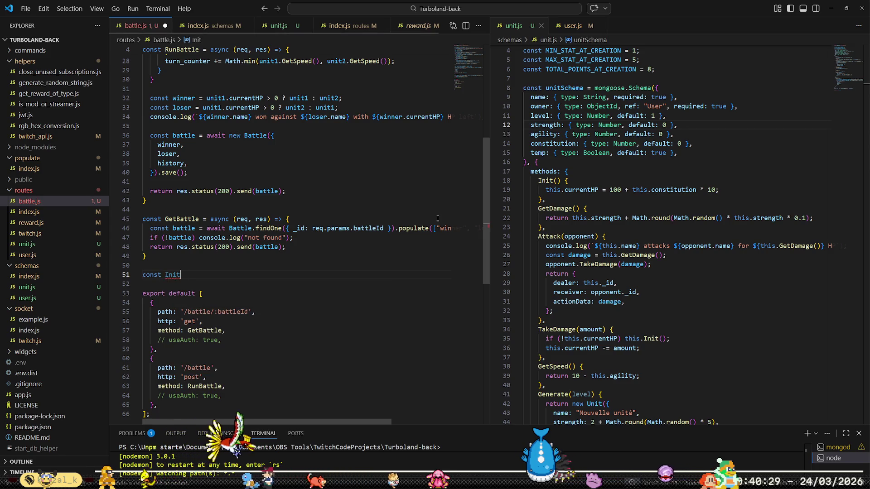
{"action": "key", "text": "BackSpace"}
{"action": "key", "text": "BackSpace"}
{"action": "key", "text": "BackSpace"}
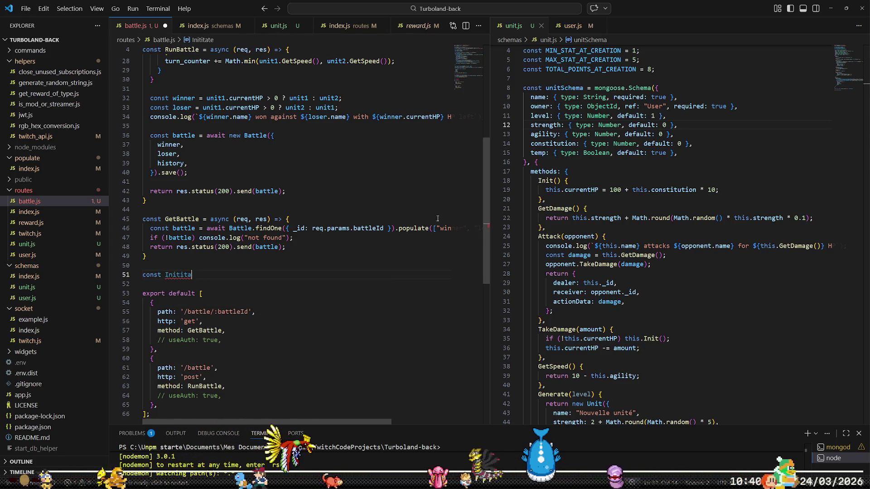
{"action": "type", "text": "ateBattle = a"}
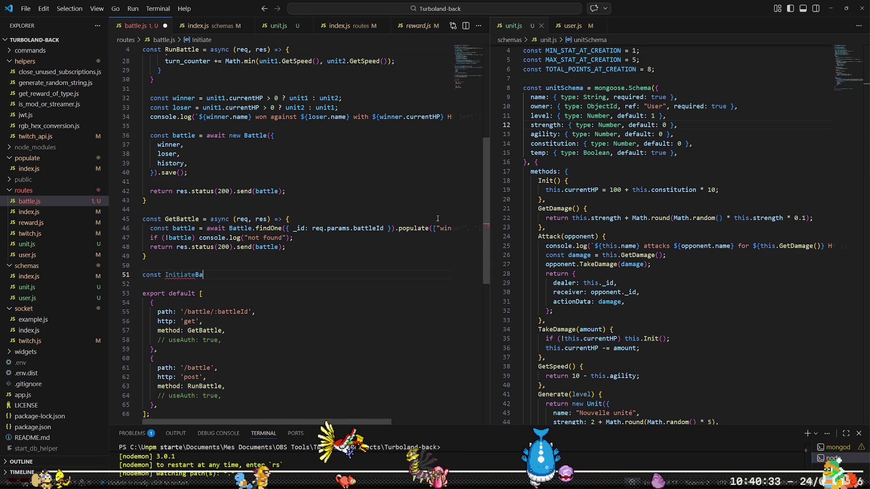
{"action": "type", "text": "sync("}
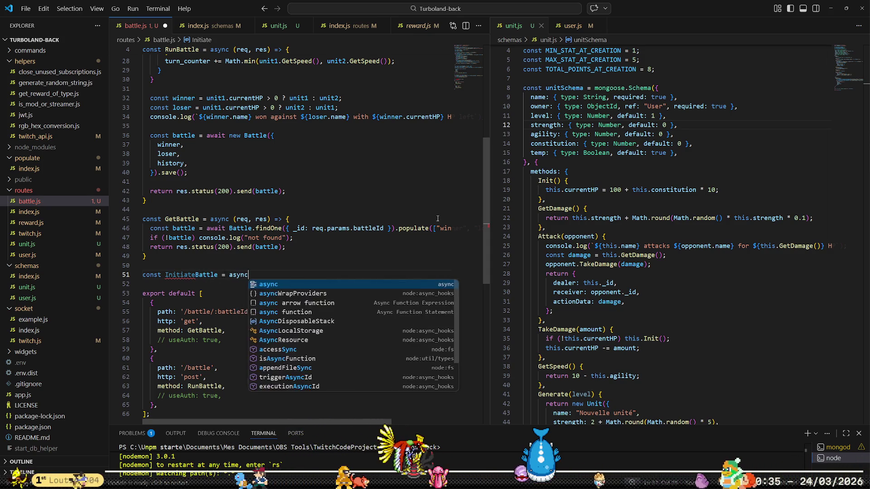
{"action": "type", "text": "eq, res)"}
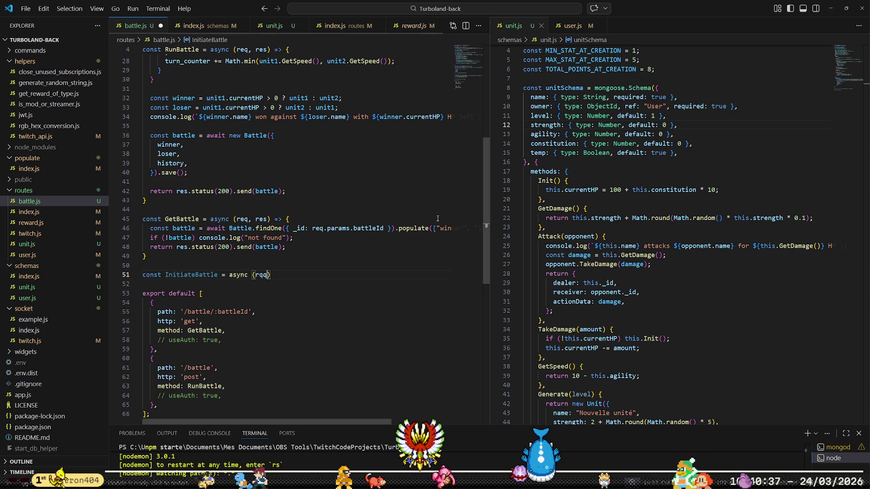
{"action": "type", "text": " => {"}
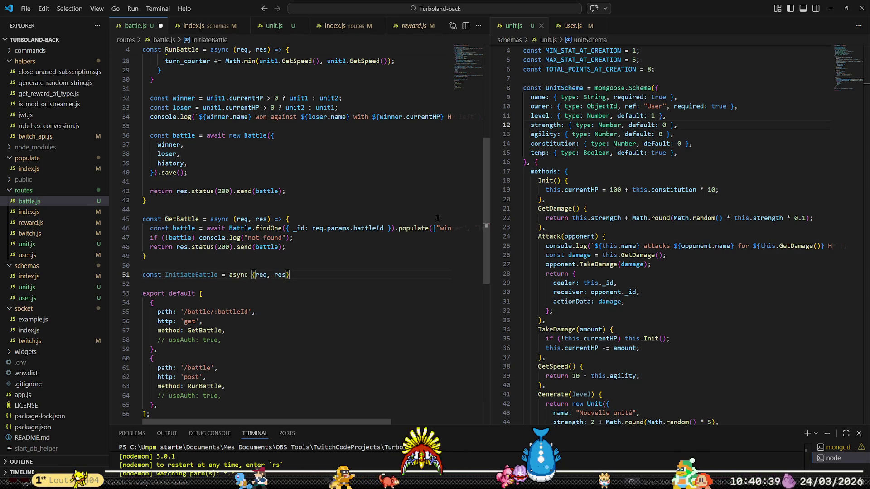
{"action": "key", "text": "Return"}
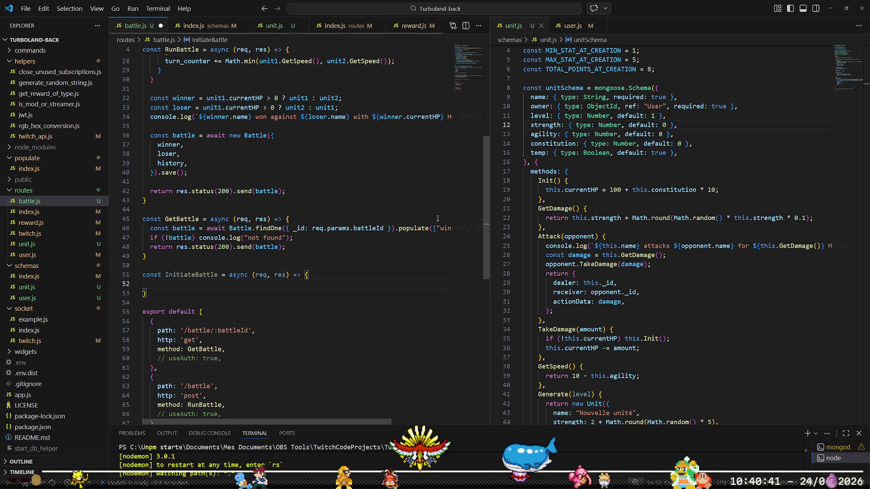
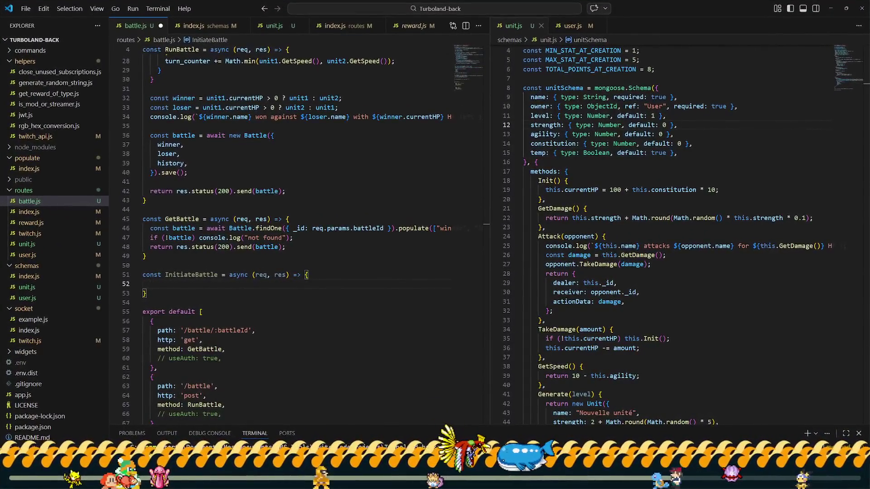
Zoom the interface in, narrow the Explorer, and open schemas/index.js showing battleSchema.
{"action": "left_click", "coordinate": [350, 251]}
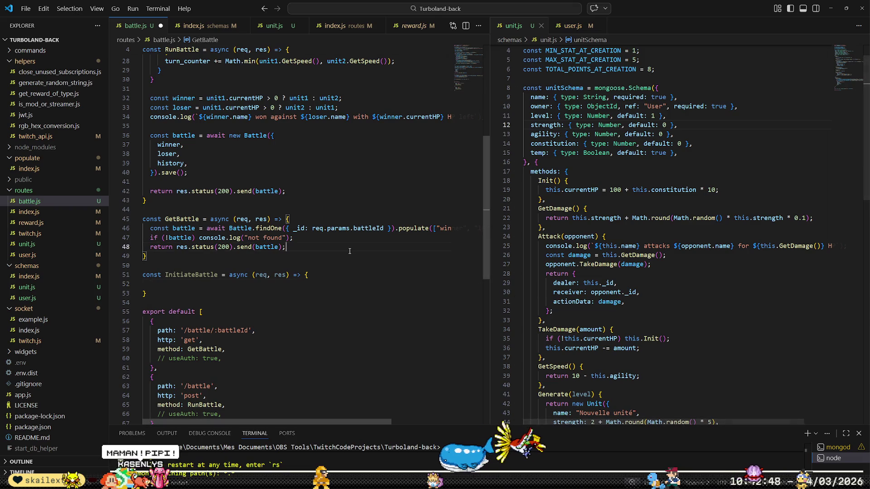
{"action": "key", "text": "ctrl+equal"}
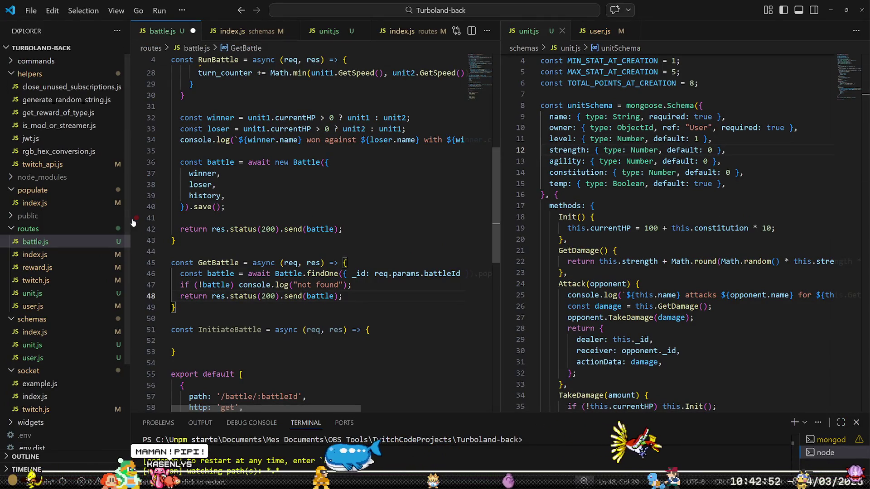
{"action": "left_click_drag", "start_coordinate": [131, 222], "coordinate": [103, 222]}
{"action": "left_click", "coordinate": [255, 275]}
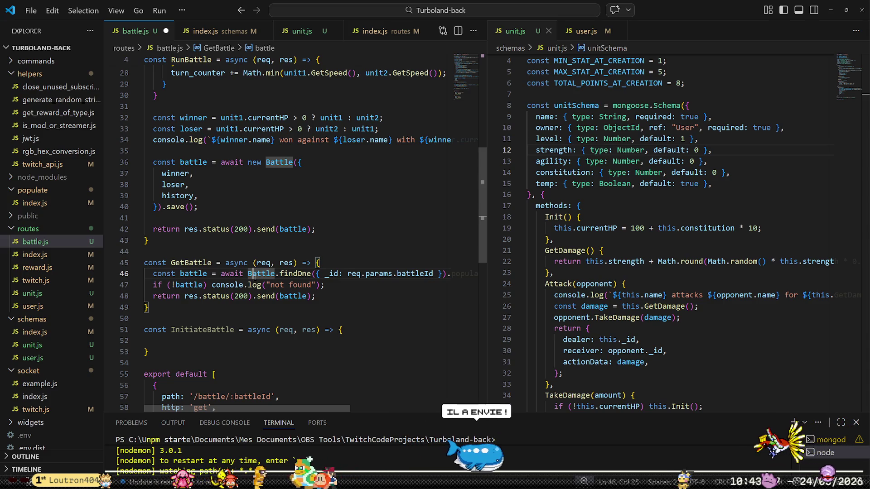
{"action": "left_click", "coordinate": [268, 189]}
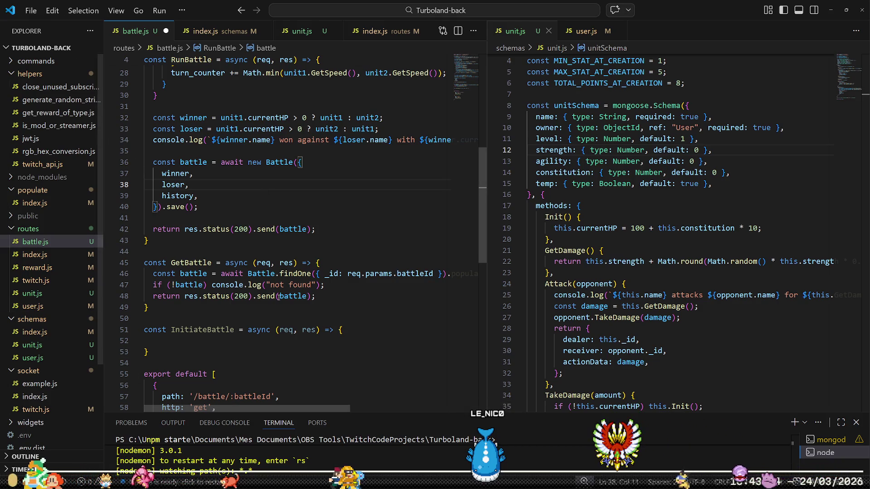
{"action": "left_click", "coordinate": [35, 332]}
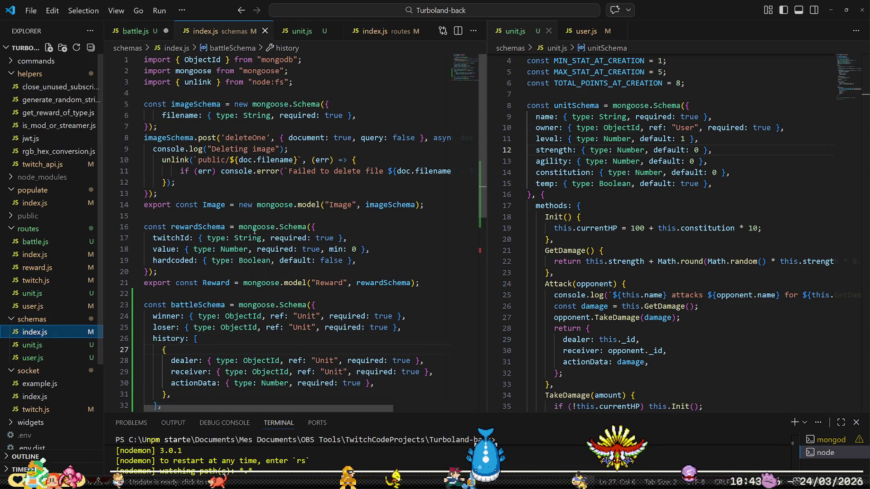
{"action": "scroll", "coordinate": [249, 244], "scroll_direction": "down", "scroll_amount": 3}
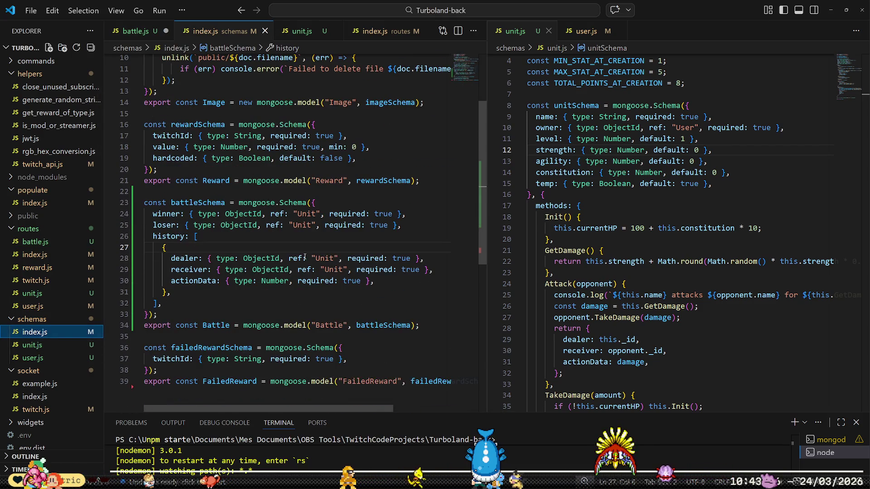
{"action": "left_click", "coordinate": [349, 236]}
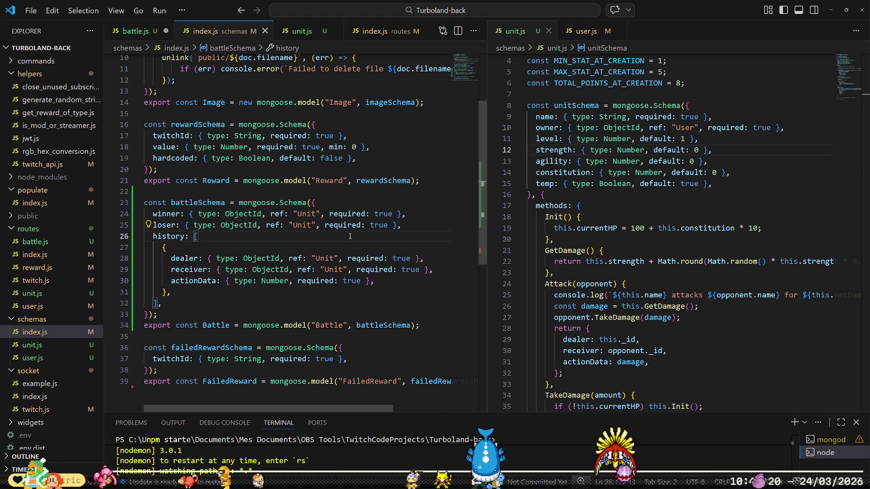
{"action": "key", "text": "Home"}
{"action": "key", "text": "Home"}
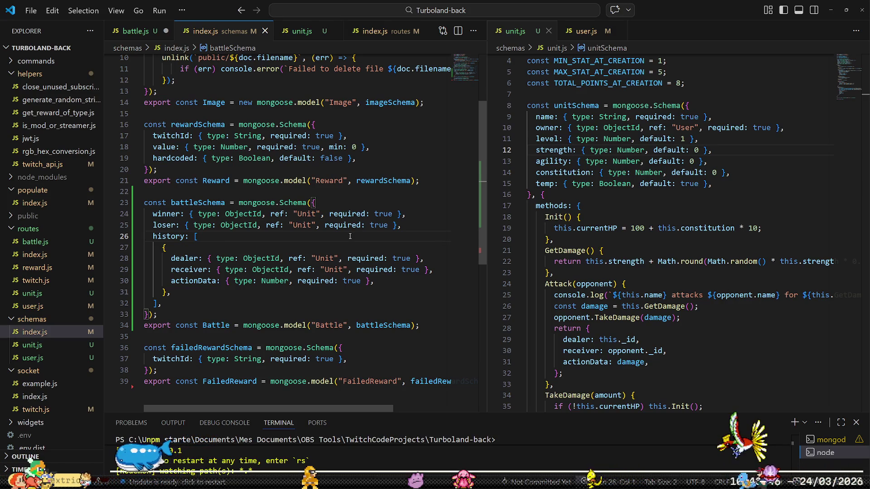
{"action": "key", "text": "Up"}
{"action": "key", "text": "Up"}
{"action": "key", "text": "Home"}
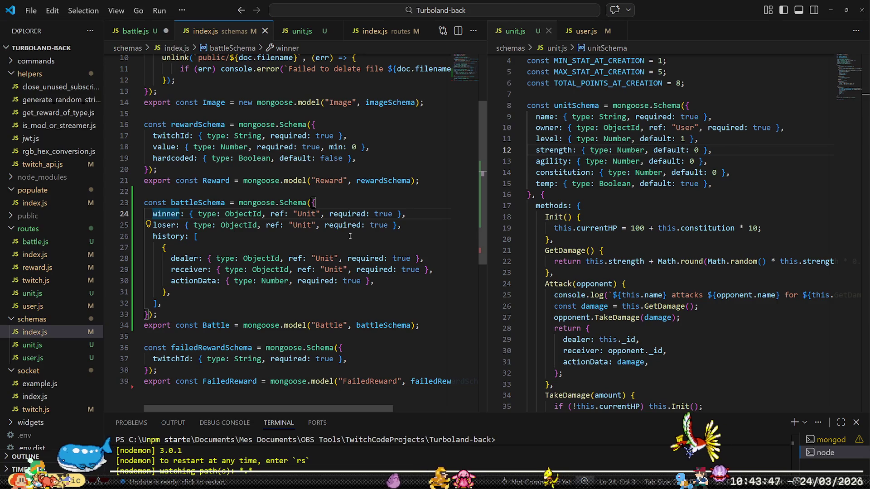
{"action": "key", "text": "ctrl+Delete"}
{"action": "type", "text": "A"}
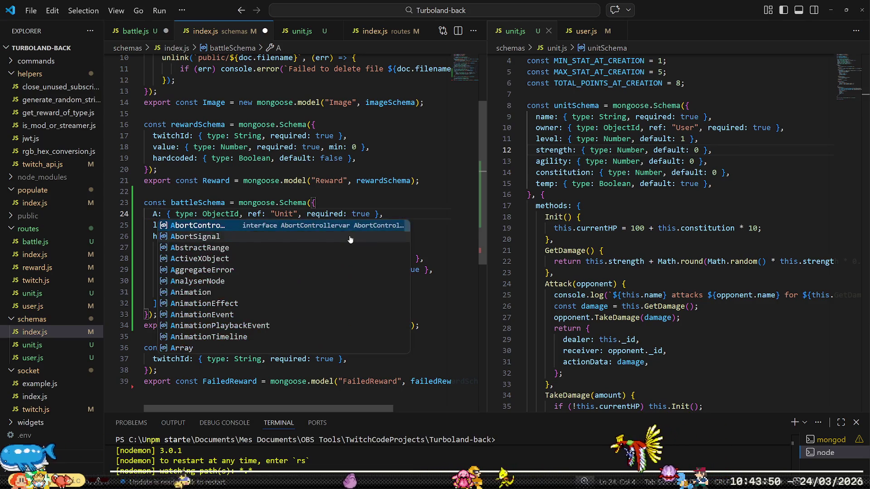
{"action": "key", "text": "BackSpace"}
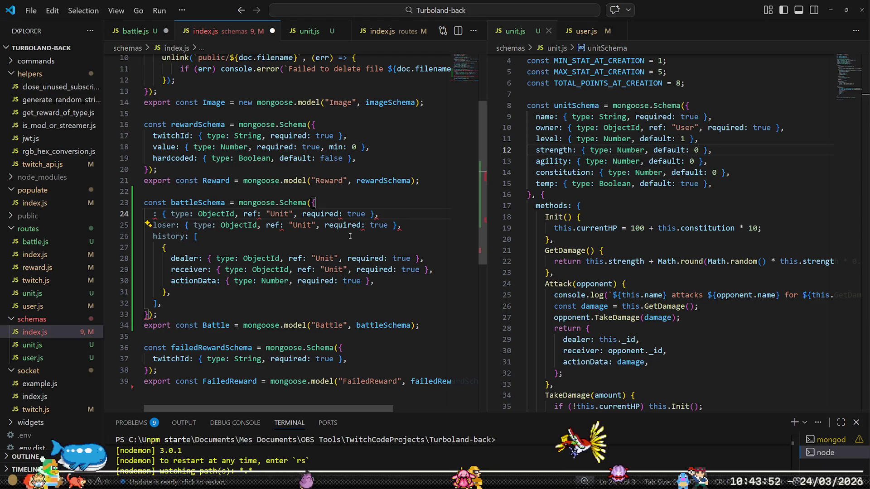
{"action": "key", "text": "ctrl+z"}
{"action": "key", "text": "ctrl+z"}
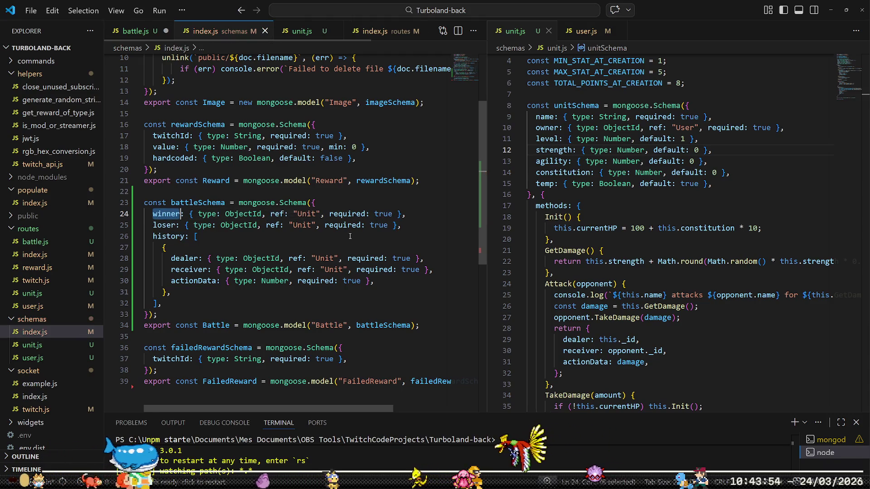
{"action": "key", "text": "Down"}
{"action": "key", "text": "Down"}
{"action": "key", "text": "Home"}
{"action": "key", "text": "Home"}
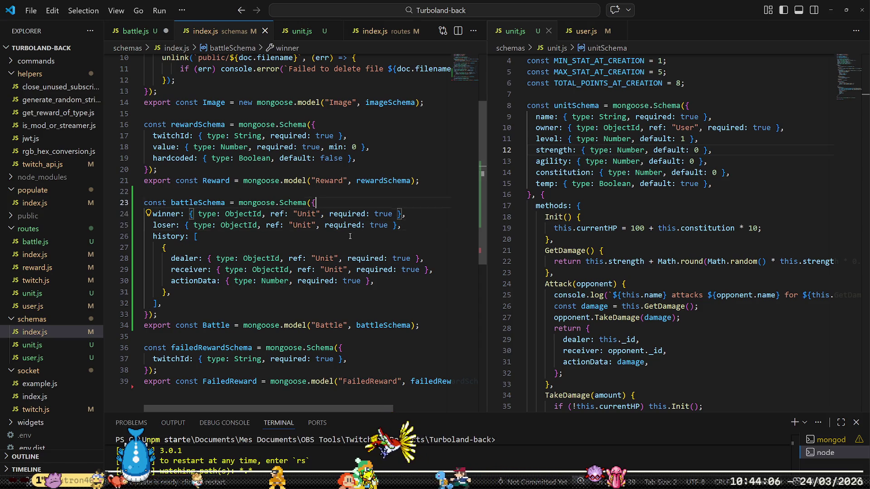
{"action": "key", "text": "Return"}
{"action": "key", "text": "Return"}
{"action": "key", "text": "Up"}
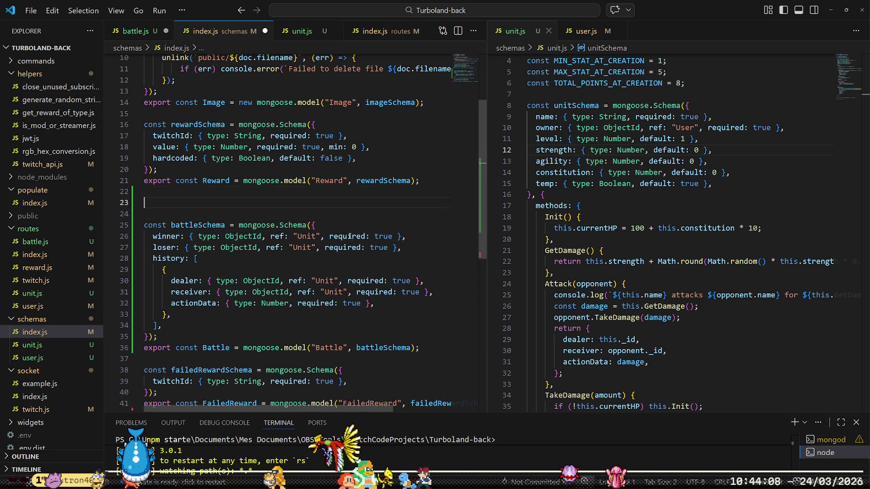
Declare const bracketSchema = mongoose.Schema({ }); above battleSchema.
{"action": "type", "text": "const bra"}
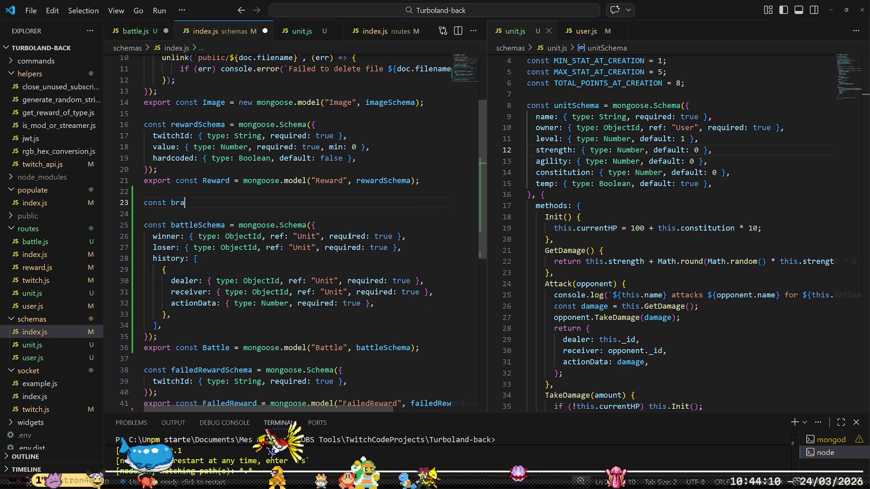
{"action": "type", "text": "cketSchema = mongoose.SChema"}
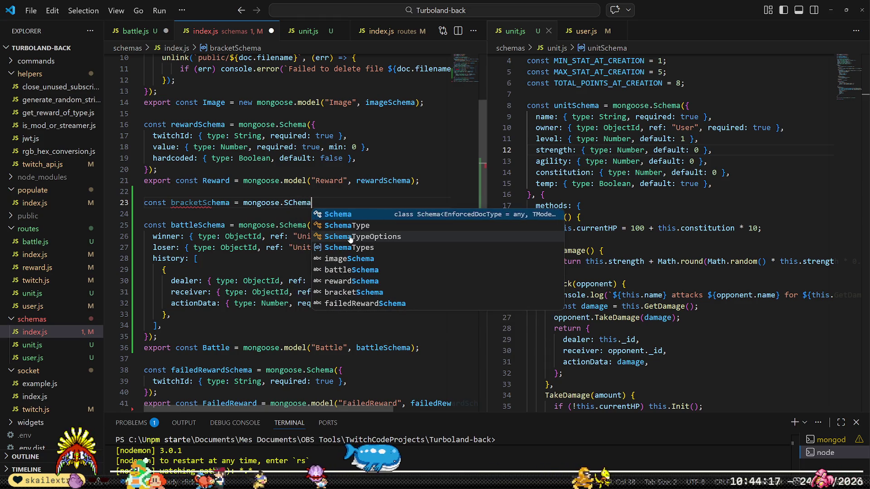
{"action": "key", "text": "BackSpace"}
{"action": "key", "text": "BackSpace"}
{"action": "key", "text": "BackSpace"}
{"action": "type", "text": "chema"}
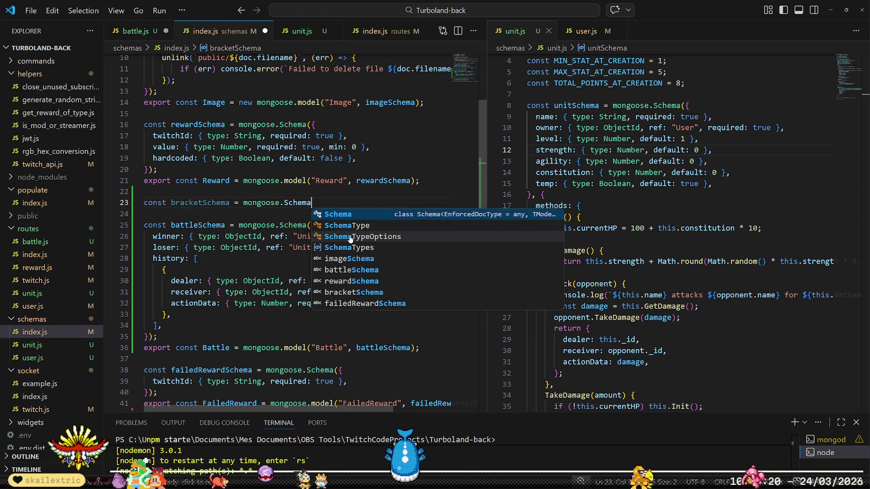
{"action": "type", "text": "({"}
{"action": "key", "text": "Return"}
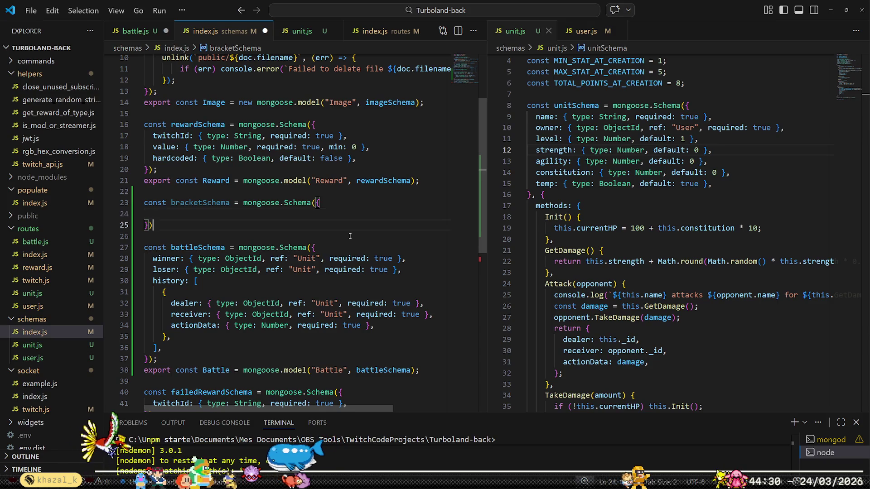
{"action": "key", "text": "Up"}
{"action": "key", "text": "Up"}
{"action": "key", "text": "Home"}
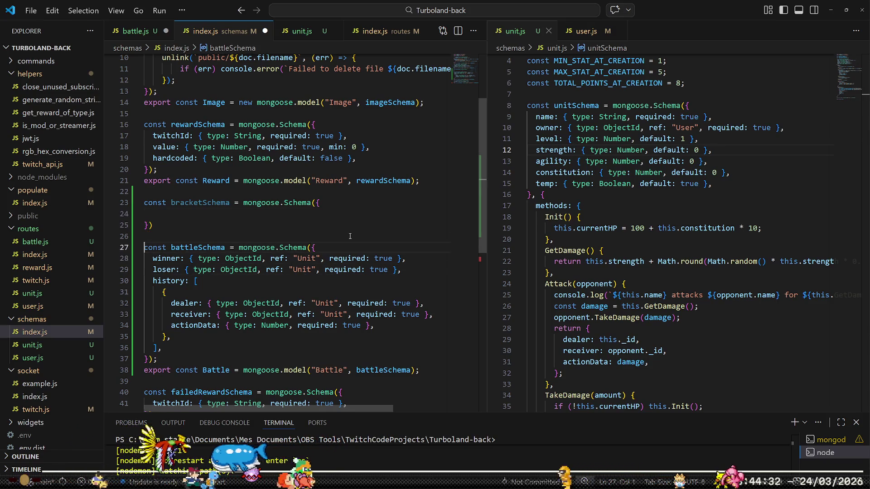
{"action": "key", "text": "End"}
{"action": "type", "text": ";"}
{"action": "key", "text": "Home"}
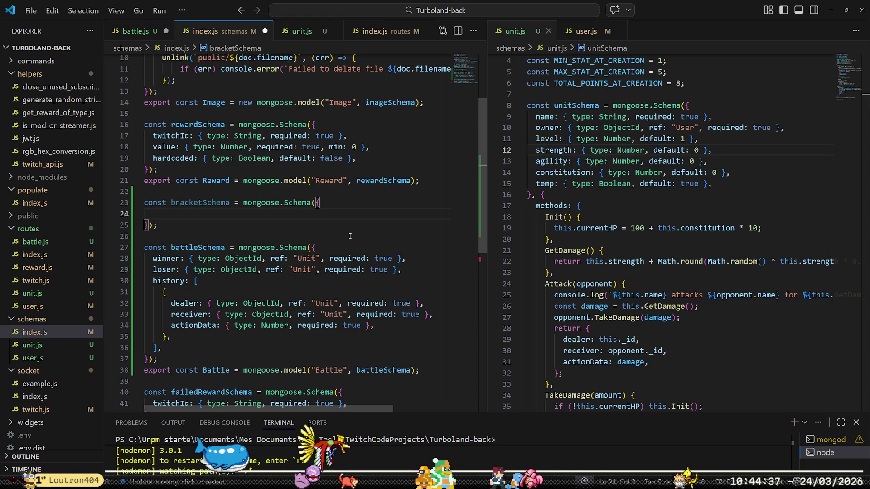
Add an attacker field with type ObjectId, ref "Unit" and required true.
{"action": "type", "text": "attacker: "}
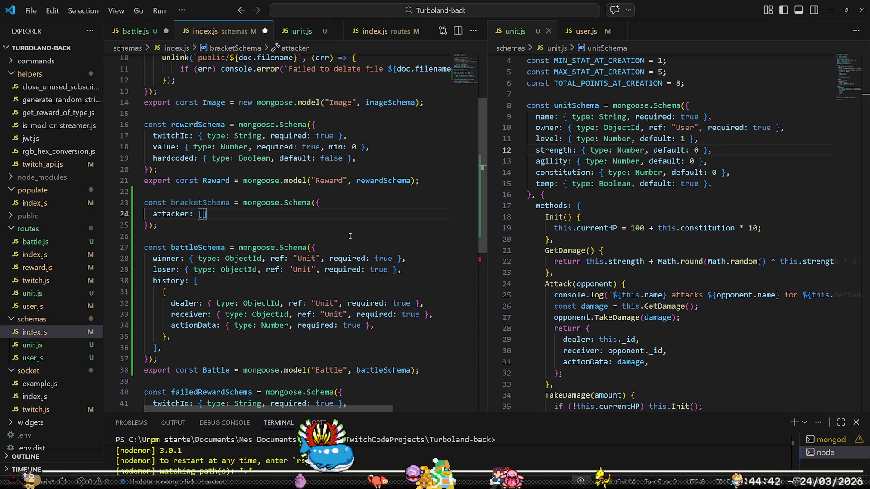
{"action": "type", "text": "{ type: "}
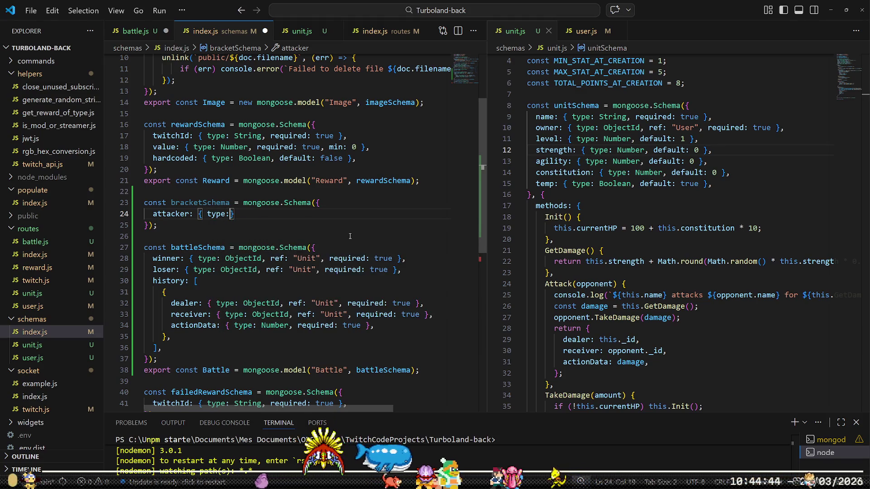
{"action": "type", "text": "ObjectId"}
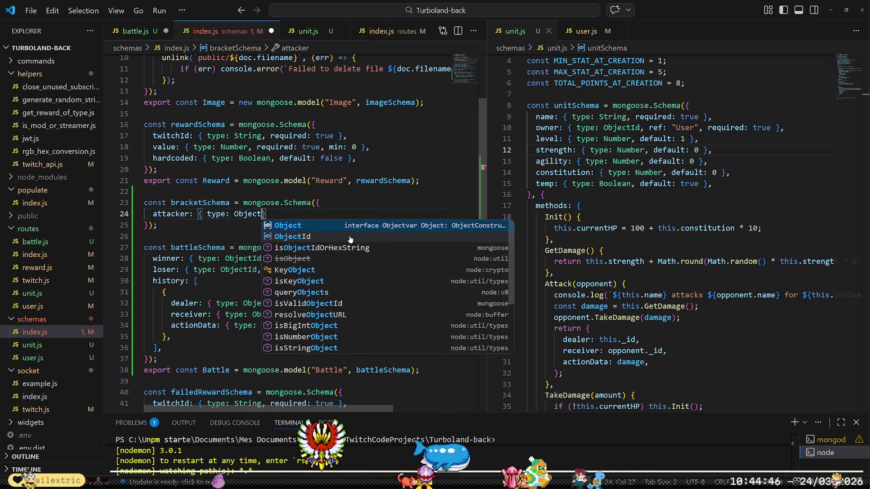
{"action": "type", "text": ", ref"}
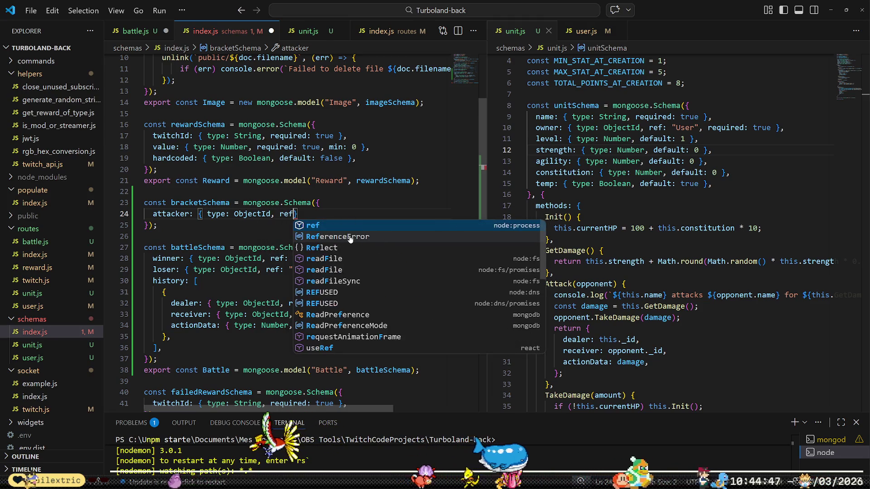
{"action": "key", "text": "BackSpace"}
{"action": "type", "text": ": \""}
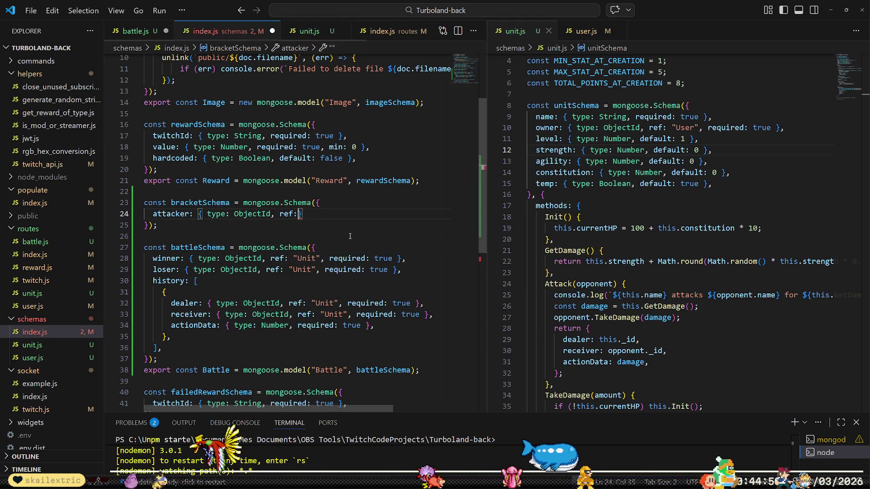
{"action": "type", "text": "Unit"}
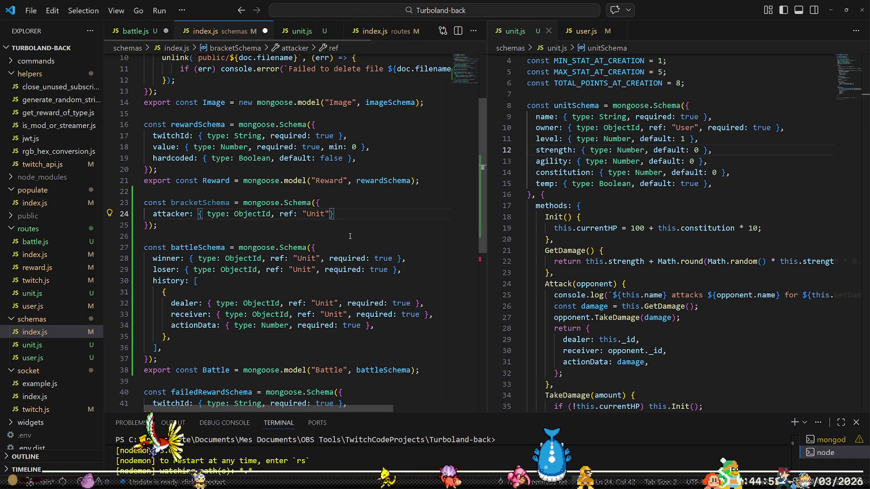
{"action": "type", "text": "\", required "}
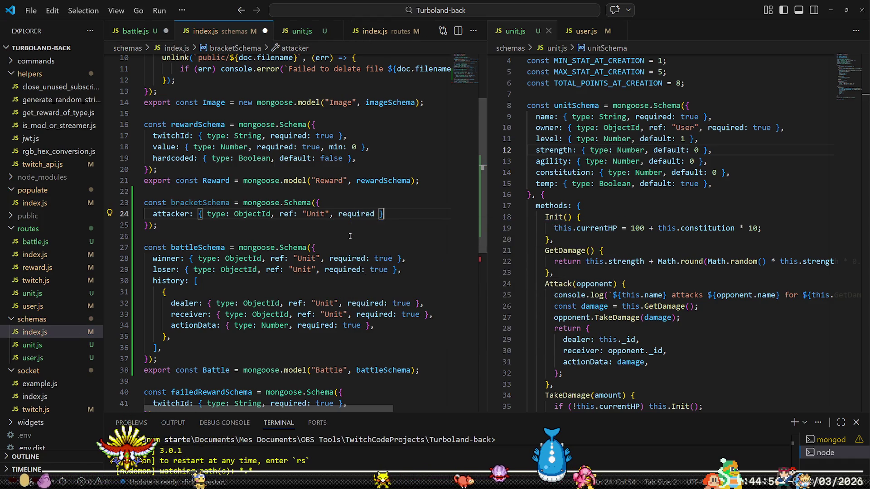
{"action": "type", "text": ": true0"}
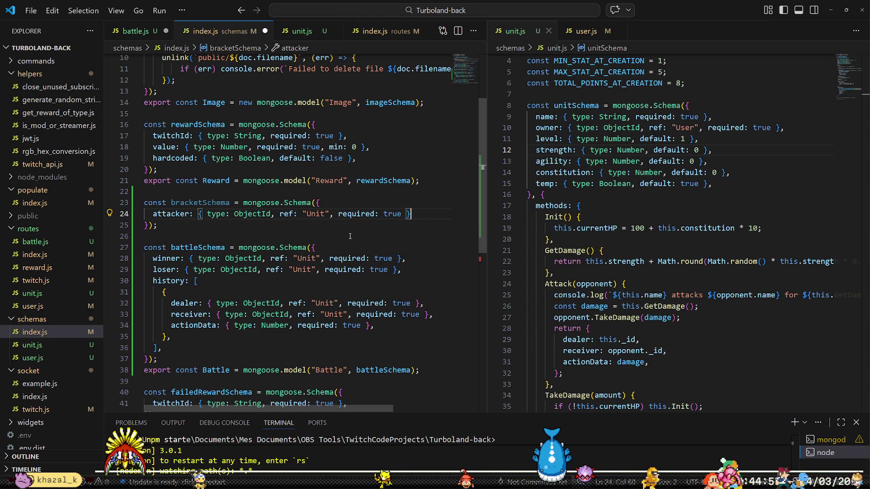
{"action": "type", "text": ","}
Add a contestants array holding { type: ObjectId, ref, required: true } below attacker.
{"action": "key", "text": "Return"}
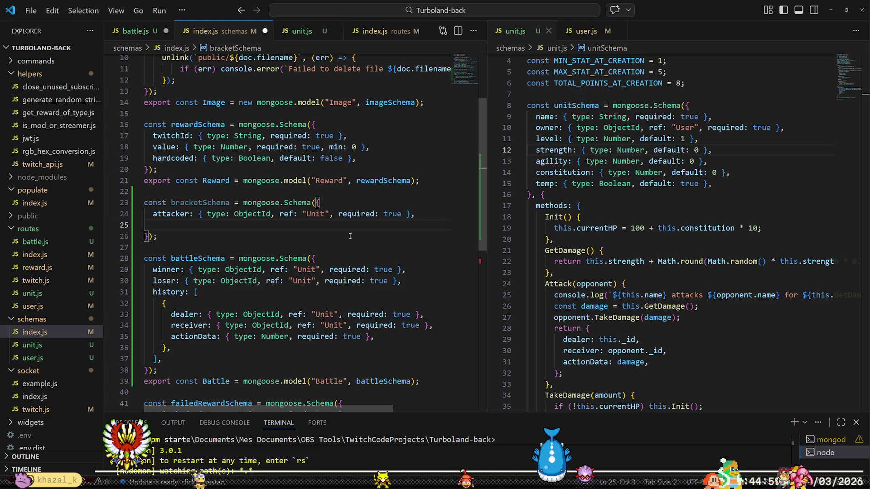
{"action": "type", "text": "d"}
{"action": "key", "text": "BackSpace"}
{"action": "type", "text": "co"}
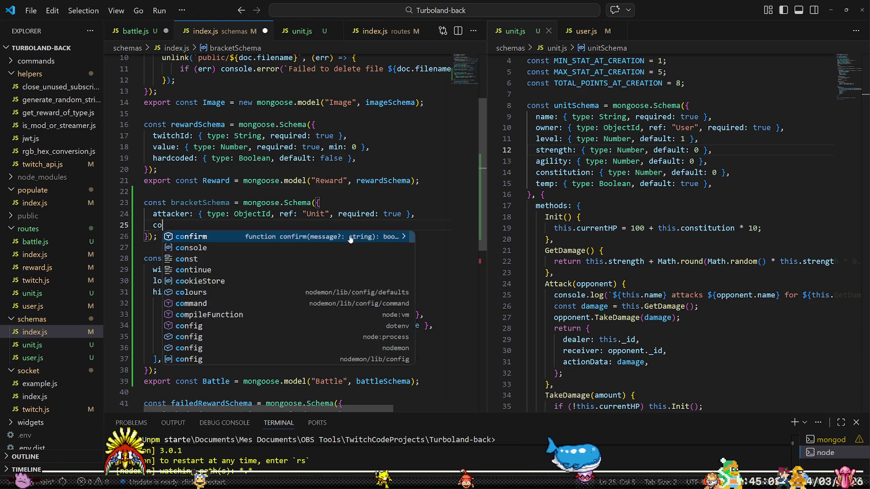
{"action": "type", "text": "ntestants"}
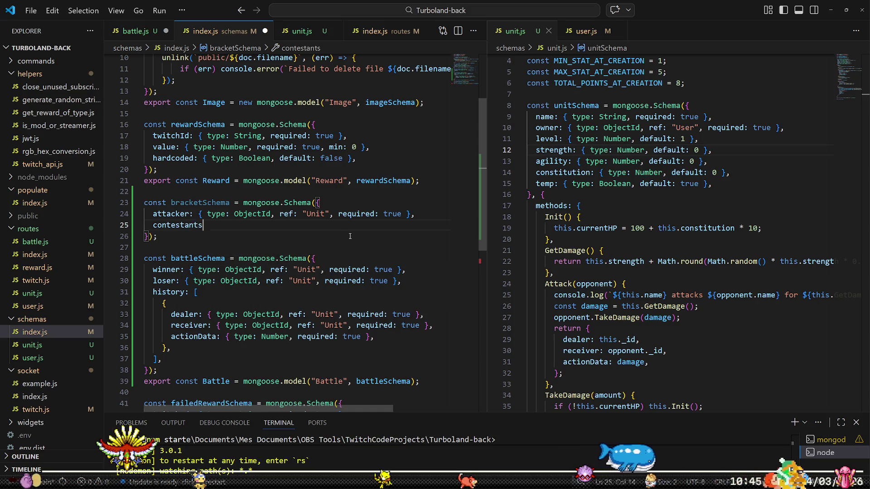
{"action": "type", "text": ": ["}
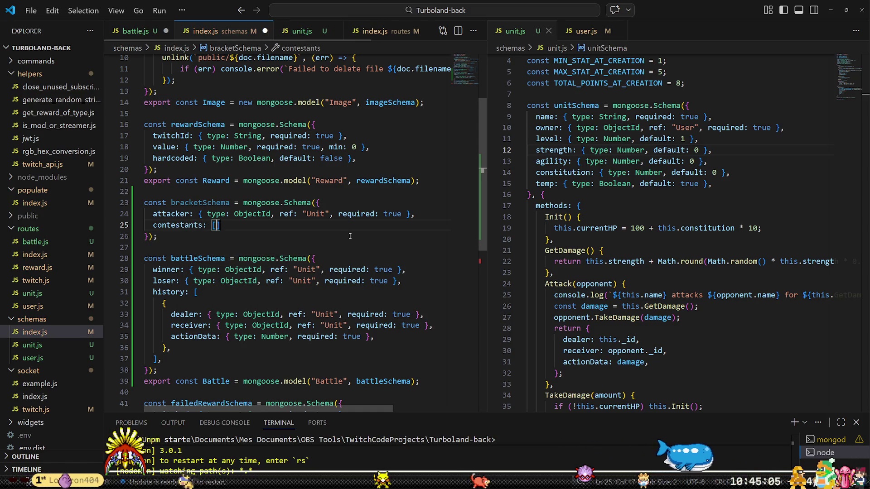
{"action": "key", "text": "Return"}
{"action": "type", "text": "type: Obj"}
{"action": "key", "text": "Tab"}
{"action": "type", "text": ", ref"}
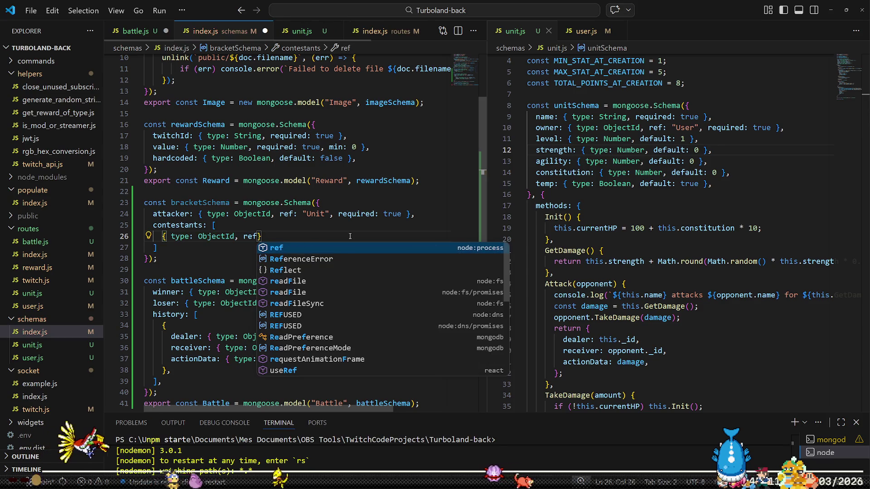
{"action": "type", "text": ":"}
{"action": "key", "text": "BackSpace"}
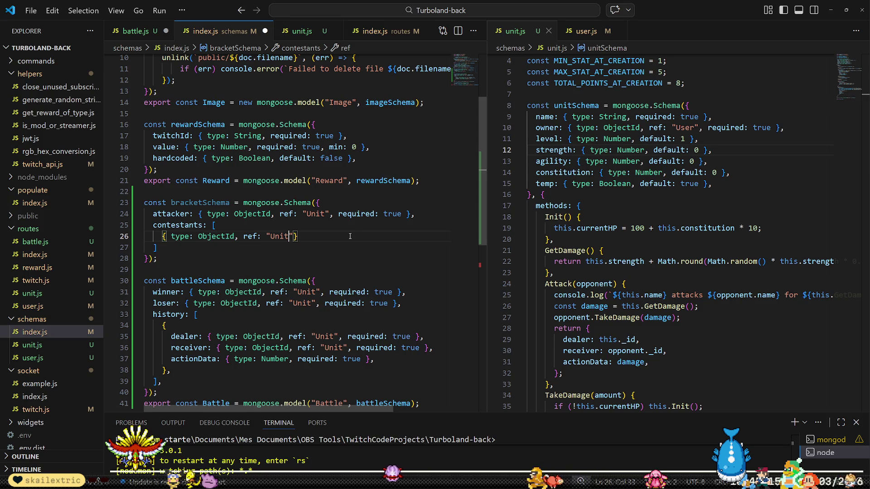
{"action": "type", "text": ", required: "}
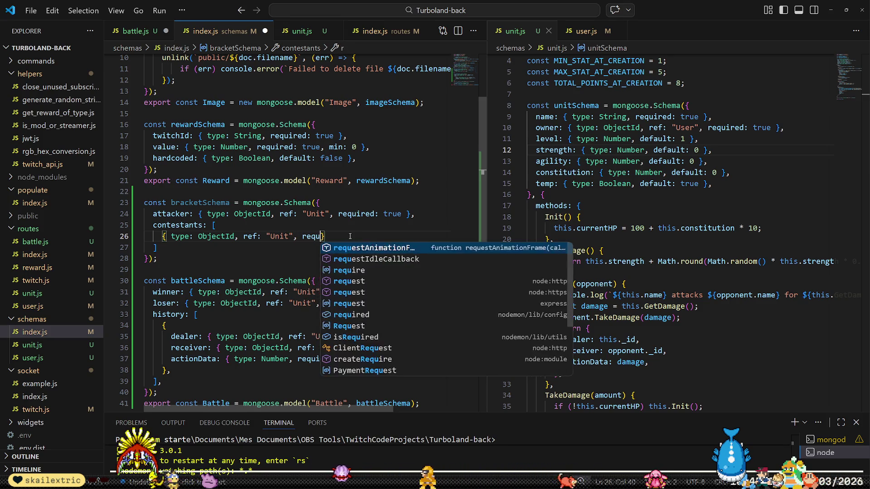
{"action": "type", "text": "true }"}
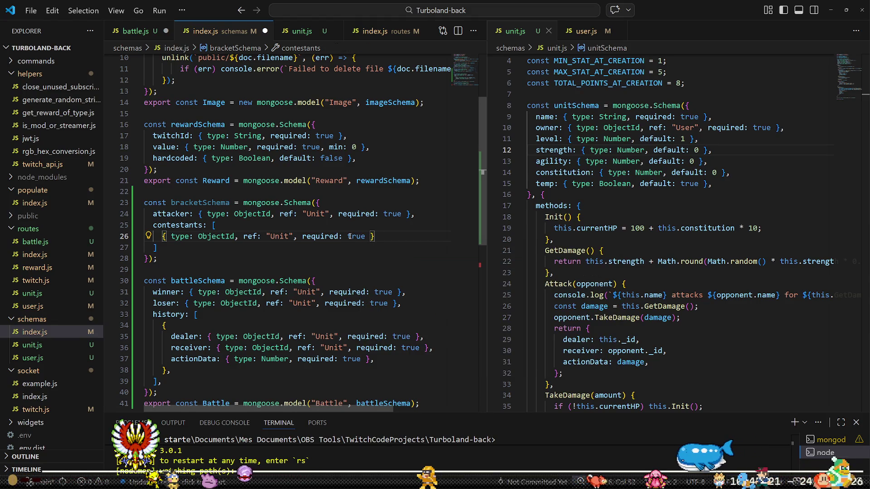
{"action": "type", "text": ","}
End the contestants array with a comma instead of a semicolon, then view schemas/user.js.
{"action": "key", "text": "Down"}
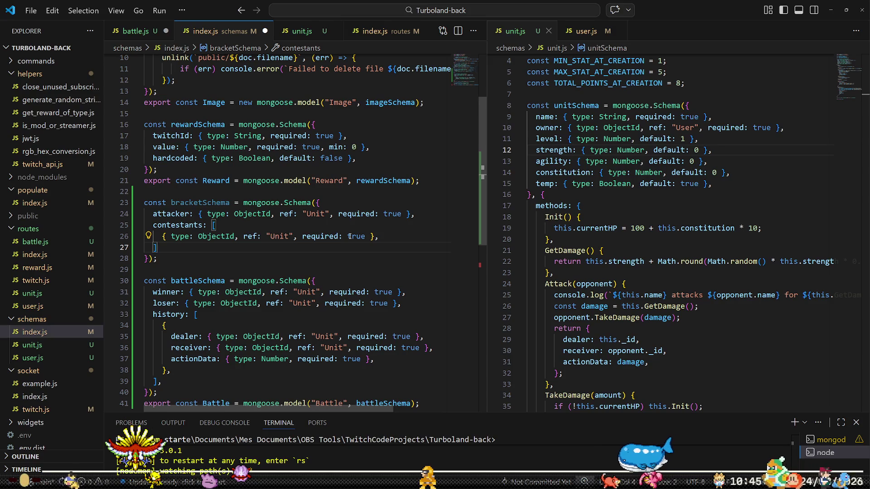
{"action": "type", "text": ";"}
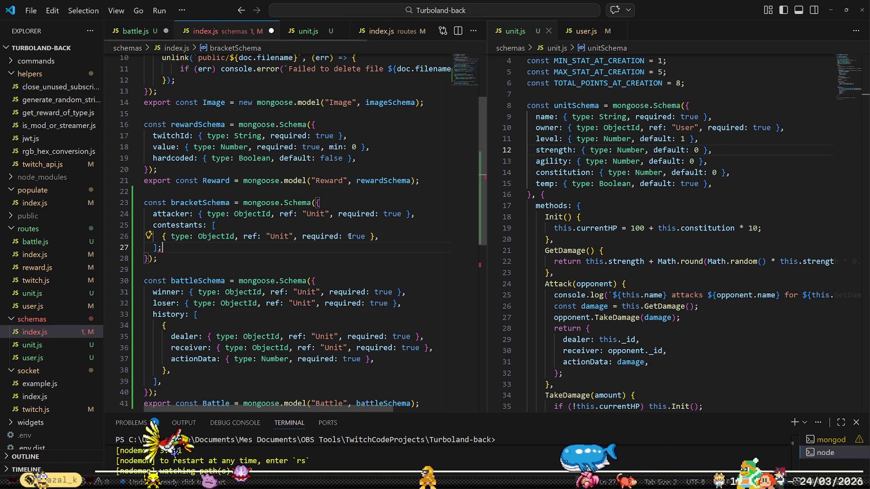
{"action": "key", "text": "BackSpace"}
{"action": "type", "text": ","}
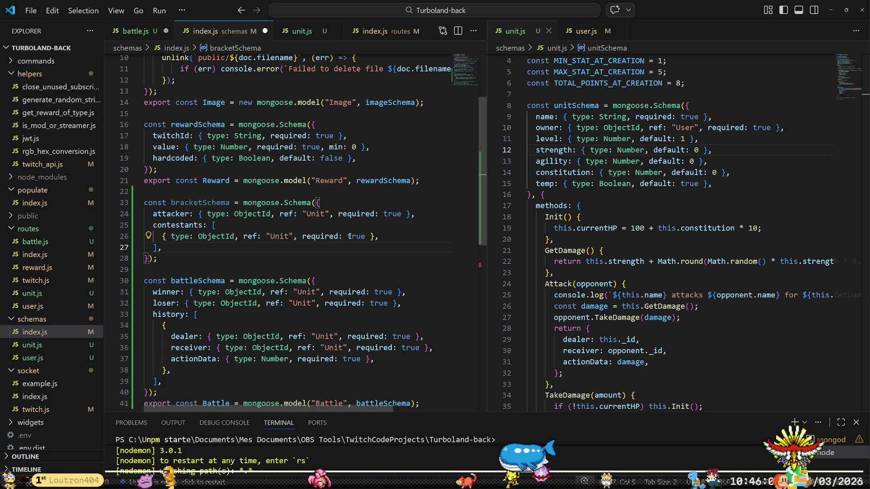
{"action": "left_click", "coordinate": [44, 359]}
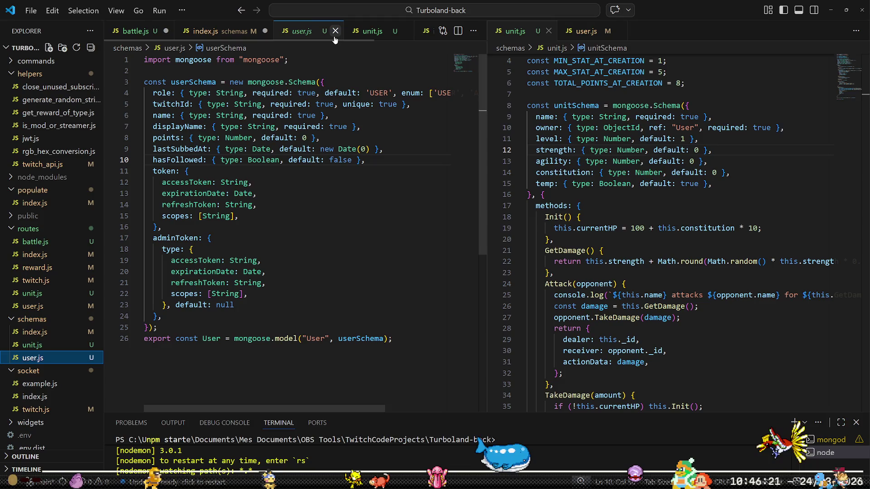
{"action": "key", "text": "ctrl+w"}
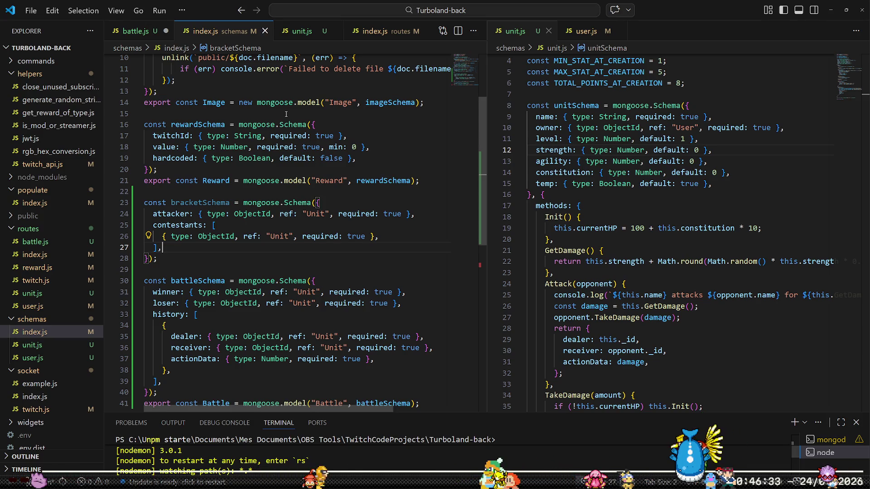
{"action": "left_click", "coordinate": [45, 229]}
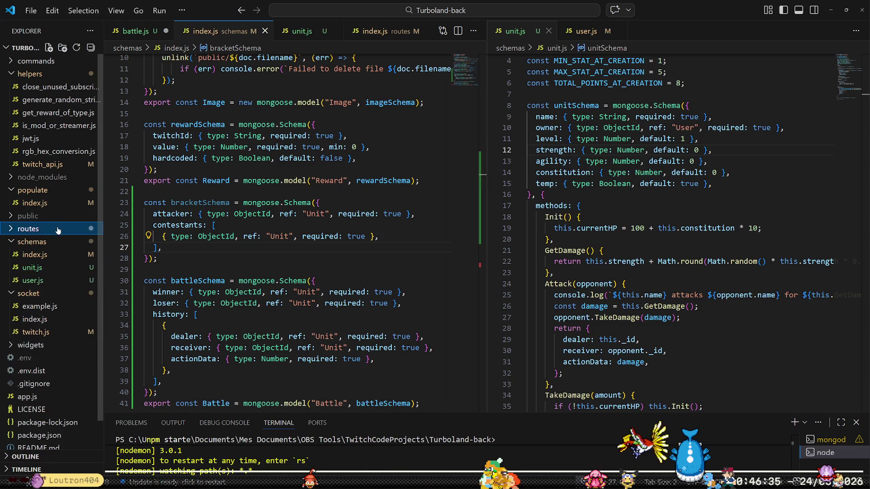
Create a new file named bracket.js inside the routes folder.
{"action": "left_click", "coordinate": [45, 231]}
{"action": "right_click", "coordinate": [45, 225]}
{"action": "right_click", "coordinate": [32, 231]}
{"action": "right_click", "coordinate": [32, 229]}
{"action": "left_click", "coordinate": [54, 240]}
{"action": "type", "text": "bracket"}
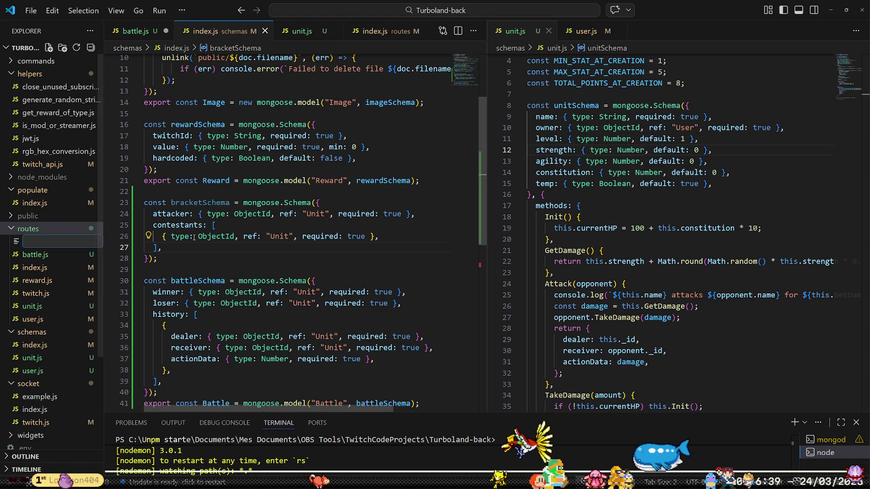
{"action": "type", "text": ".js"}
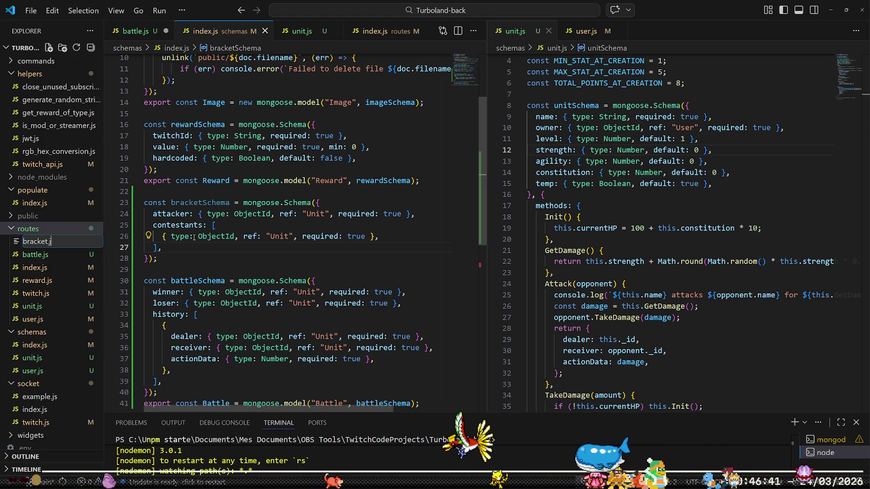
{"action": "key", "text": "Return"}
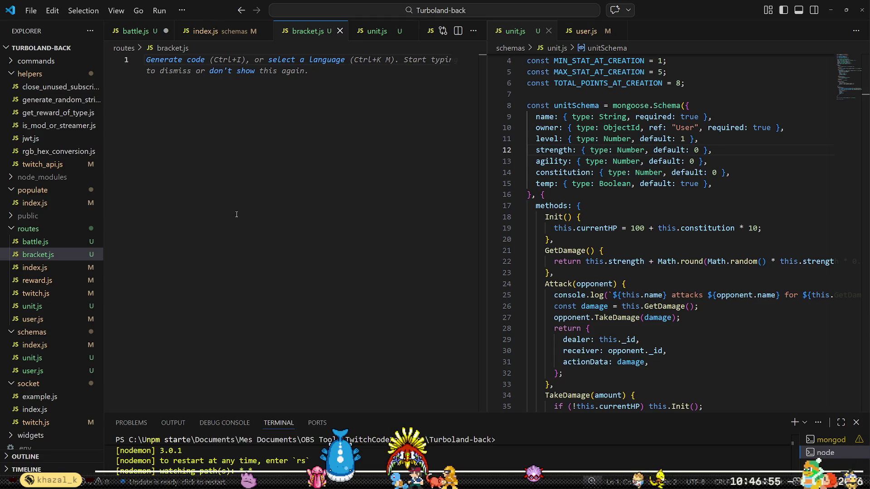
{"action": "left_click", "coordinate": [149, 37]}
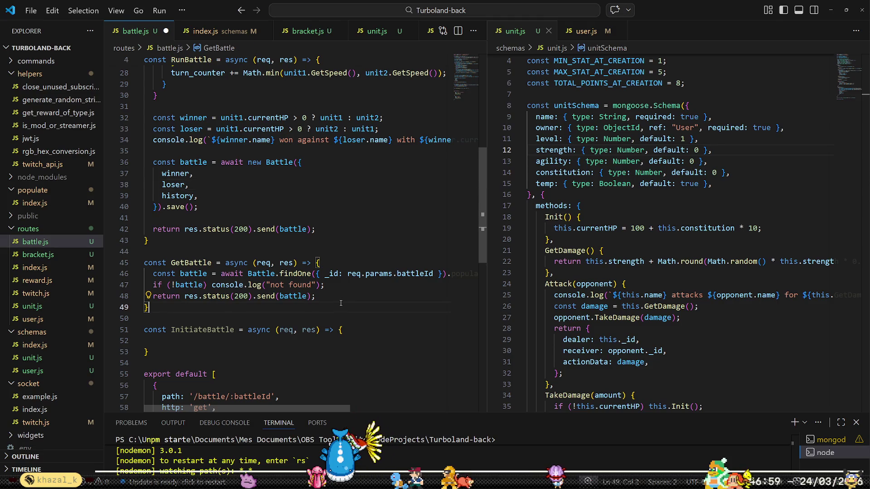
Delete the empty InitiateBattle function from battle.js, save it, and go back to bracket.js.
{"action": "key", "text": "shift+Down"}
{"action": "key", "text": "shift+Down"}
{"action": "key", "text": "shift+Down"}
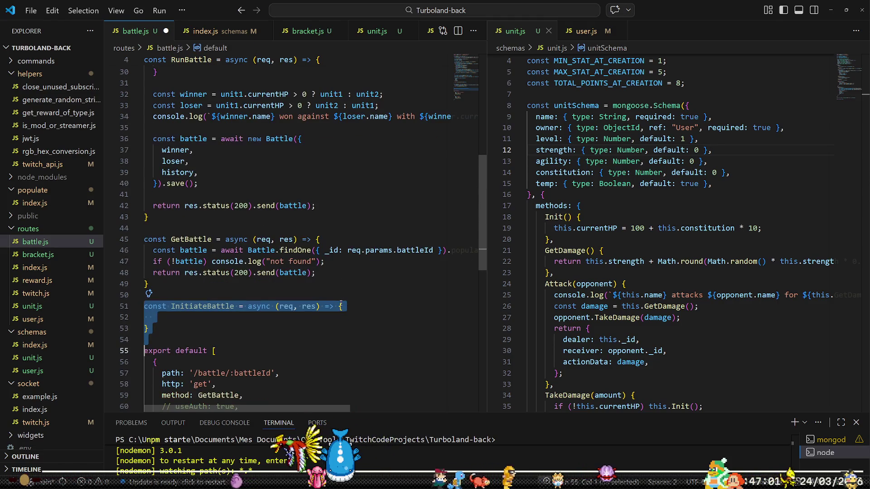
{"action": "key", "text": "Delete"}
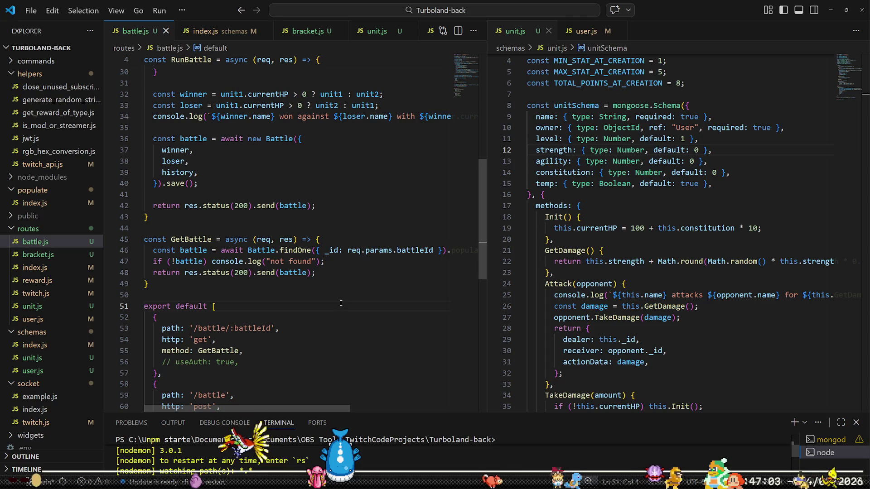
{"action": "key", "text": "ctrl+s"}
{"action": "left_click", "coordinate": [310, 34]}
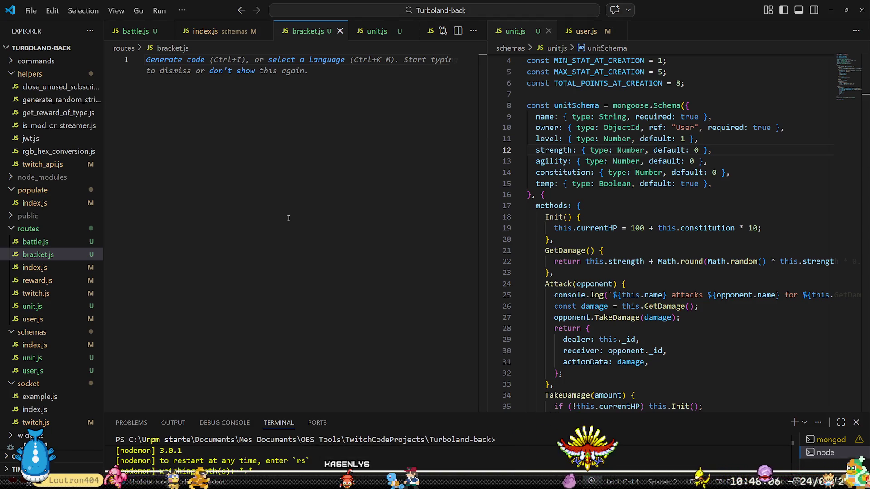
{"action": "key", "text": "Return"}
Remove the half-typed import line from routes/bracket.js.
{"action": "key", "text": "BackSpace"}
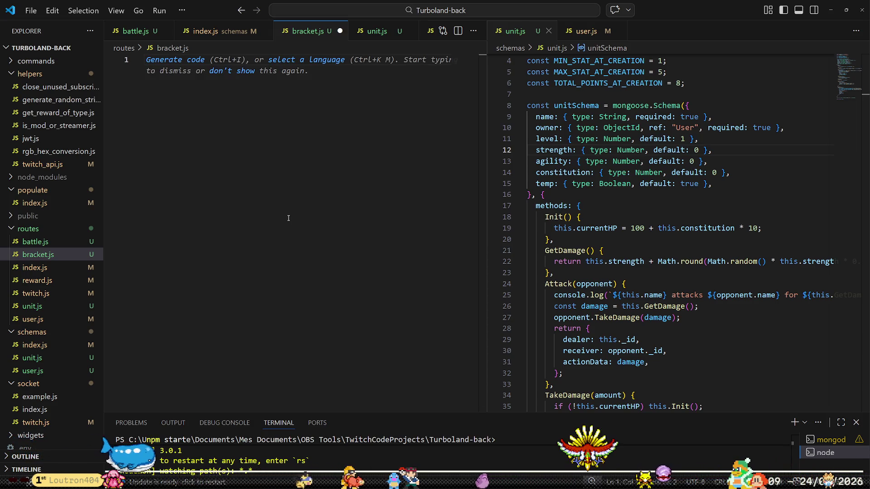
{"action": "type", "text": "import {"}
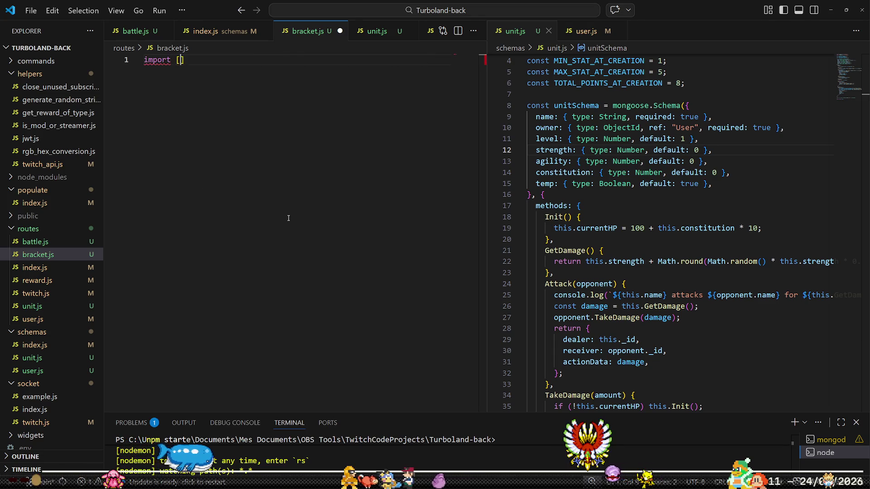
{"action": "type", "text": "bra"}
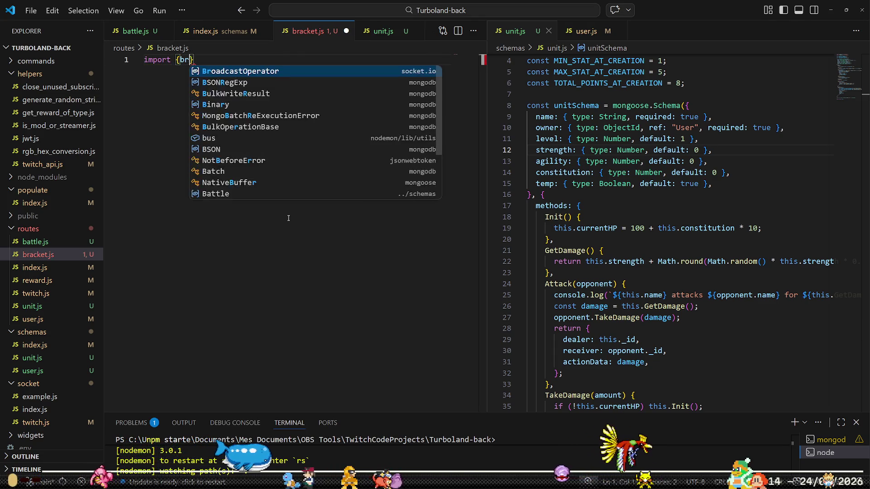
{"action": "key", "text": "BackSpace"}
{"action": "key", "text": "BackSpace"}
{"action": "key", "text": "BackSpace"}
{"action": "key", "text": "shift+Home"}
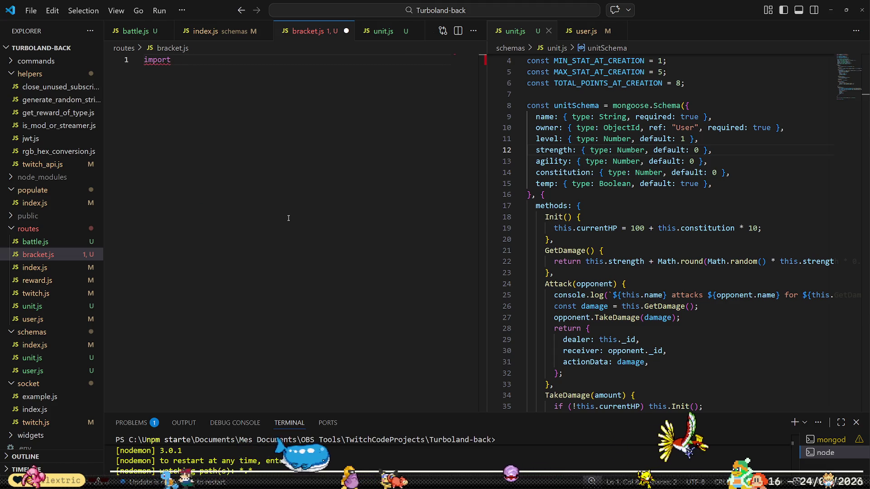
{"action": "key", "text": "BackSpace"}
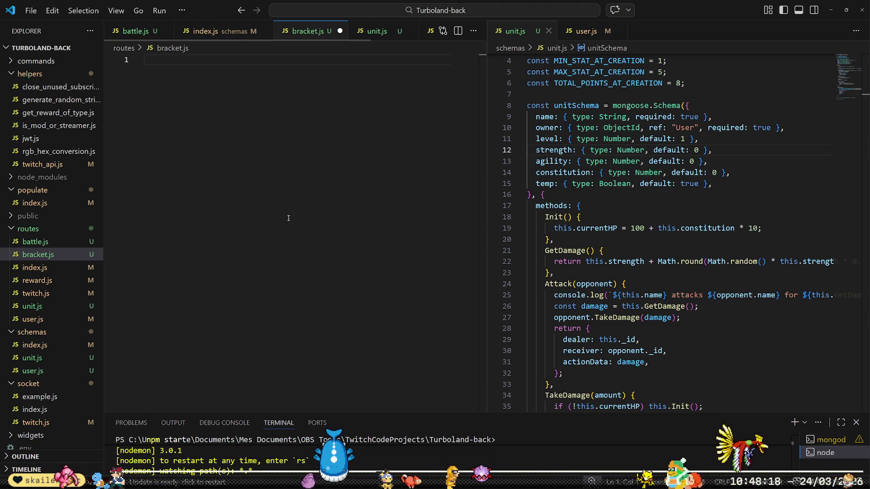
Select and cut the bracketSchema block out of schemas/index.js.
{"action": "left_click", "coordinate": [34, 345]}
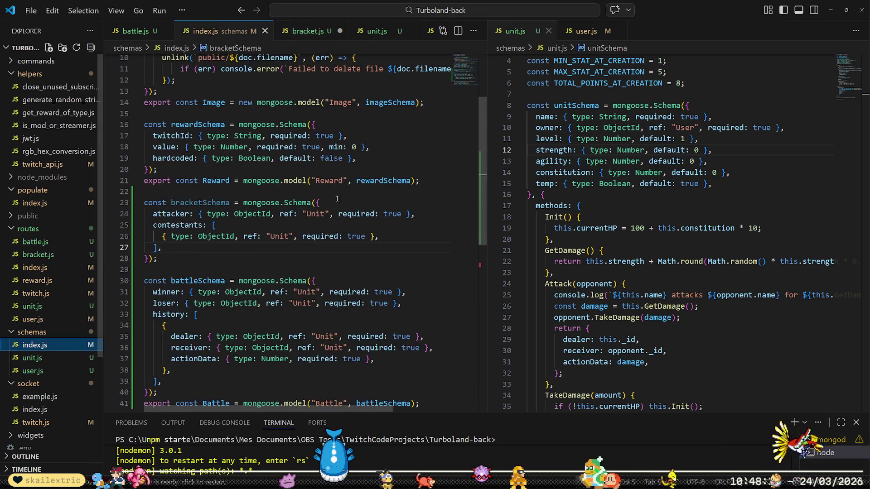
{"action": "scroll", "coordinate": [340, 183], "scroll_direction": "up", "scroll_amount": 8}
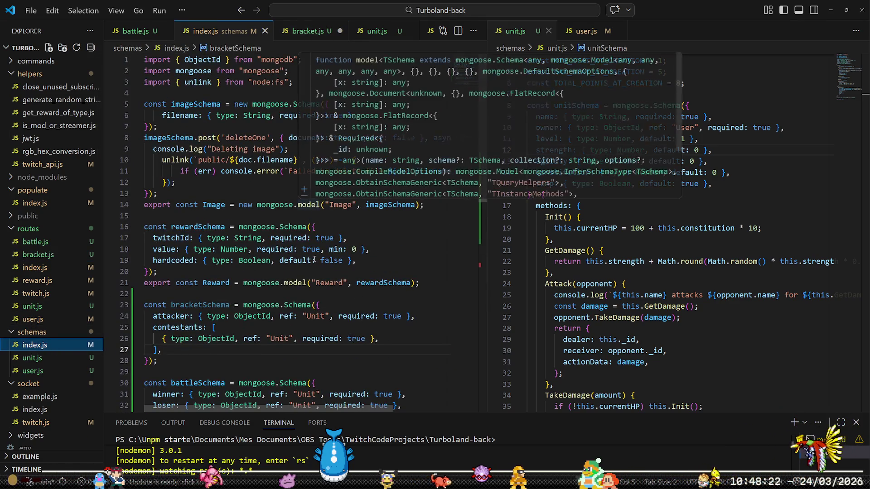
{"action": "scroll", "coordinate": [269, 214], "scroll_direction": "down", "scroll_amount": 3}
{"action": "left_click", "coordinate": [270, 202]}
{"action": "key", "text": "Home"}
{"action": "key", "text": "shift+Down"}
{"action": "key", "text": "shift+Down"}
{"action": "key", "text": "shift+Down"}
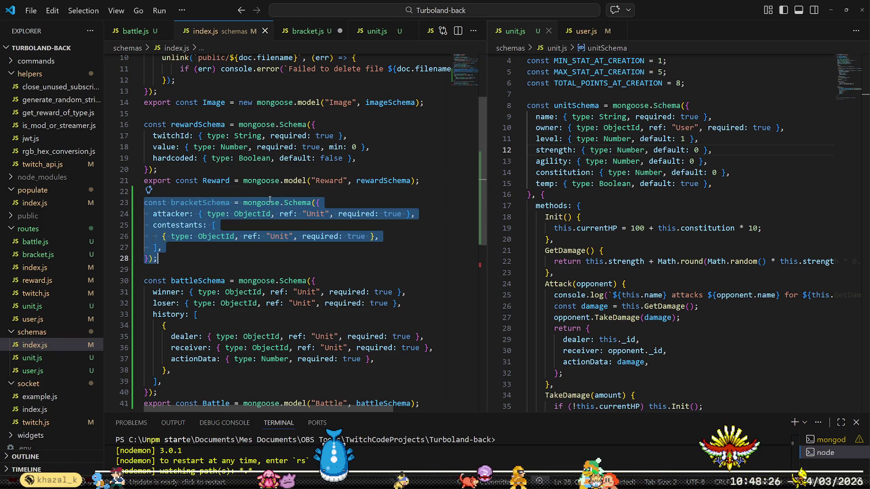
{"action": "key", "text": "BackSpace"}
{"action": "key", "text": "BackSpace"}
{"action": "key", "text": "BackSpace"}
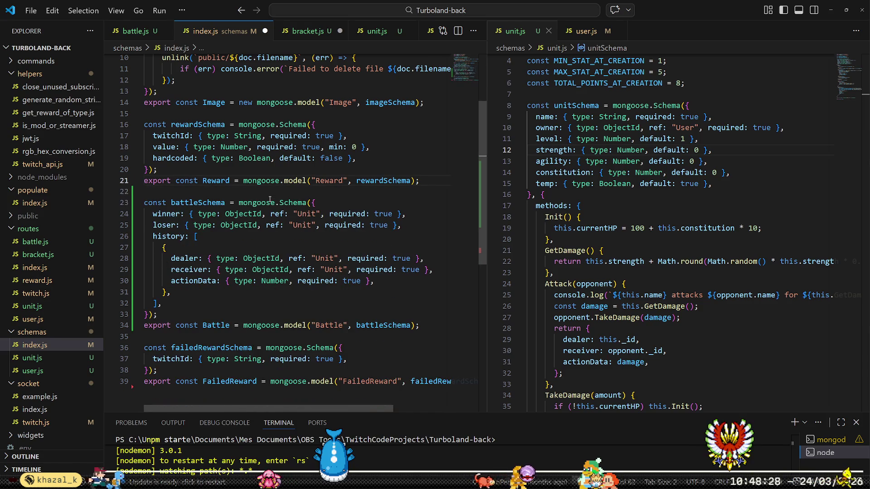
Create schemas/bracket.js and paste the bracketSchema definition into it.
{"action": "right_click", "coordinate": [44, 336]}
{"action": "left_click", "coordinate": [110, 109]}
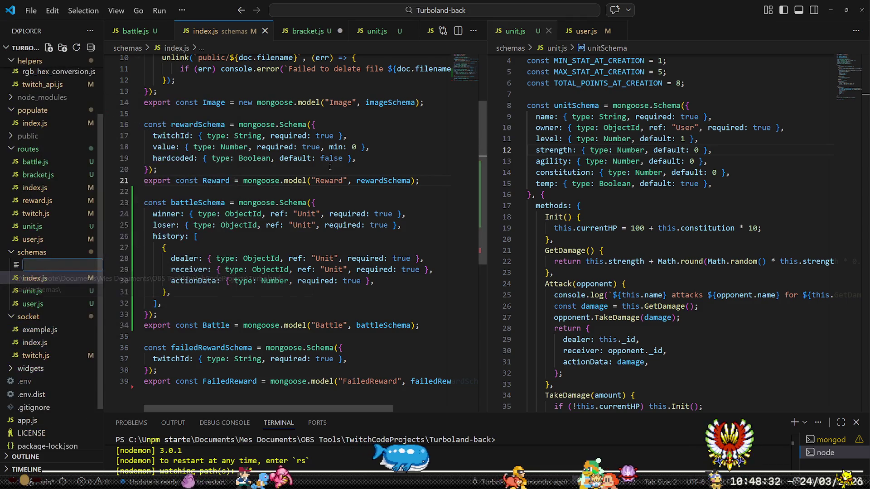
{"action": "type", "text": "bracket.js"}
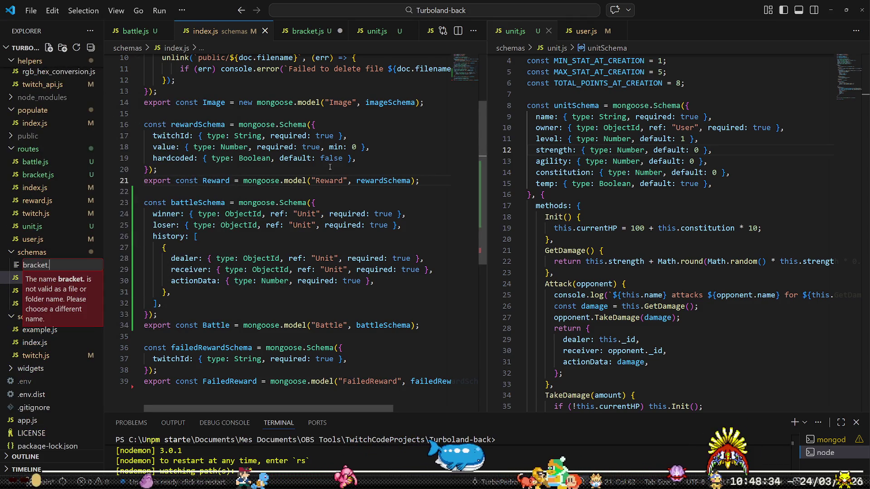
{"action": "key", "text": "Return"}
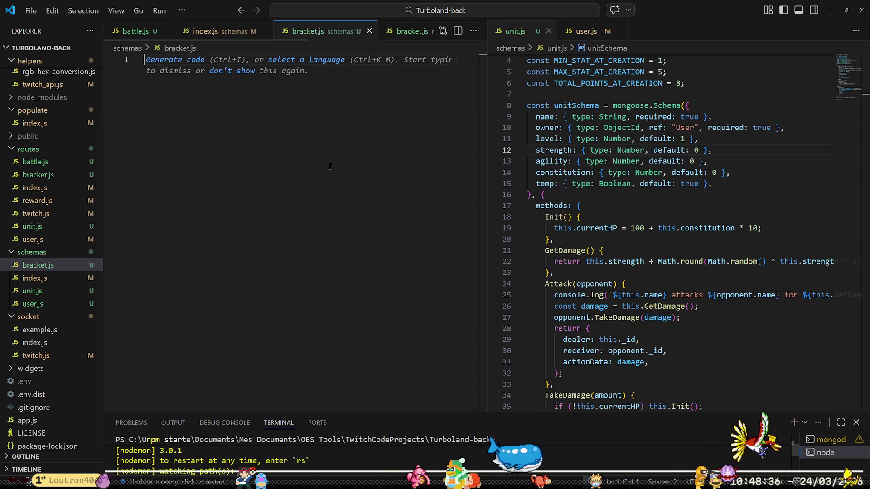
{"action": "type", "text": "const bracketSchema = mongoose.Schema({   attacker: { type: ObjectId, ref: \"Unit\", required: true },   contestants: [     { type: ObjectId, ref: \"Unit\", required: true },   ], });"}
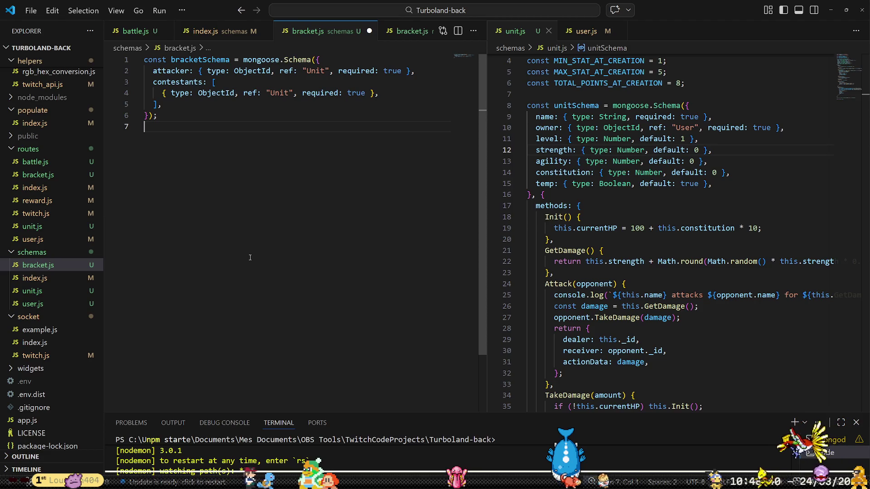
{"action": "left_click", "coordinate": [45, 291]}
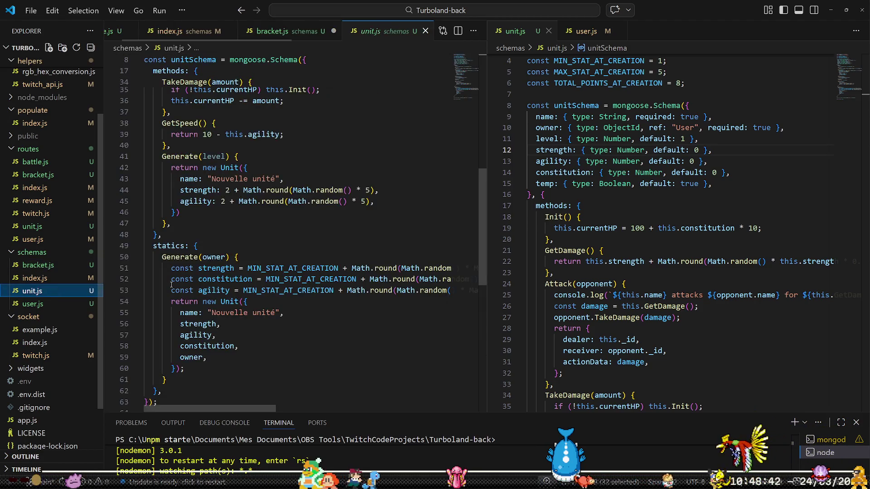
In schemas/bracket.js, start an exported model constant that uses mongoose, auto-importing mongoose.
{"action": "scroll", "coordinate": [185, 287], "scroll_direction": "down", "scroll_amount": 5}
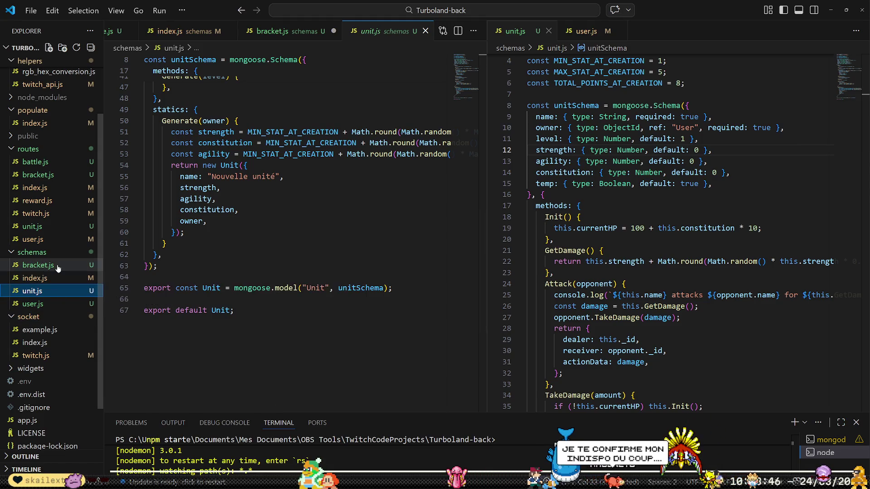
{"action": "left_click", "coordinate": [38, 265]}
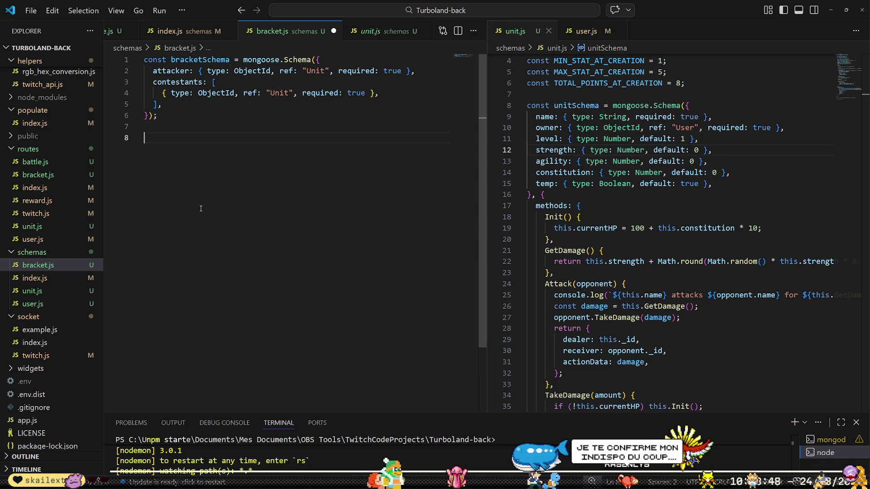
{"action": "type", "text": "ex"}
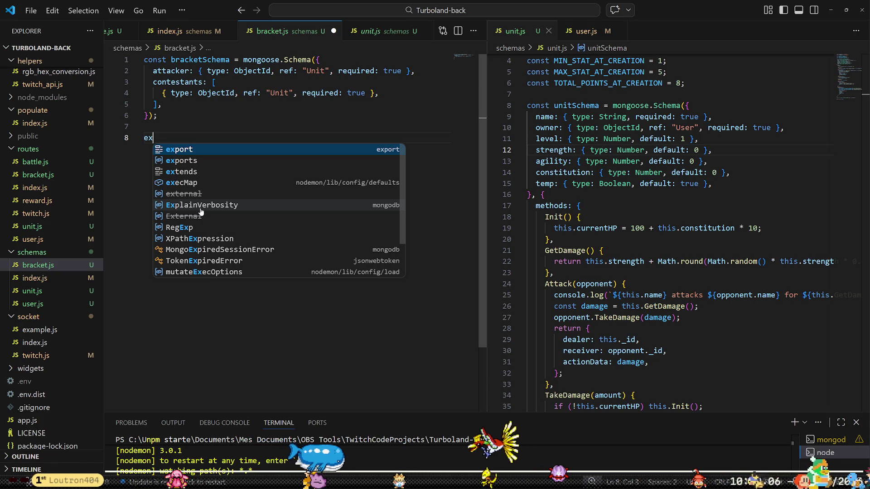
{"action": "type", "text": "port "}
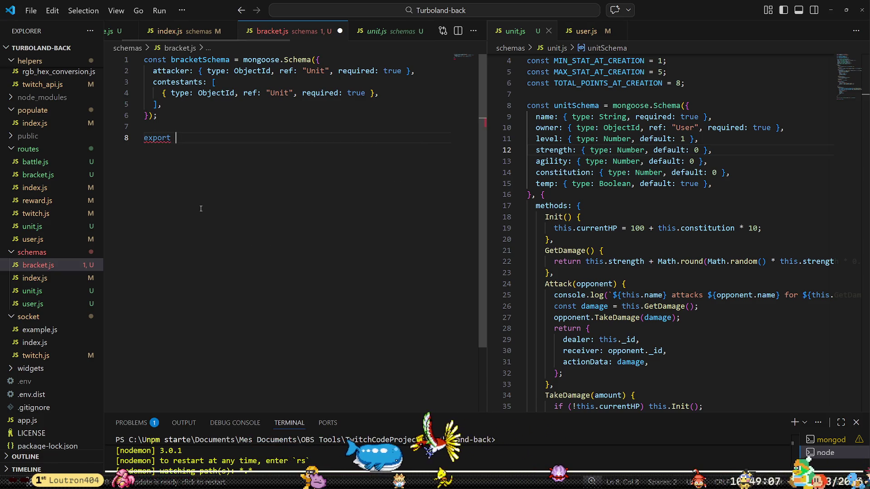
{"action": "type", "text": "const "}
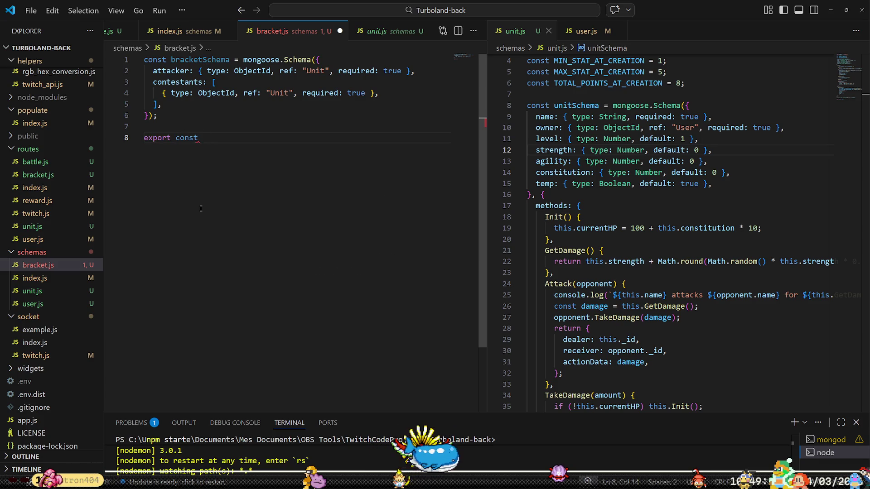
{"action": "type", "text": "Unit ="}
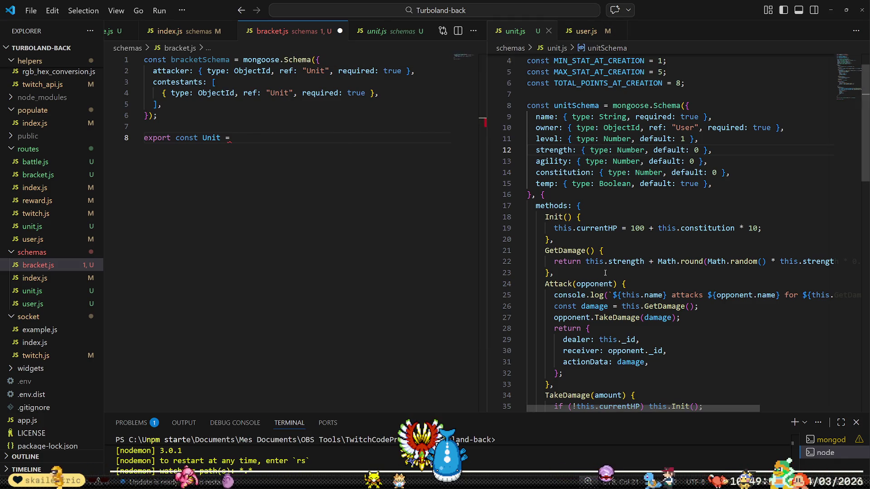
{"action": "scroll", "coordinate": [605, 272], "scroll_direction": "down", "scroll_amount": 3}
{"action": "scroll", "coordinate": [605, 272], "scroll_direction": "down", "scroll_amount": 10}
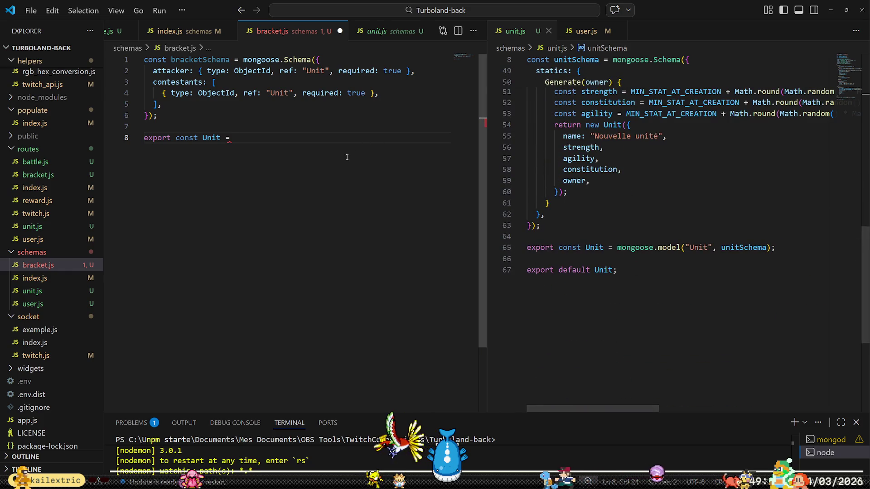
{"action": "type", "text": "mongoo"}
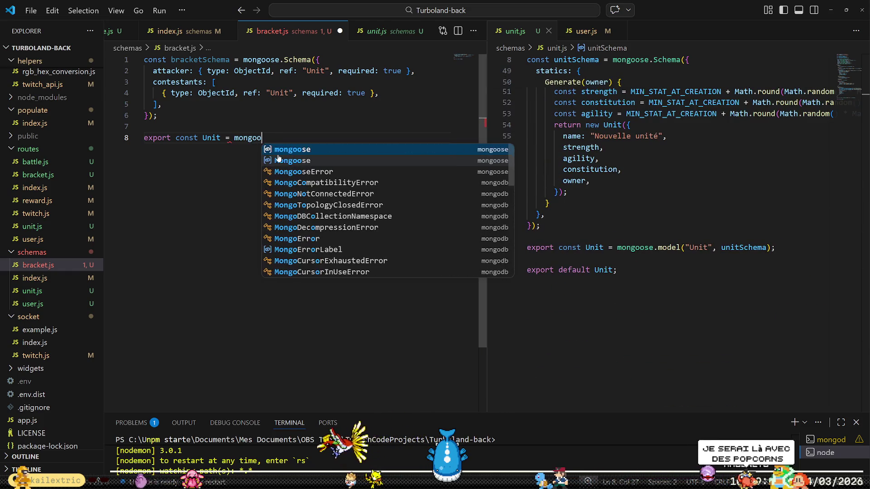
{"action": "key", "text": "Tab"}
Complete export const Bracket = mongoose.model("Bracket", bracketSchema) and begin an export default line.
{"action": "type", "text": ".mod"}
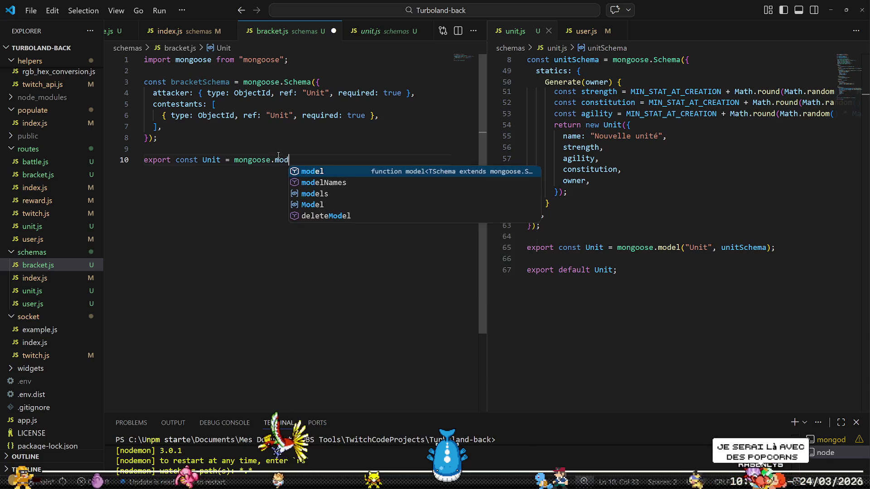
{"action": "type", "text": "el(\""}
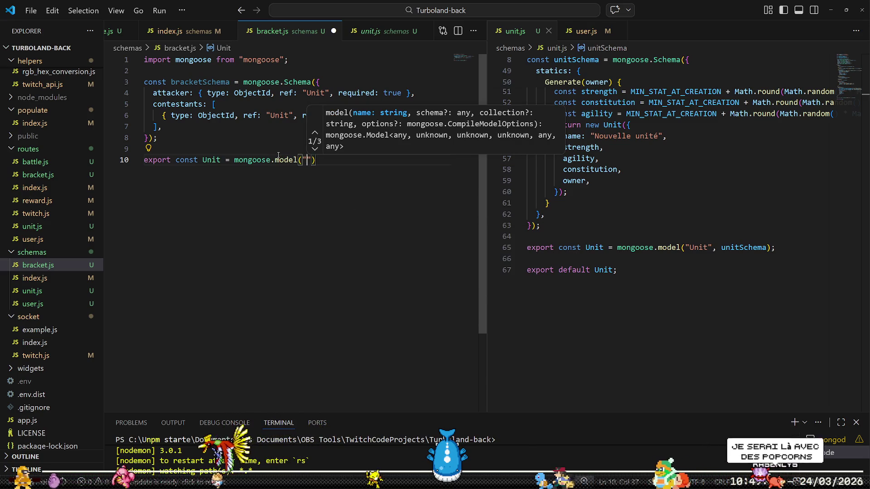
{"action": "key", "text": "ctrl+Left"}
{"action": "key", "text": "ctrl+Left"}
{"action": "key", "text": "ctrl+Left"}
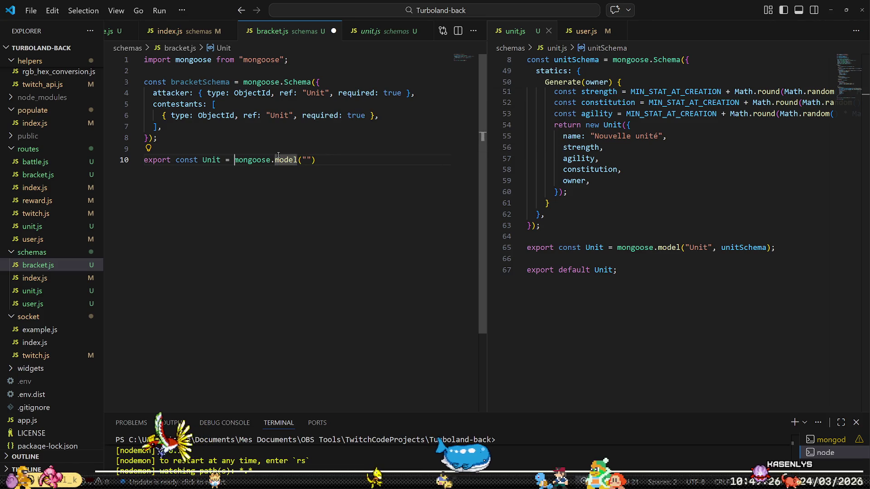
{"action": "key", "text": "ctrl+Left"}
{"action": "key", "text": "ctrl+shift+Right"}
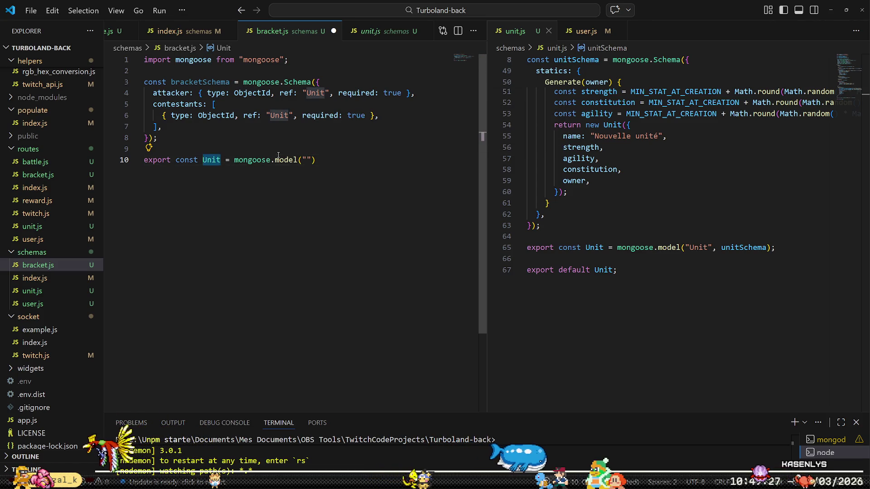
{"action": "type", "text": "Bracke"}
{"action": "key", "text": "End"}
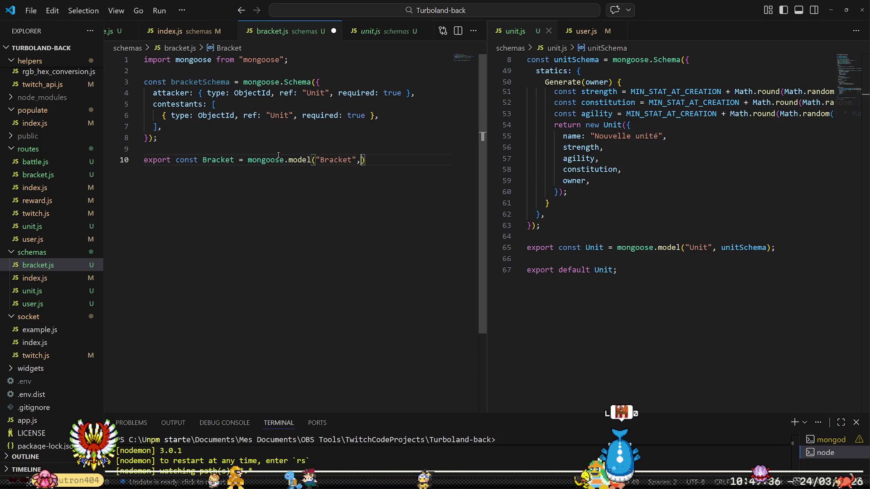
{"action": "type", "text": "acketSche"}
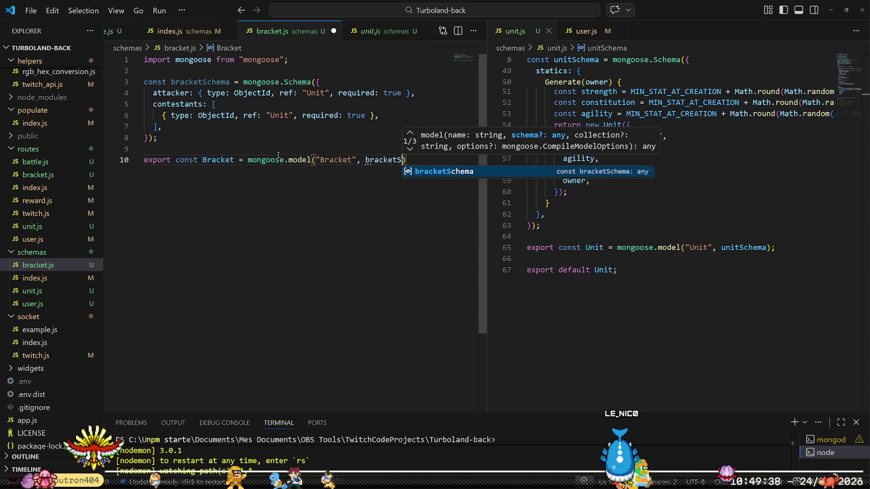
{"action": "type", "text": "ma"}
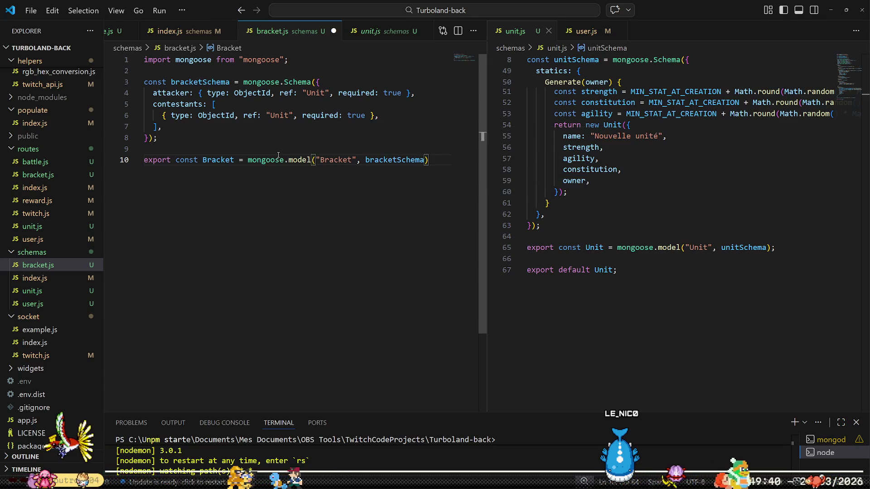
{"action": "type", "text": ";"}
{"action": "key", "text": "Return"}
{"action": "type", "text": "expo"}
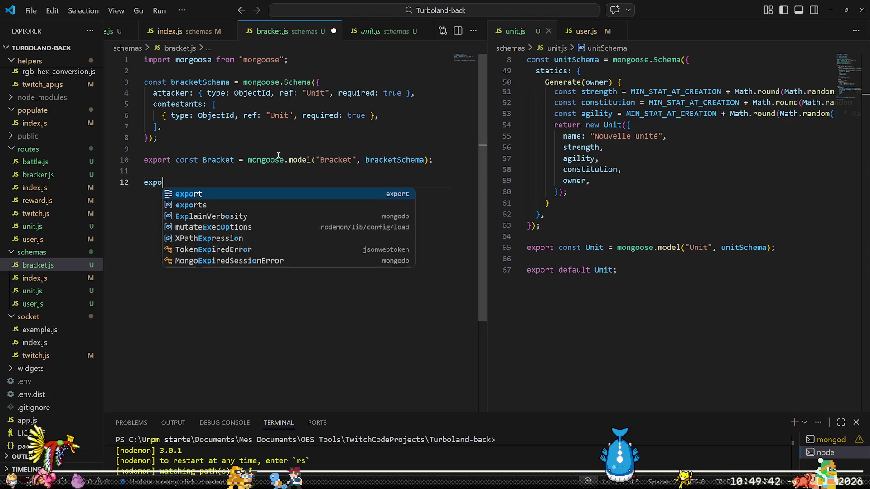
{"action": "type", "text": "rt default Un"}
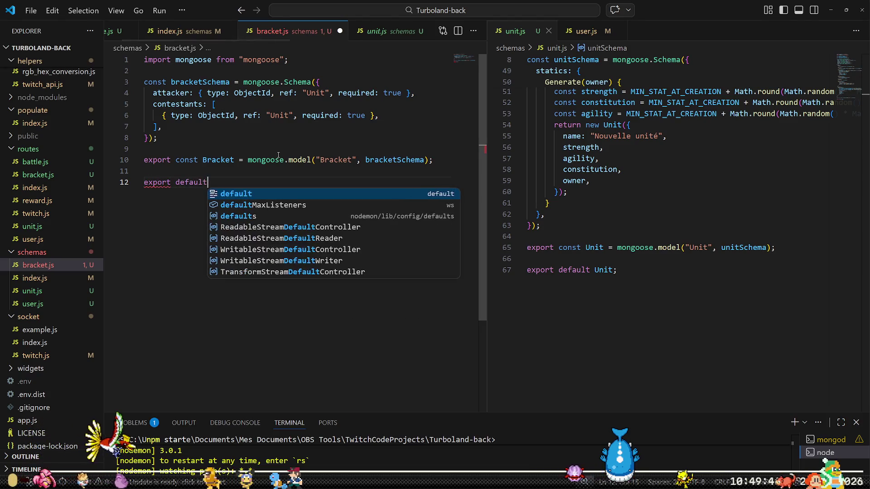
Make Bracket the default export of schemas/bracket.js.
{"action": "key", "text": "BackSpace"}
{"action": "key", "text": "BackSpace"}
{"action": "type", "text": "Br"}
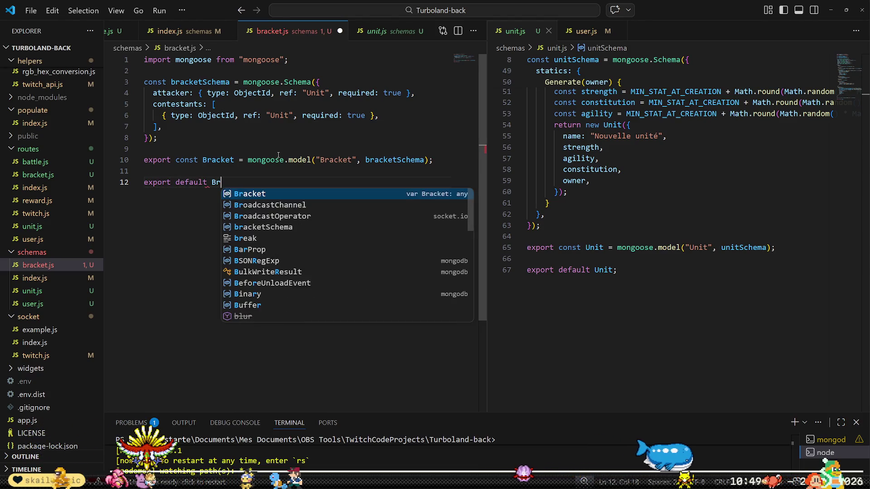
{"action": "key", "text": "Tab"}
Add import { ObjectId } from "mongodb" under the mongoose import.
{"action": "scroll", "coordinate": [679, 181], "scroll_direction": "up", "scroll_amount": 15}
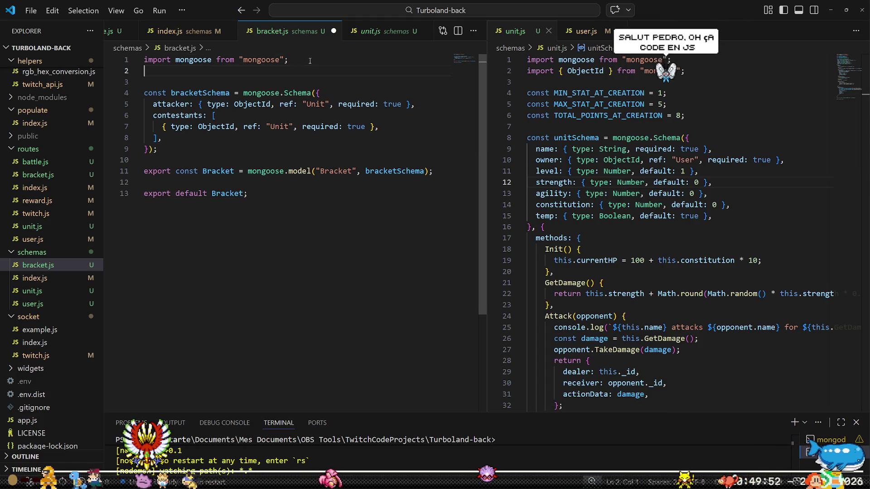
{"action": "key", "text": "Return"}
{"action": "type", "text": "import {"}
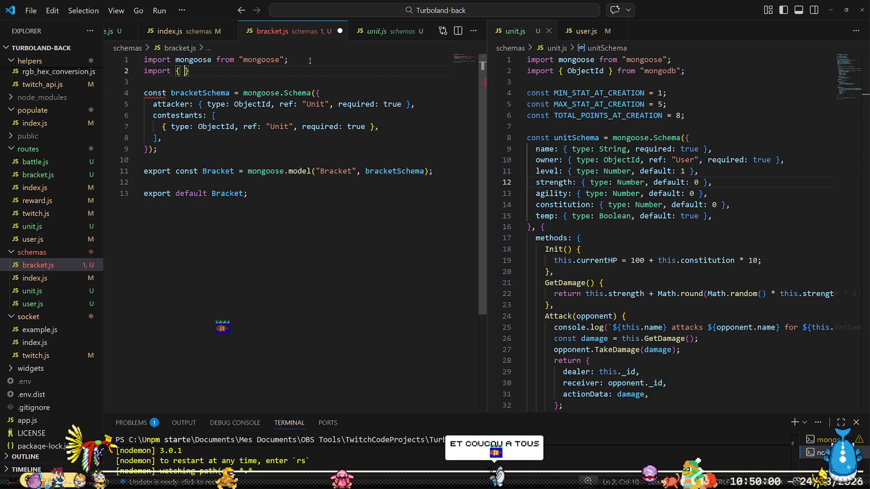
{"action": "type", "text": "ObjectId } "}
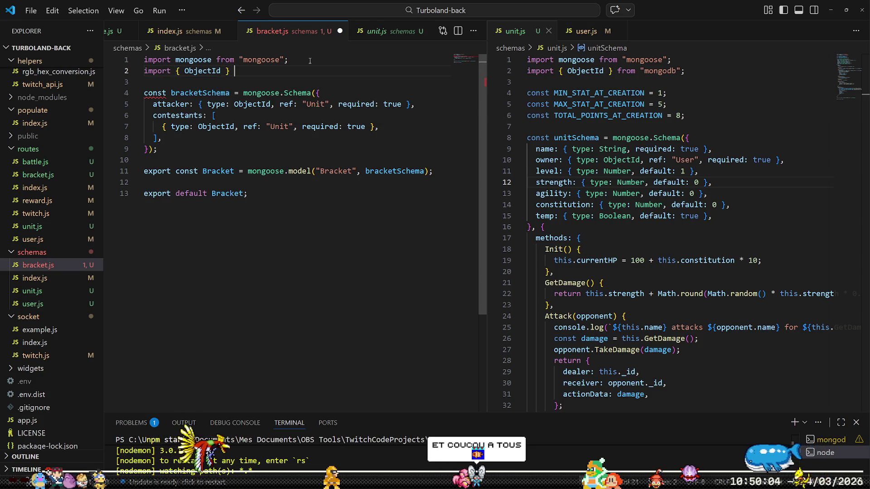
{"action": "type", "text": "from \"mond"}
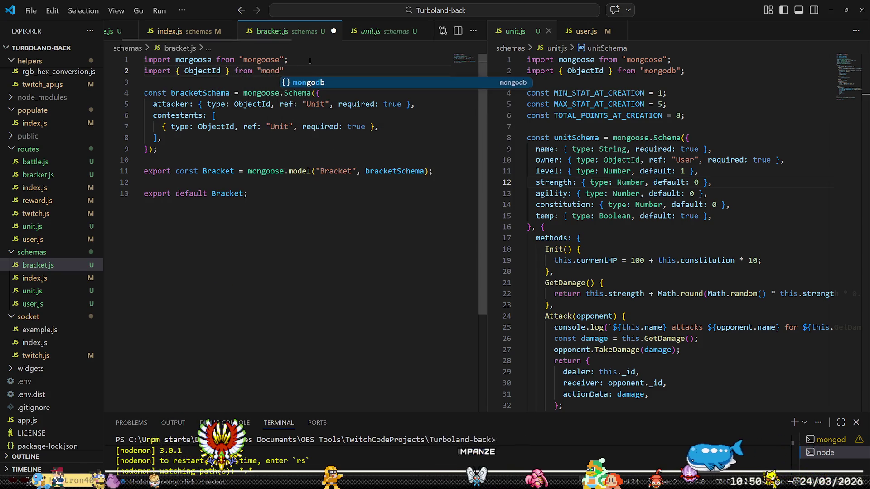
{"action": "key", "text": "Return"}
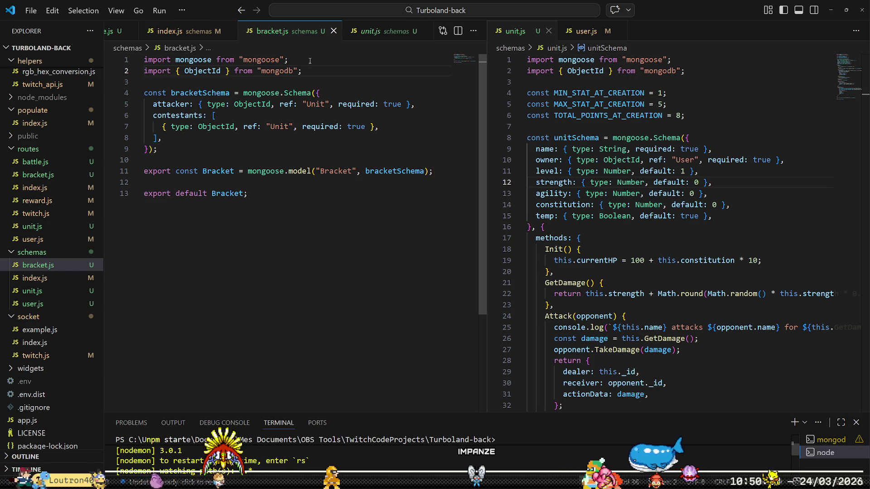
Glance at the Godot editor, then return to the schemas/unit.js tab.
{"action": "key", "text": "alt+Tab"}
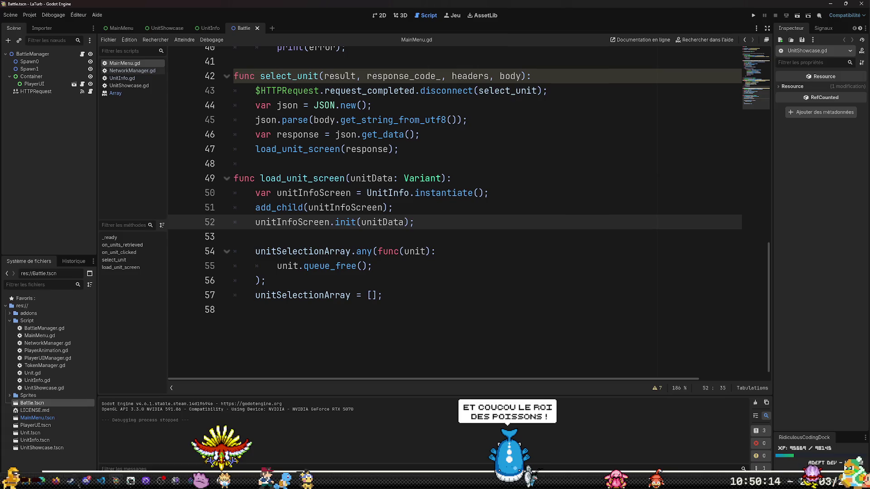
{"action": "key", "text": "alt+Tab"}
{"action": "left_click", "coordinate": [353, 251]}
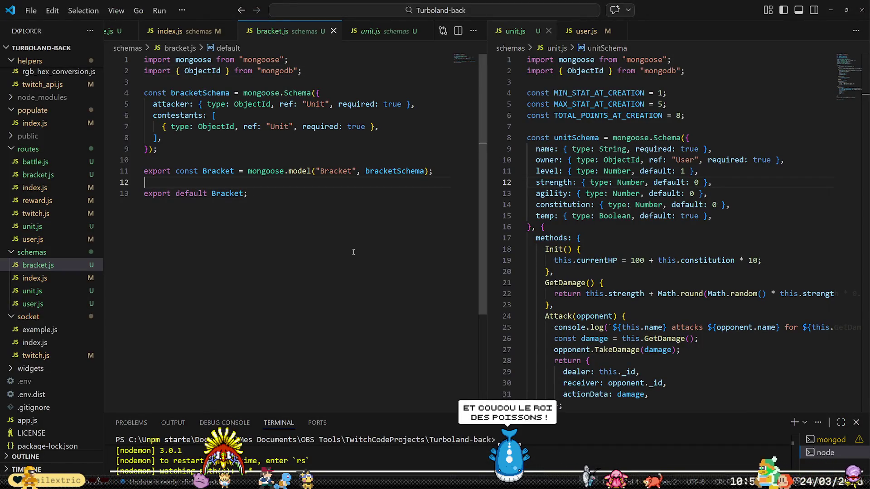
{"action": "key", "text": "Up"}
{"action": "key", "text": "Up"}
{"action": "key", "text": "Up"}
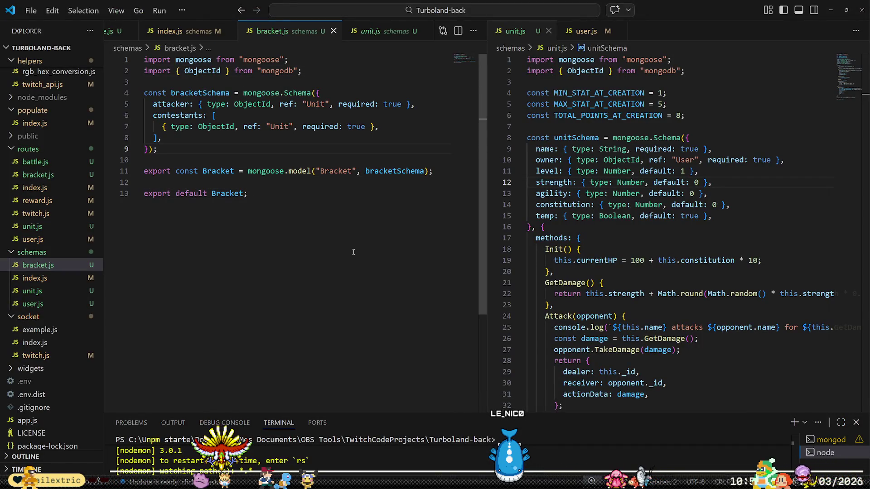
{"action": "left_click", "coordinate": [373, 34]}
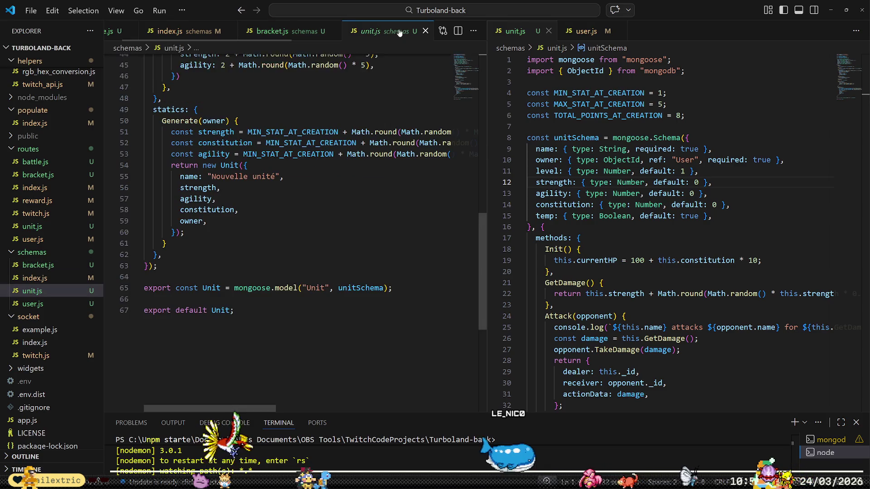
Close unit.js and start routes/bracket.js with import Bracket from "../schemas/bracket.js".
{"action": "left_click", "coordinate": [425, 32]}
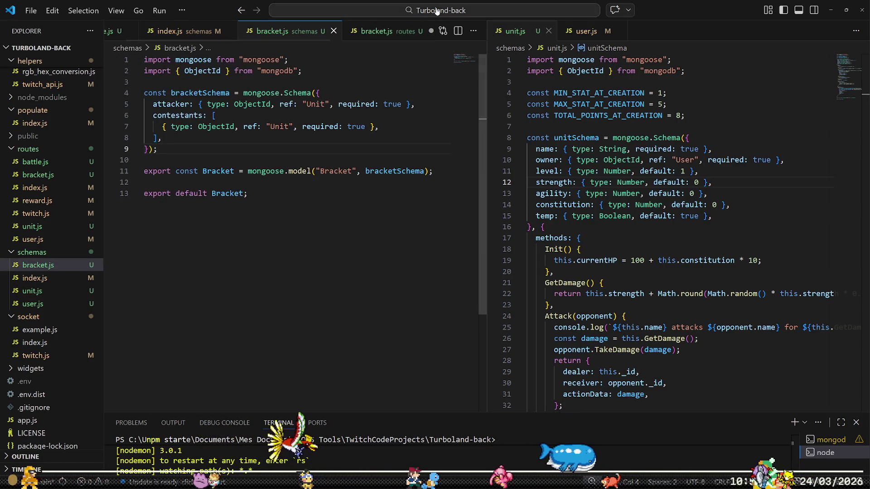
{"action": "left_click", "coordinate": [385, 32]}
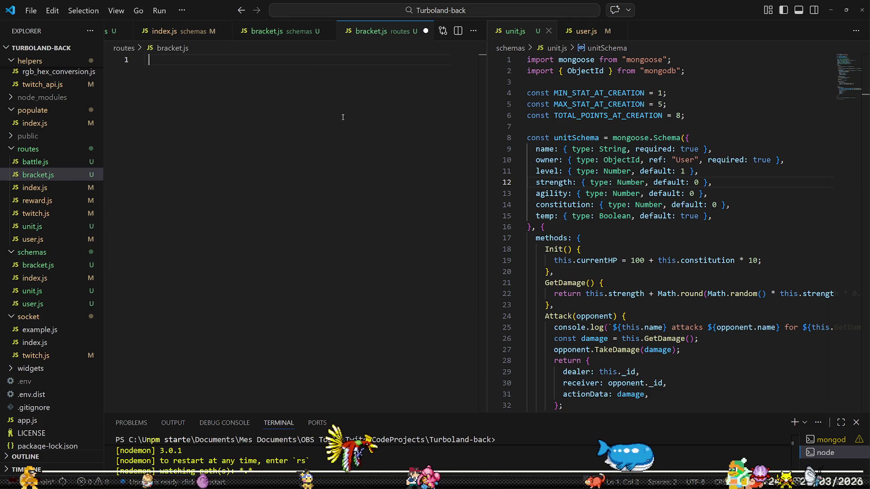
{"action": "type", "text": "import "}
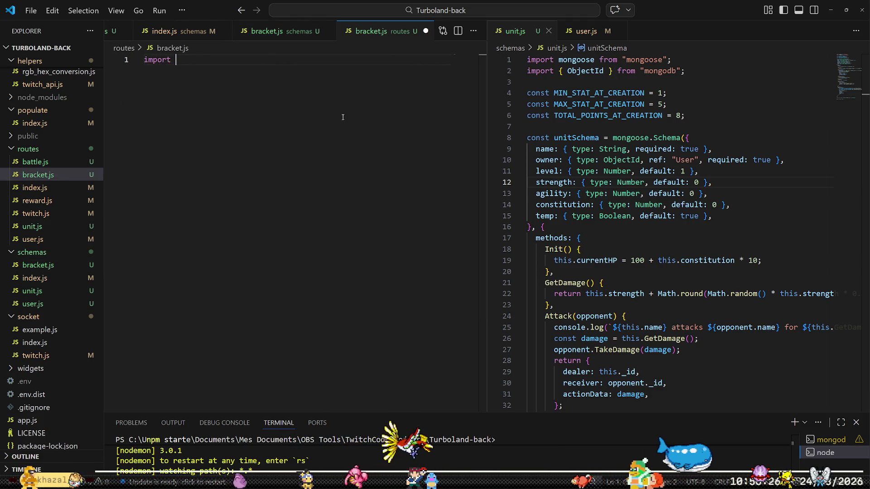
{"action": "type", "text": "Brac"}
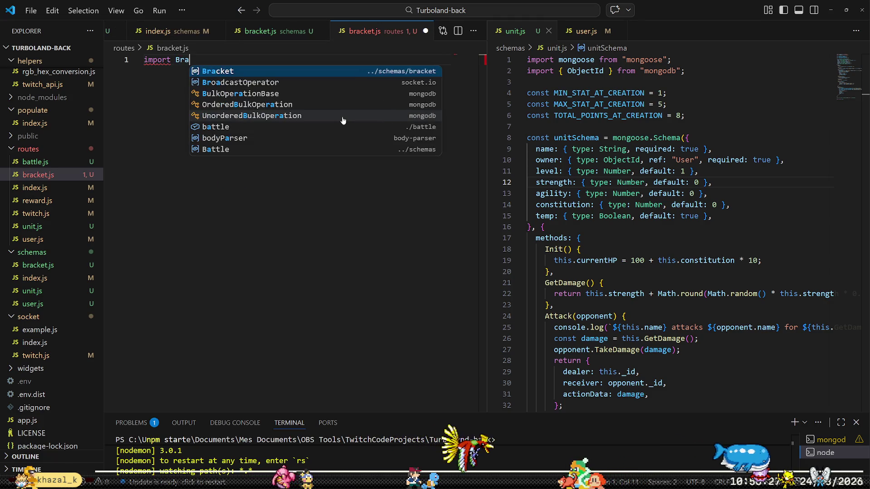
{"action": "key", "text": "Return"}
{"action": "key", "text": "Tab"}
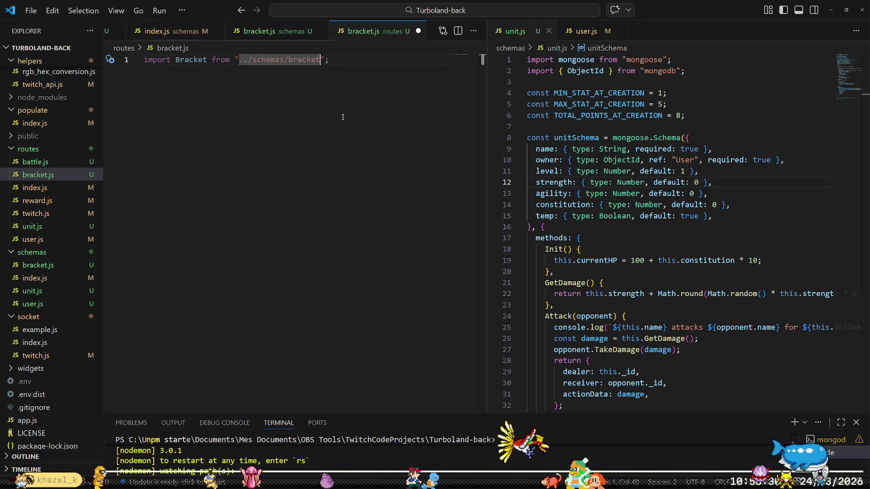
{"action": "type", "text": ".js"}
{"action": "key", "text": "Tab"}
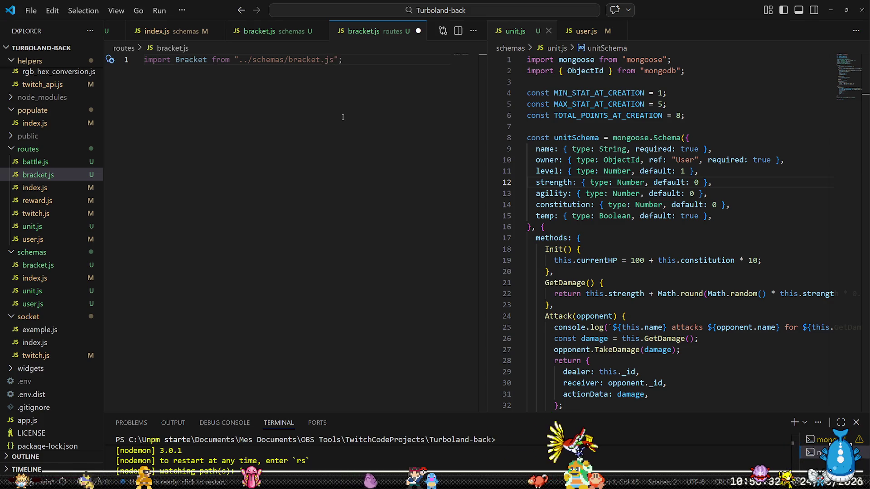
Declare an empty CreateBracket = (req, res) => {} handler and begin export default [ { } ].
{"action": "key", "text": "Return"}
{"action": "key", "text": "Return"}
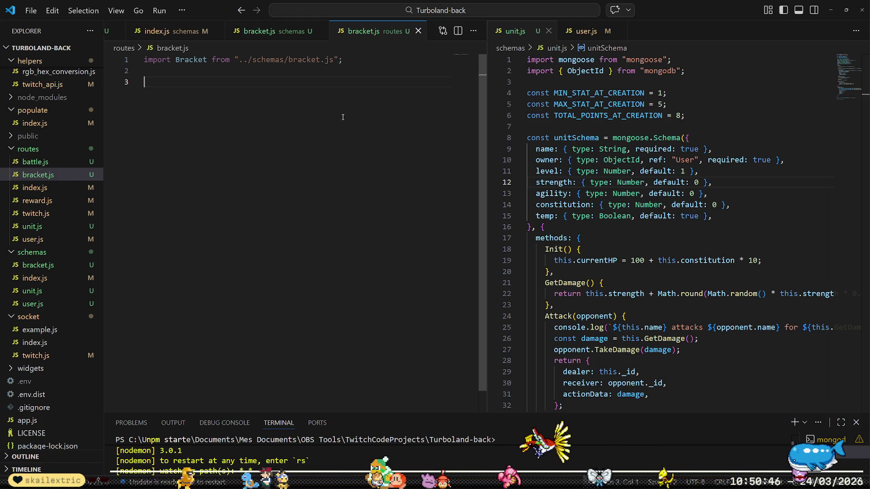
{"action": "type", "text": "const"}
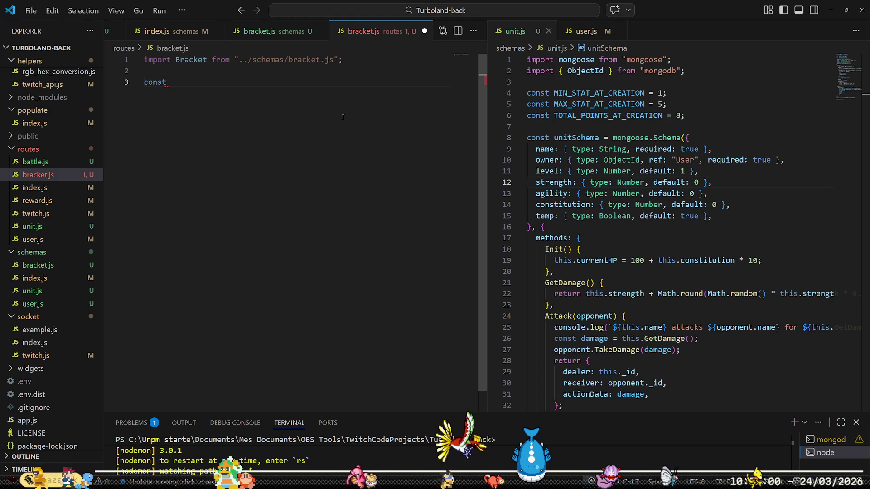
{"action": "type", "text": "CreateBra"}
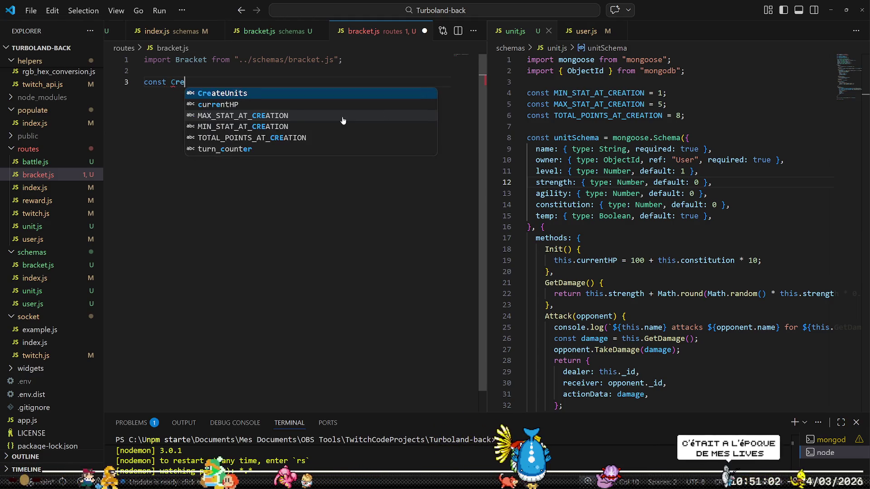
{"action": "type", "text": "cket"}
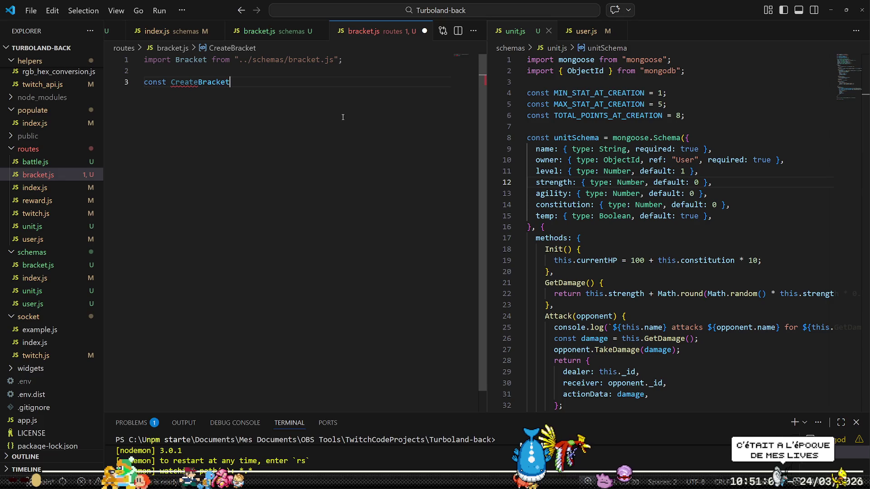
{"action": "type", "text": " = (req, res) => {"}
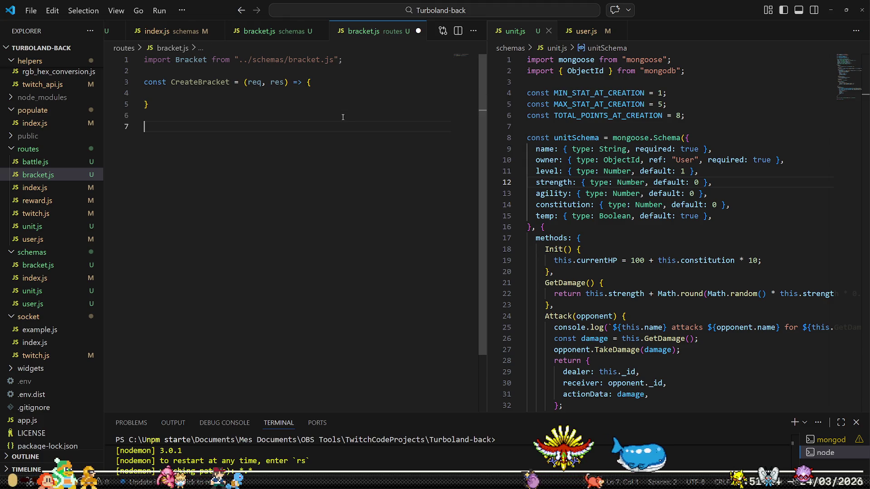
{"action": "type", "text": "export defaul"}
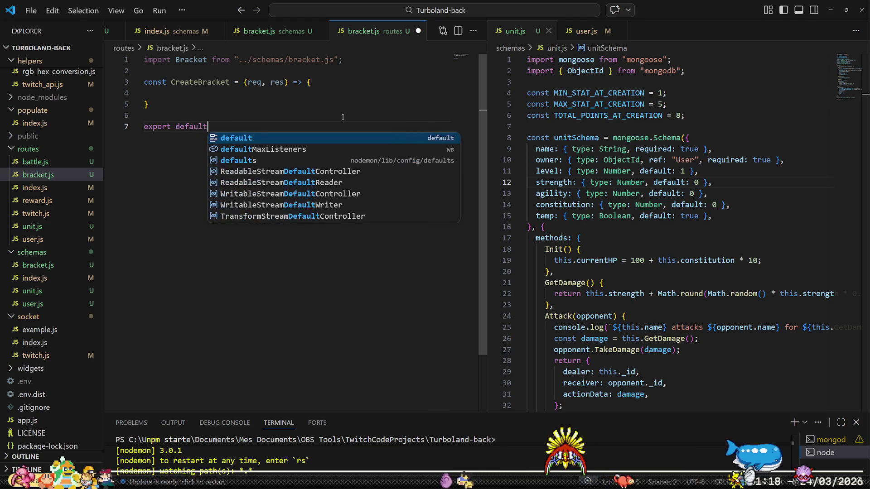
{"action": "type", "text": "t"}
{"action": "key", "text": "Return"}
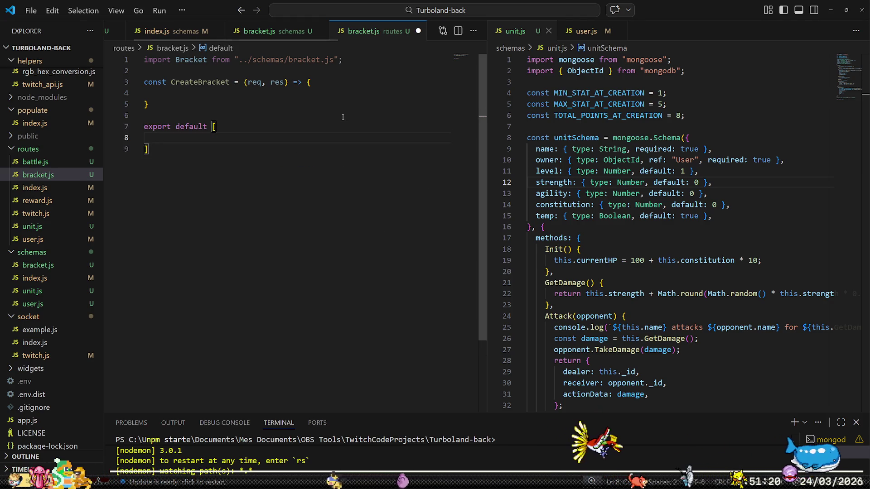
{"action": "type", "text": "{"}
{"action": "key", "text": "Return"}
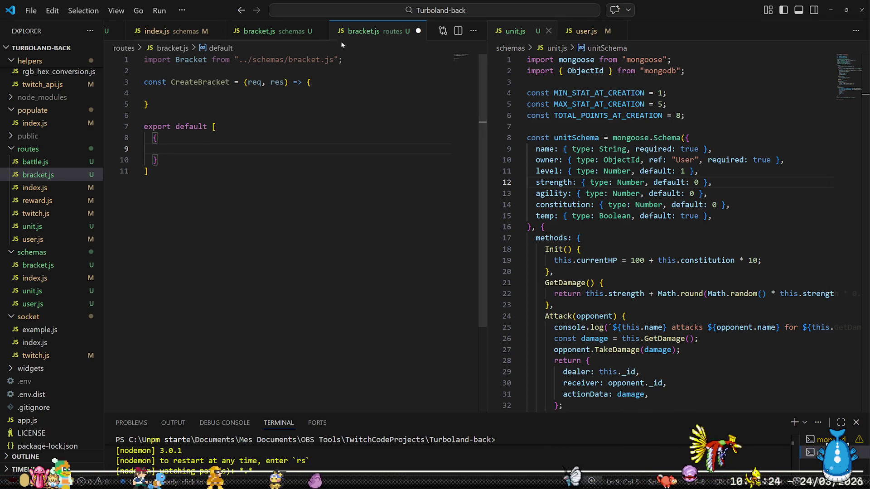
Show routes/unit.js in a side editor group beside bracket.js for reference.
{"action": "left_click", "coordinate": [50, 226]}
{"action": "left_click_drag", "start_coordinate": [453, 31], "coordinate": [669, 93]}
{"action": "scroll", "coordinate": [695, 262], "scroll_direction": "down", "scroll_amount": 5}
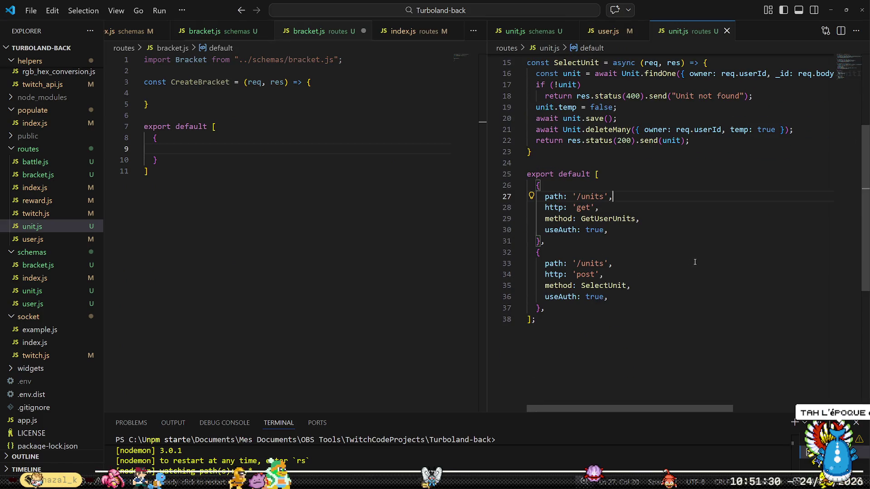
Fill the route object with path '/bracket', http 'post', method CreateBracket, useAuth true, and save.
{"action": "left_click", "coordinate": [217, 152]}
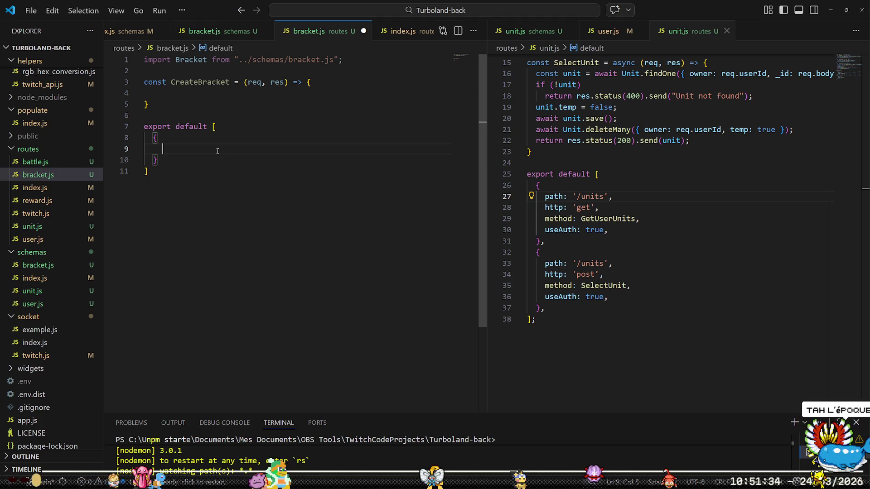
{"action": "type", "text": "pat"}
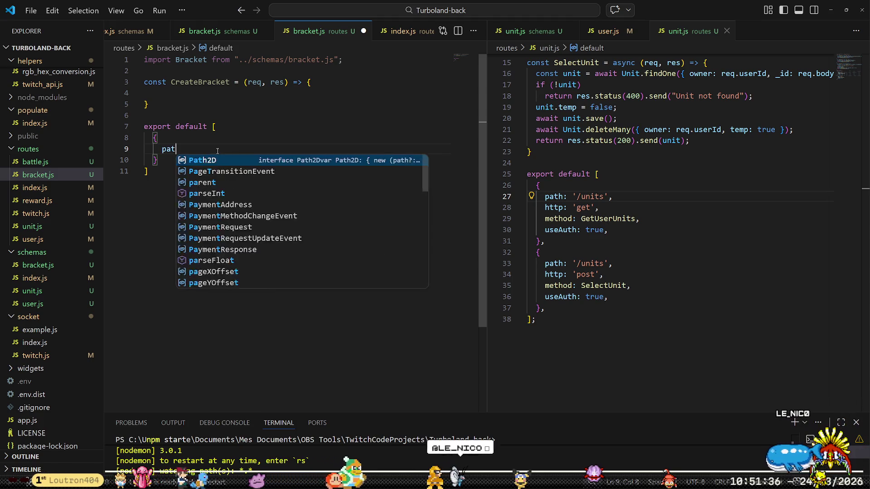
{"action": "type", "text": "h: '/bracket'"}
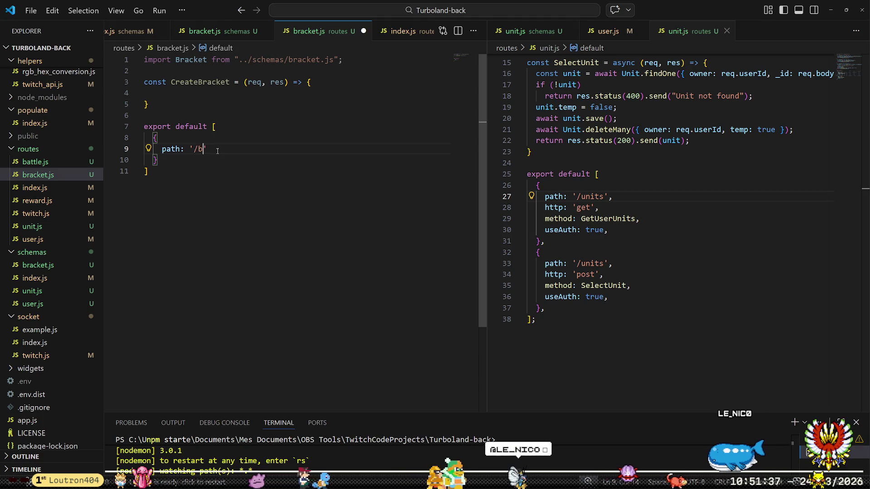
{"action": "type", "text": ","}
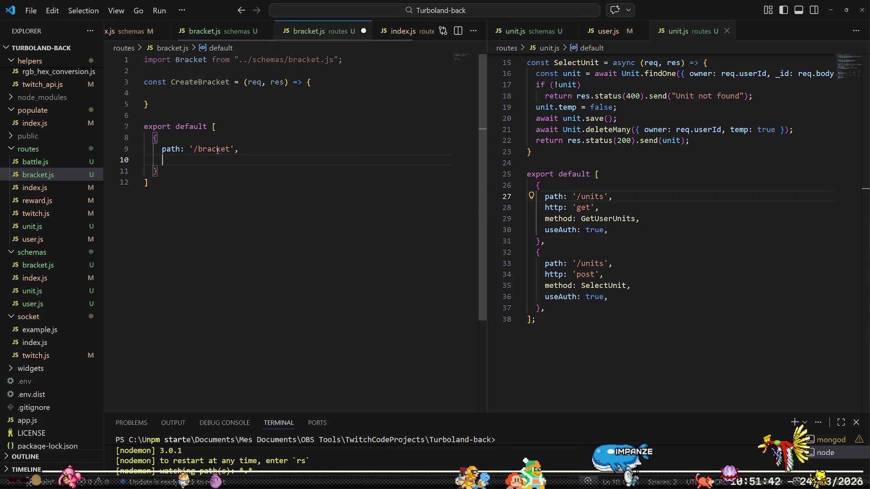
{"action": "key", "text": "Return"}
{"action": "type", "text": "http: 'post', "}
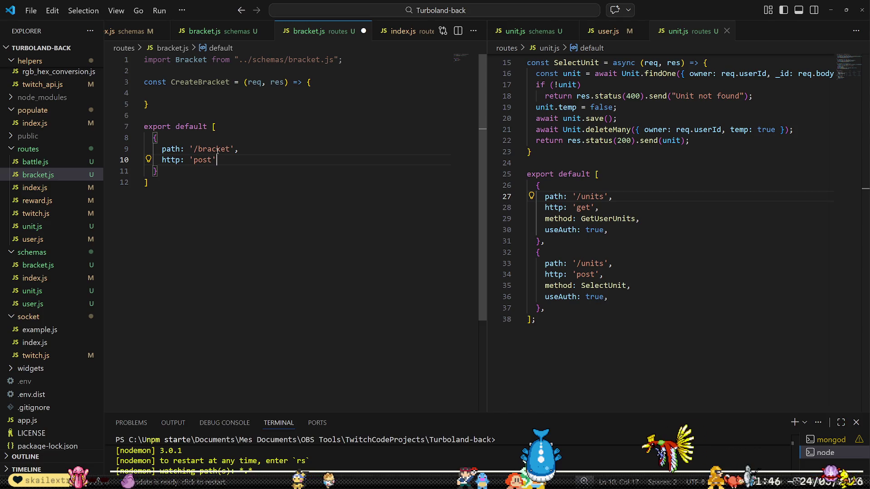
{"action": "type", "text": "method"}
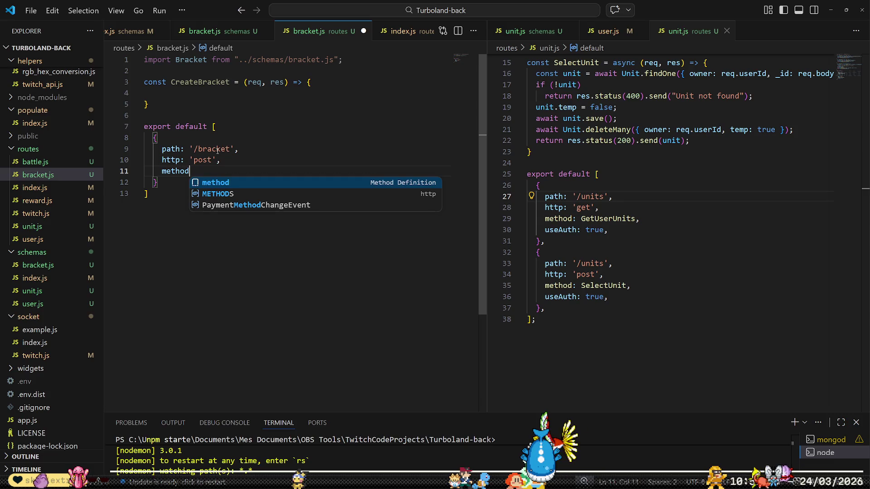
{"action": "type", "text": ": Cre"}
{"action": "key", "text": "Tab"}
{"action": "type", "text": ","}
{"action": "key", "text": "Return"}
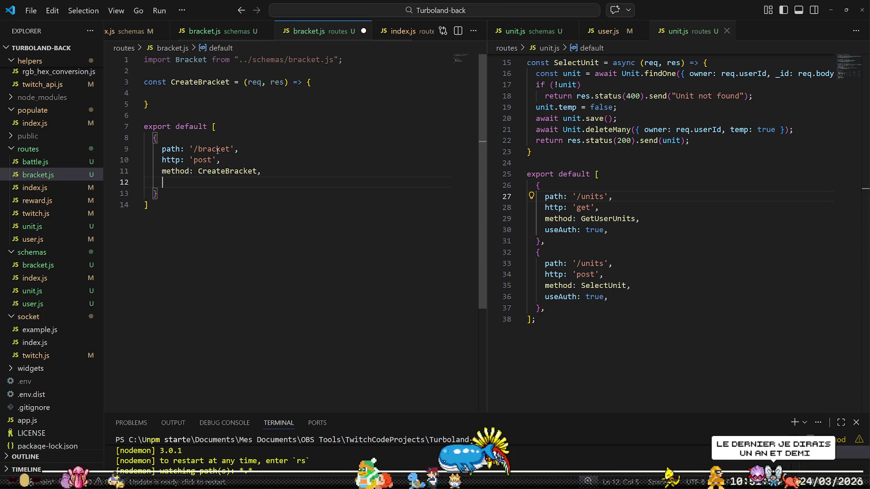
{"action": "type", "text": "s"}
{"action": "key", "text": "BackSpace"}
{"action": "type", "text": "useAuth"}
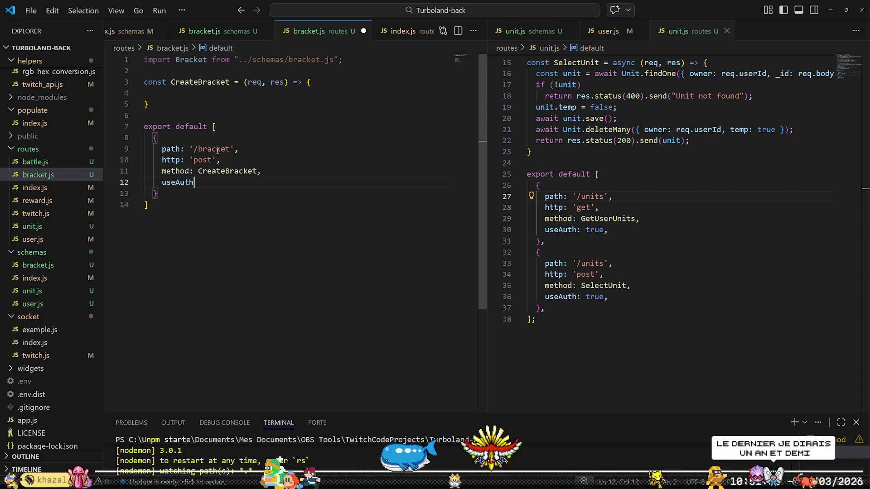
{"action": "type", "text": ": true,"}
{"action": "key", "text": "ctrl+s"}
Add a comma after the route object and a semicolon after the list, then save.
{"action": "key", "text": "Down"}
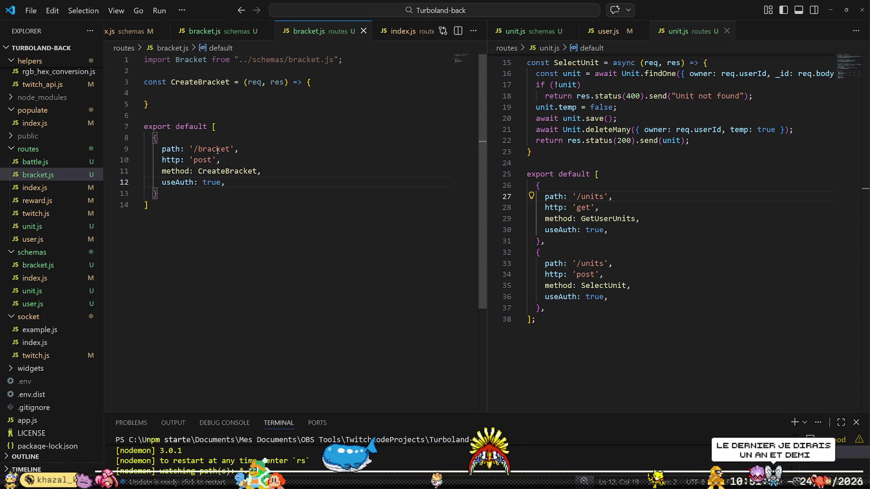
{"action": "type", "text": ","}
{"action": "key", "text": "Down"}
{"action": "type", "text": ";"}
{"action": "key", "text": "ctrl+s"}
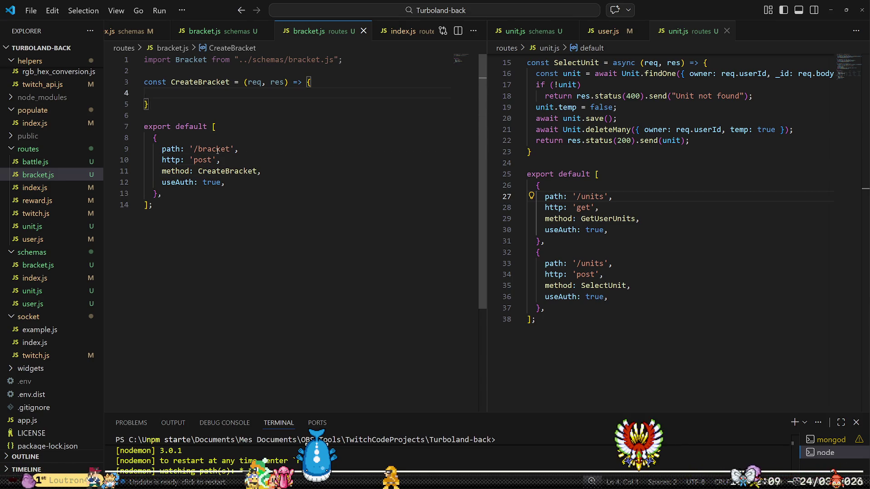
{"action": "key", "text": "Return"}
{"action": "key", "text": "Up"}
{"action": "key", "text": "Up"}
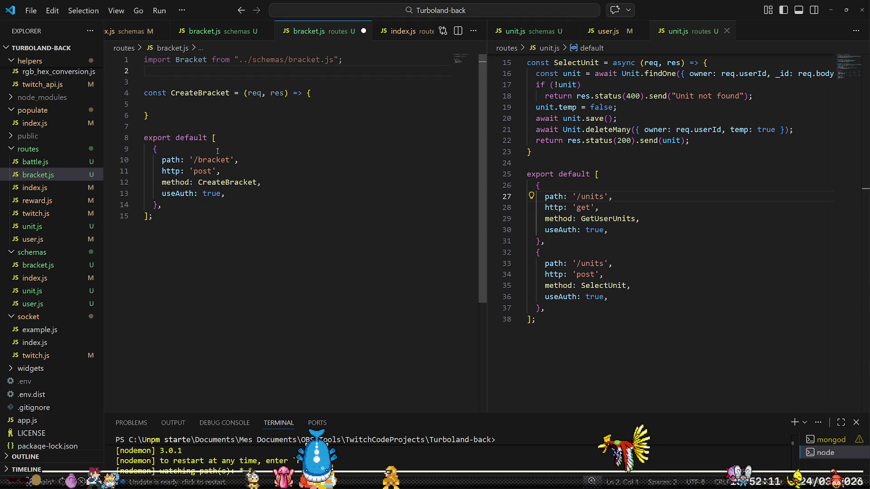
Add the import Unit from "../schemas/unit.js"; statement.
{"action": "type", "text": "import Unit from \"../"}
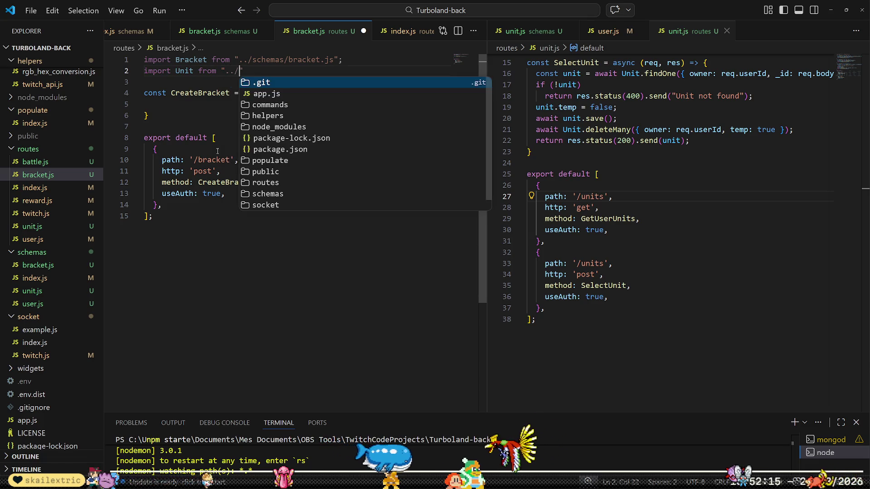
{"action": "type", "text": "schemas/uni"}
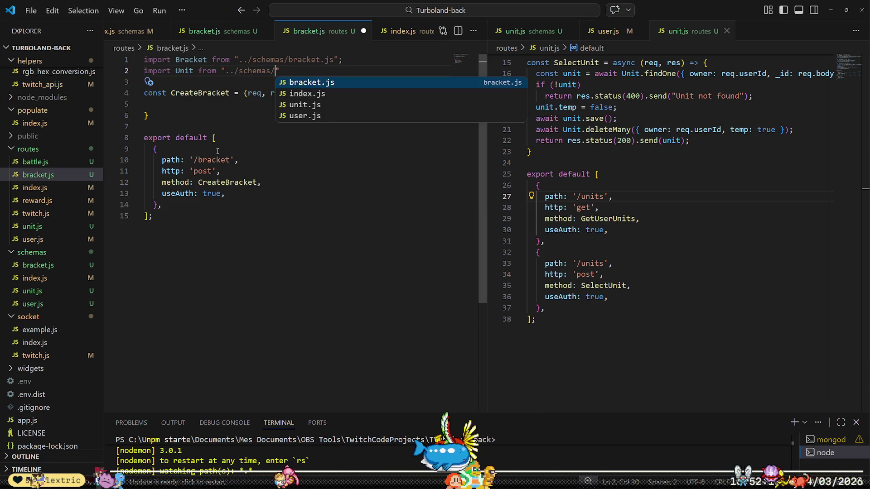
{"action": "key", "text": "Tab"}
{"action": "key", "text": "End"}
{"action": "type", "text": ";"}
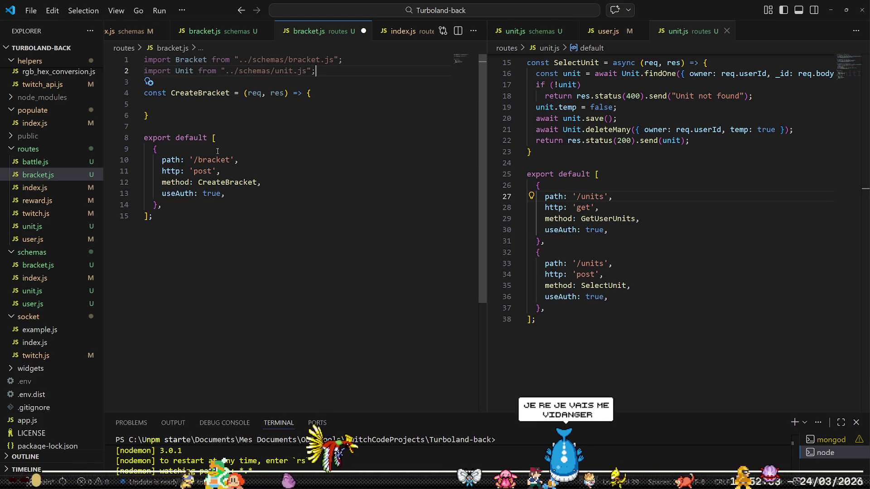
Start CreateBracket's body with a units query using Unit.find({ temp: false, level:.
{"action": "key", "text": "Down"}
{"action": "key", "text": "Down"}
{"action": "key", "text": "Down"}
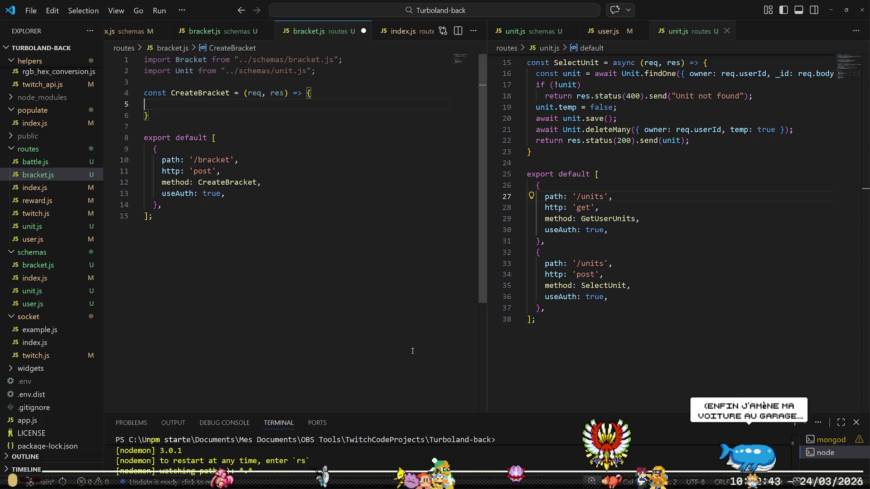
{"action": "key", "text": "Left"}
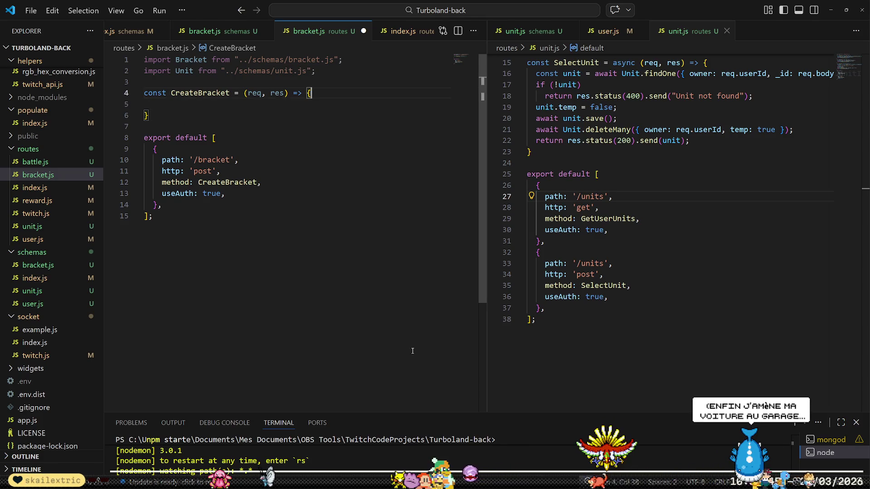
{"action": "key", "text": "Tab"}
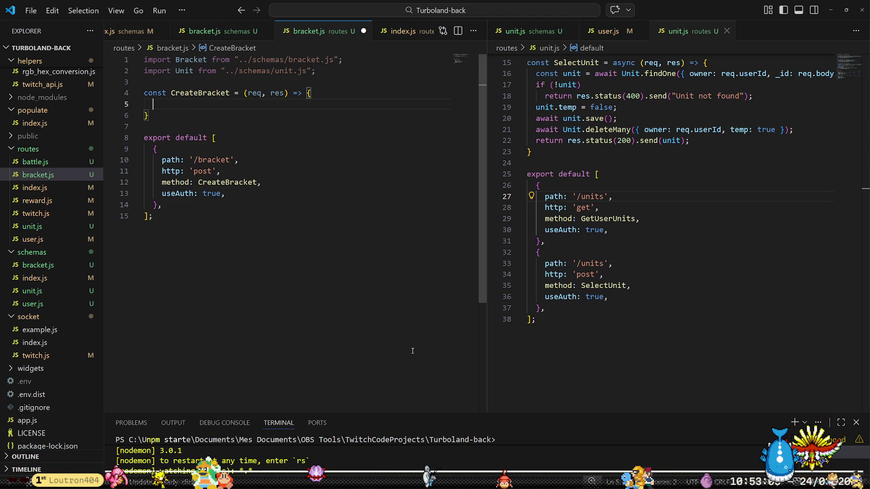
{"action": "type", "text": "c"}
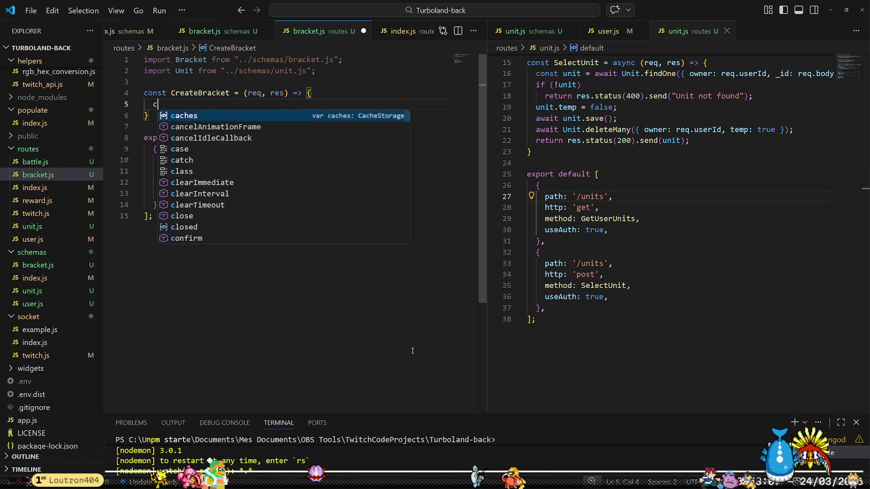
{"action": "type", "text": "onst units = "}
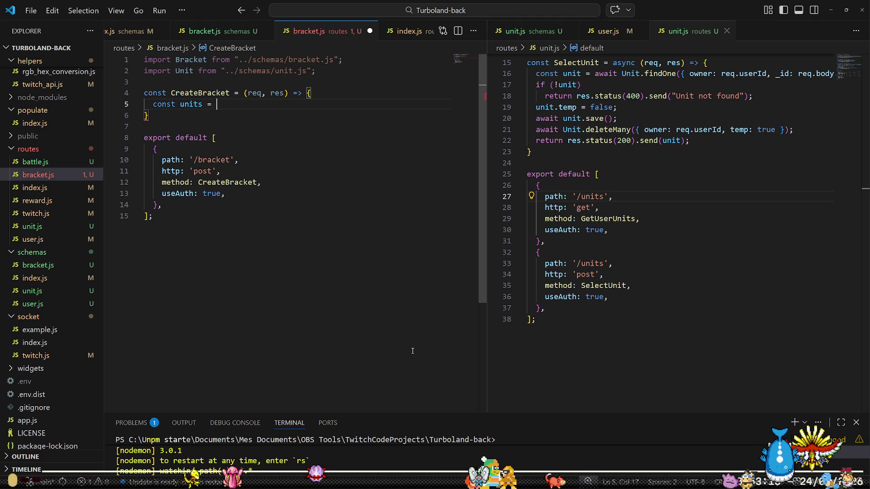
{"action": "type", "text": "f"}
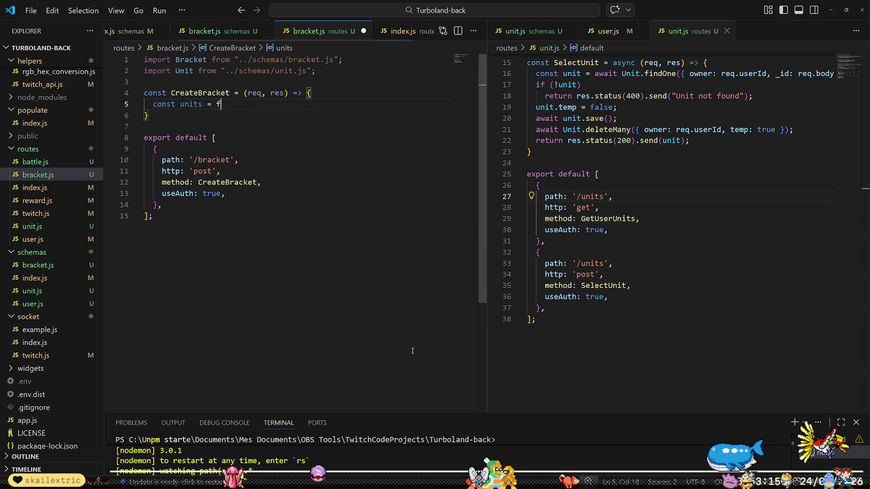
{"action": "key", "text": "BackSpace"}
{"action": "type", "text": "Unit.find"}
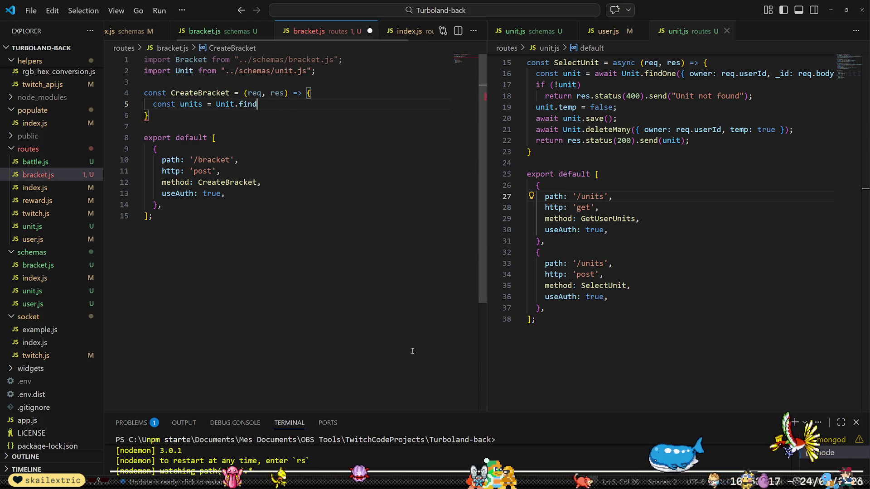
{"action": "type", "text": "(Unit.find({ temp"}
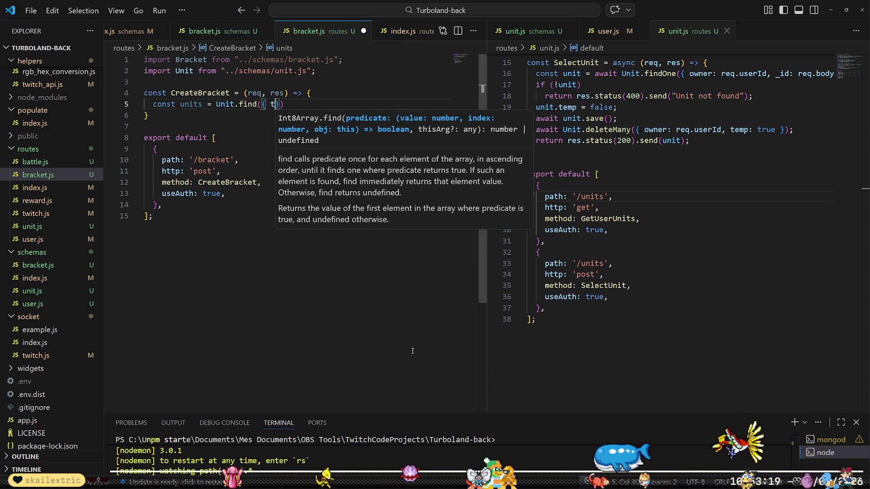
{"action": "type", "text": ": false,"}
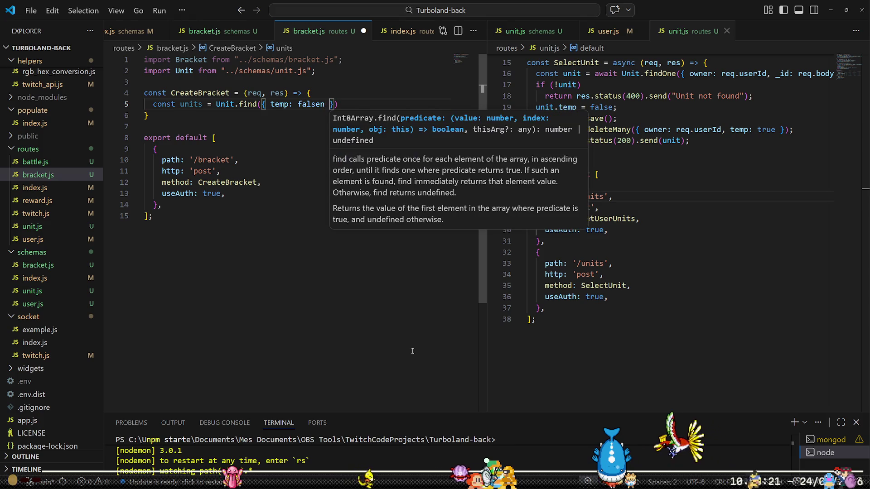
{"action": "type", "text": " level"}
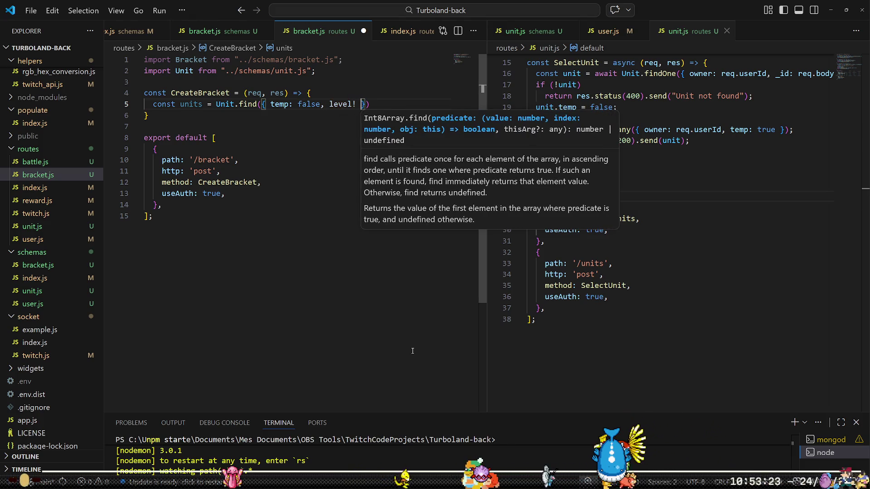
{"action": "type", "text": ":"}
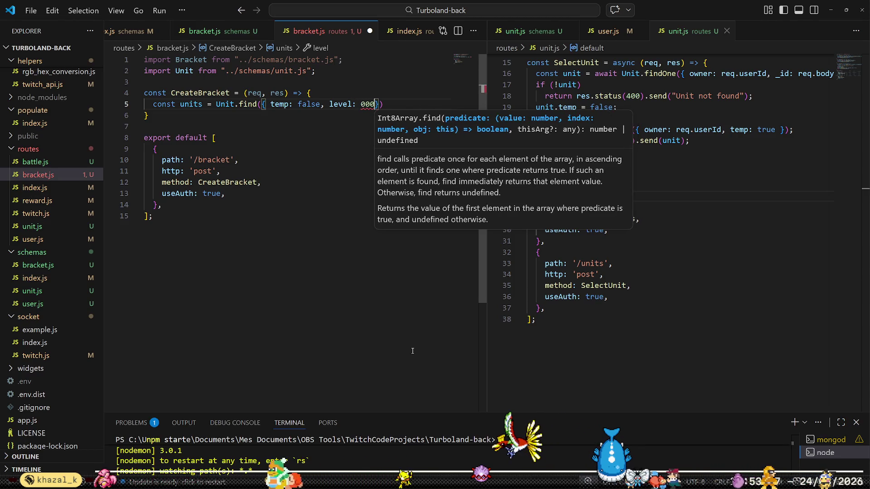
Make CreateBracket async and begin a 'const attacker = await' line above the units query.
{"action": "key", "text": "Escape"}
{"action": "key", "text": "ctrl+shift+Return"}
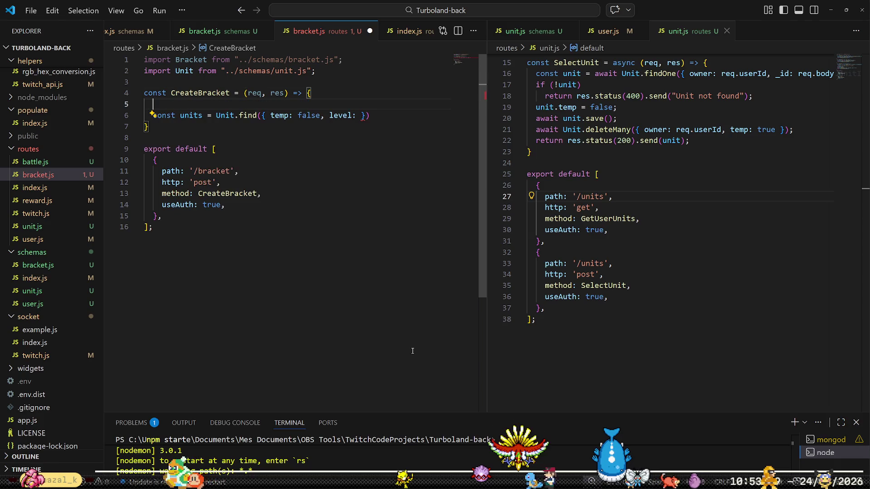
{"action": "type", "text": "const attacker "}
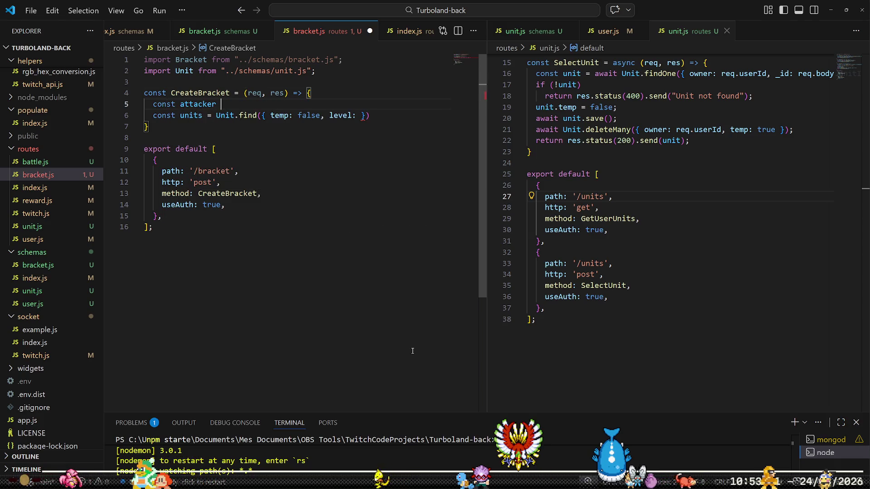
{"action": "type", "text": "U"}
{"action": "key", "text": "BackSpace"}
{"action": "type", "text": "await"}
{"action": "key", "text": "Escape"}
{"action": "key", "text": "Up"}
{"action": "key", "text": "ctrl+Left"}
{"action": "key", "text": "ctrl+Left"}
{"action": "key", "text": "ctrl+Left"}
{"action": "type", "text": "async"}
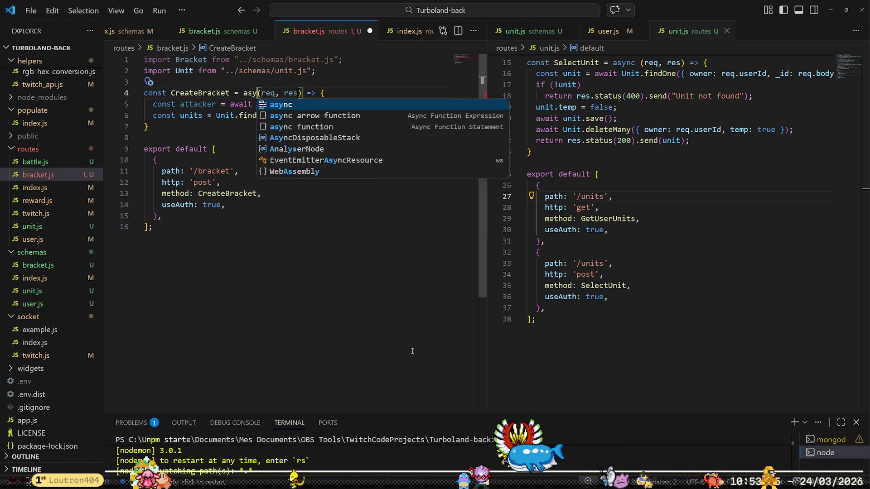
Complete the attacker line as Unit.findOne({ owner: req.userId, temp: false });, checking the unit schema.
{"action": "key", "text": "Down"}
{"action": "type", "text": "Un"}
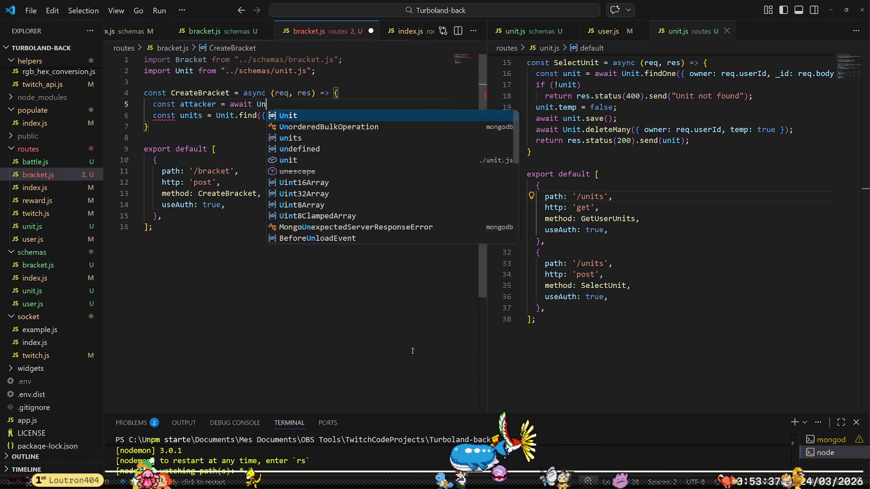
{"action": "type", "text": "it.find"}
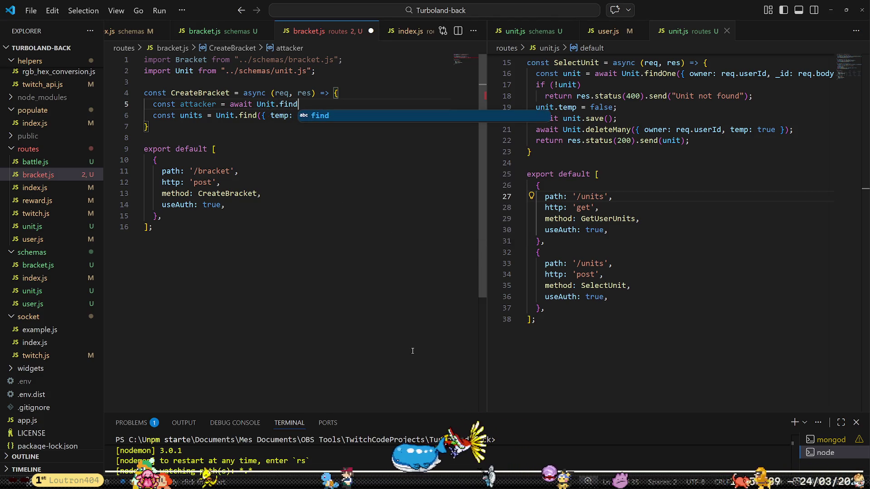
{"action": "type", "text": "One("}
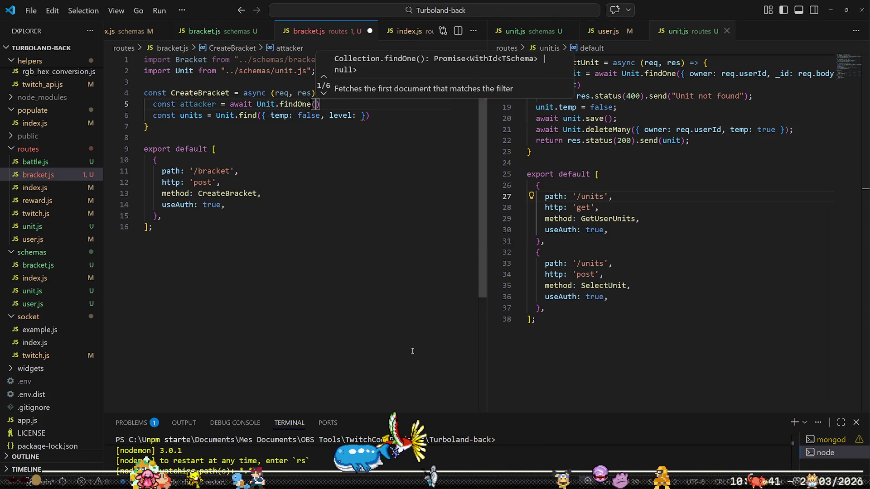
{"action": "type", "text": "{ "}
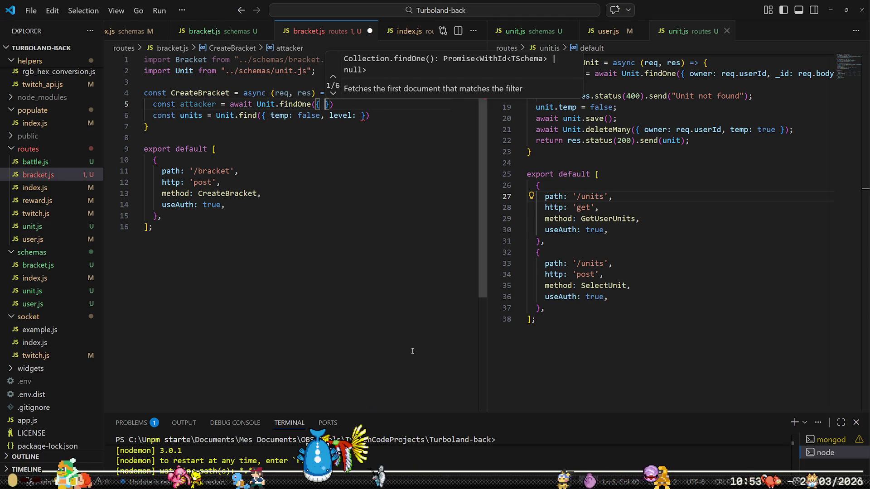
{"action": "type", "text": "ow"}
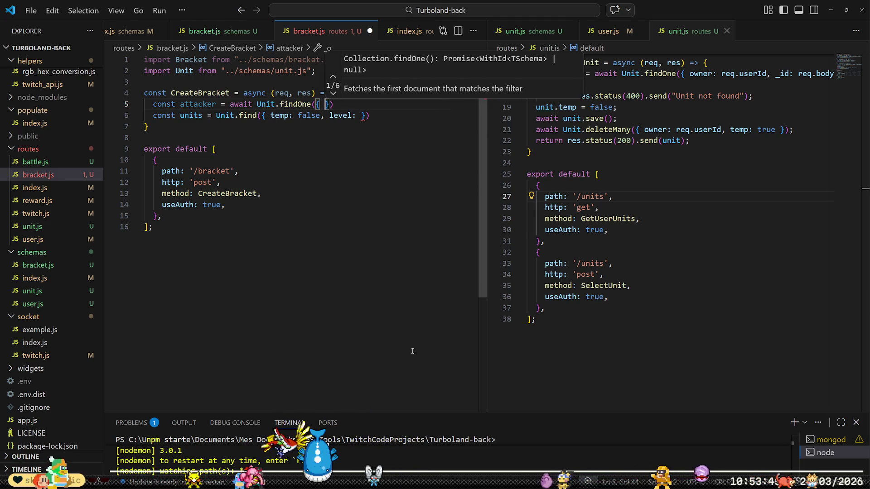
{"action": "type", "text": "ner"}
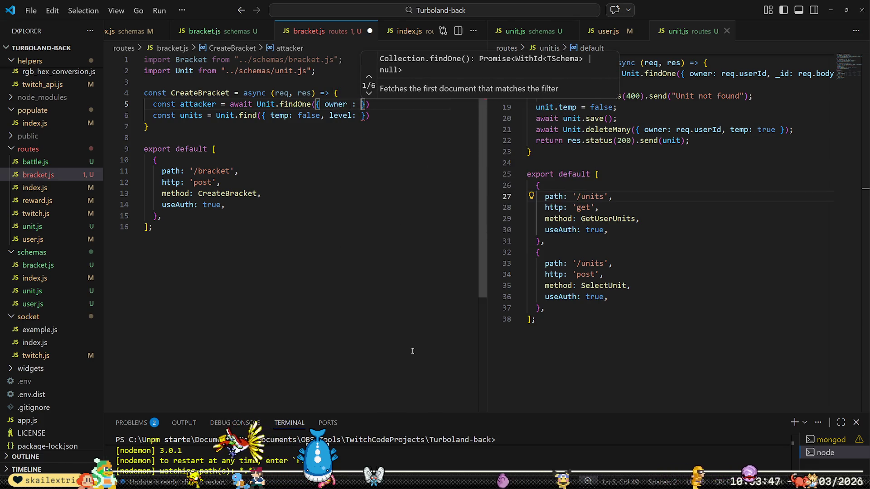
{"action": "key", "text": "BackSpace"}
{"action": "type", "text": ":"}
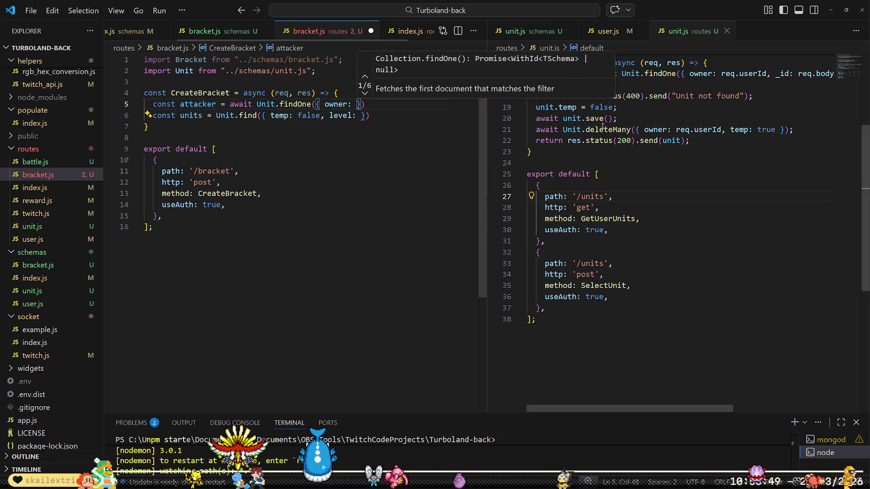
{"action": "left_click", "coordinate": [680, 141]}
{"action": "scroll", "coordinate": [682, 154], "scroll_direction": "up", "scroll_amount": 5}
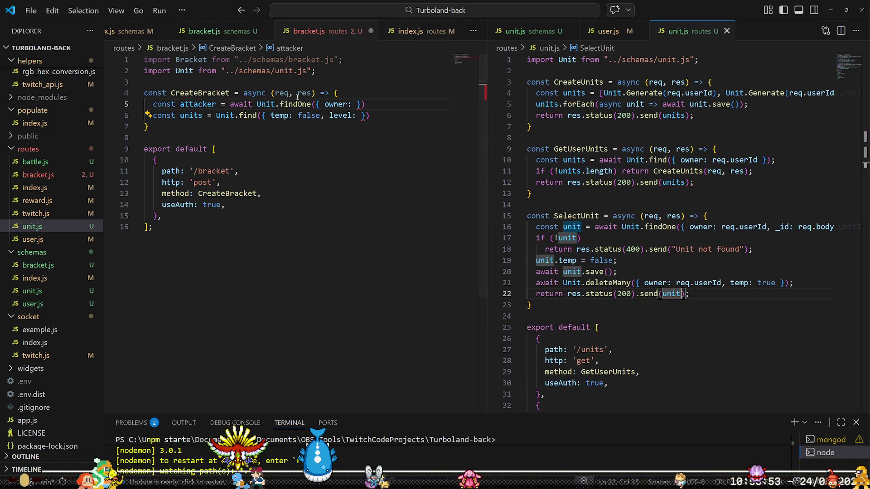
{"action": "left_click", "coordinate": [50, 295]}
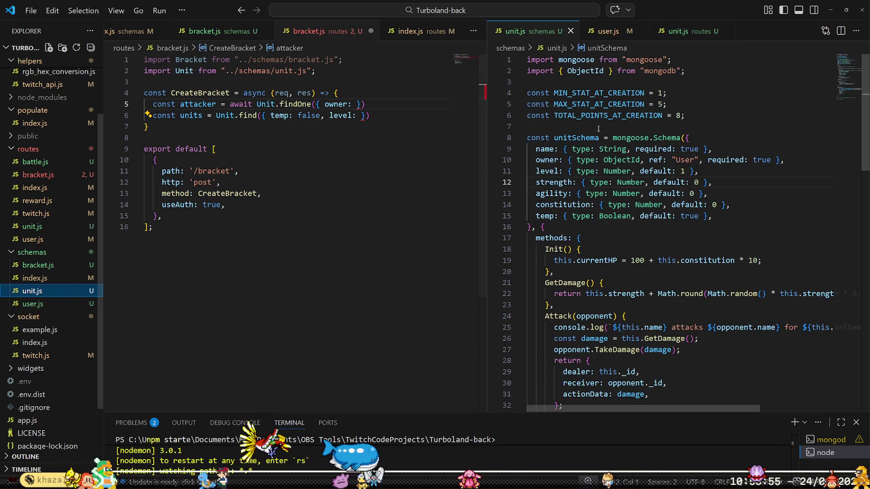
{"action": "scroll", "coordinate": [671, 205], "scroll_direction": "down", "scroll_amount": 1}
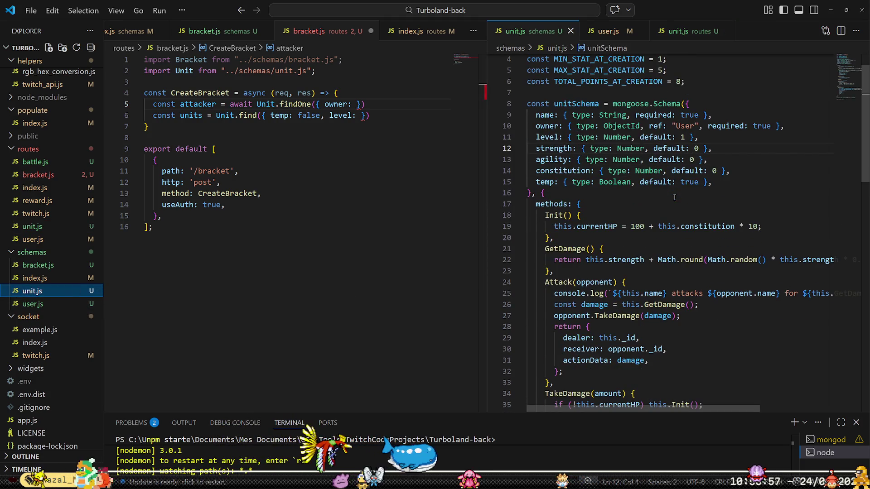
{"action": "scroll", "coordinate": [674, 198], "scroll_direction": "up", "scroll_amount": 1}
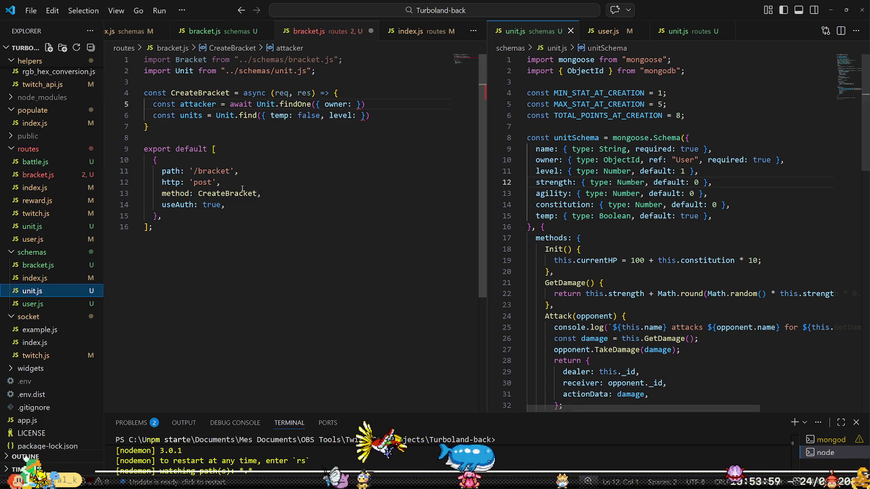
{"action": "left_click", "coordinate": [358, 105]}
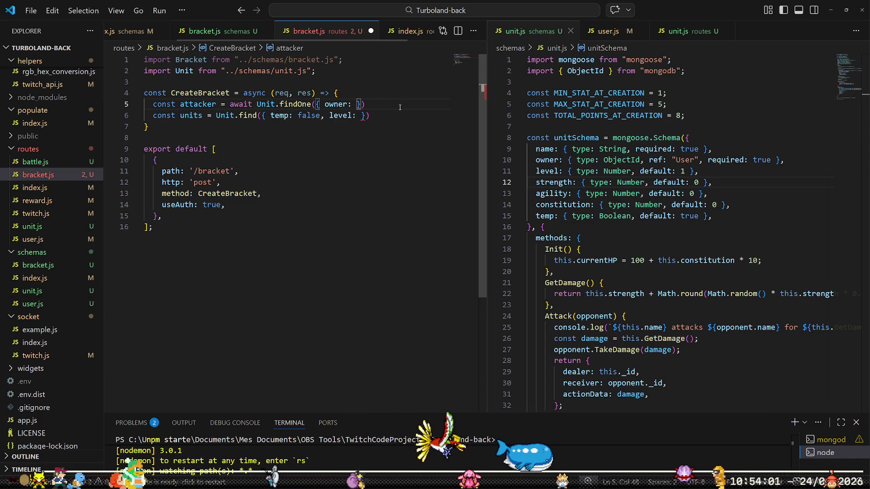
{"action": "type", "text": "req"}
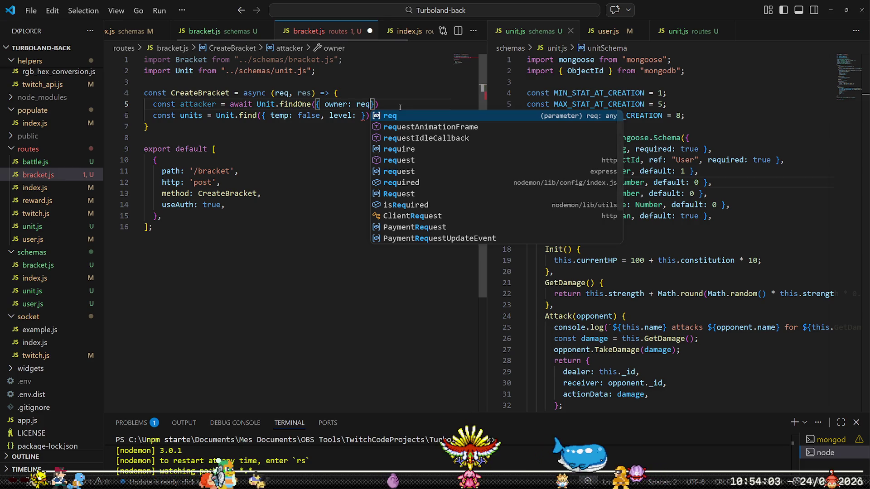
{"action": "type", "text": ".userId"}
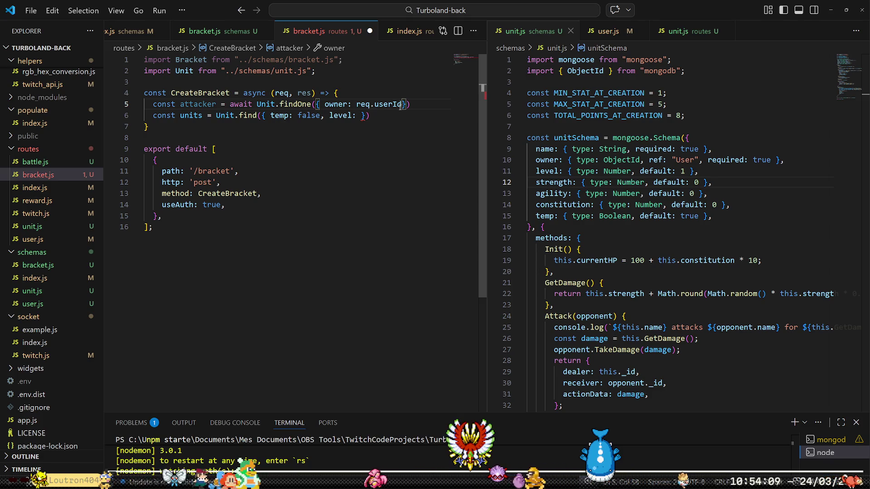
{"action": "type", "text": ", temp: f"}
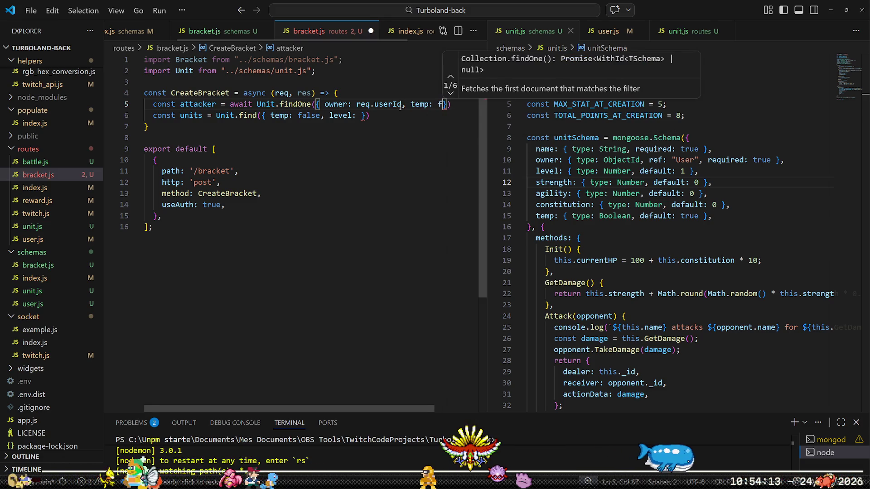
{"action": "type", "text": "als"}
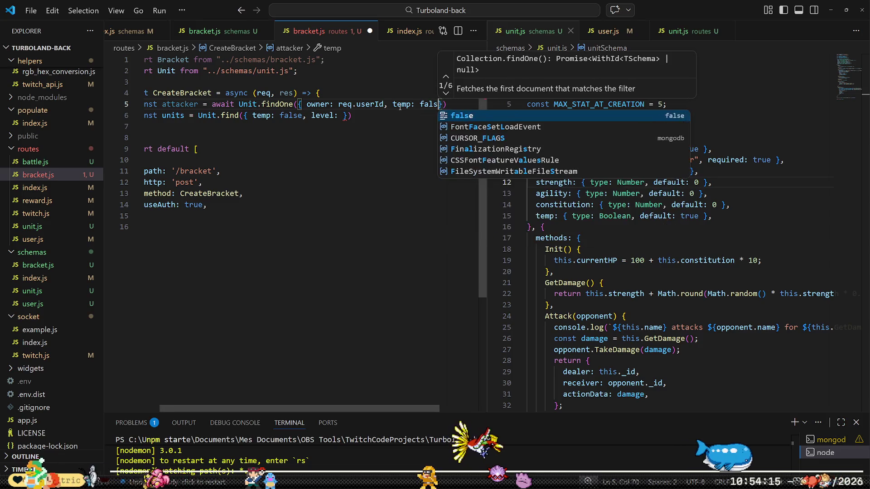
{"action": "type", "text": "e"}
{"action": "key", "text": "End"}
{"action": "type", "text": ";"}
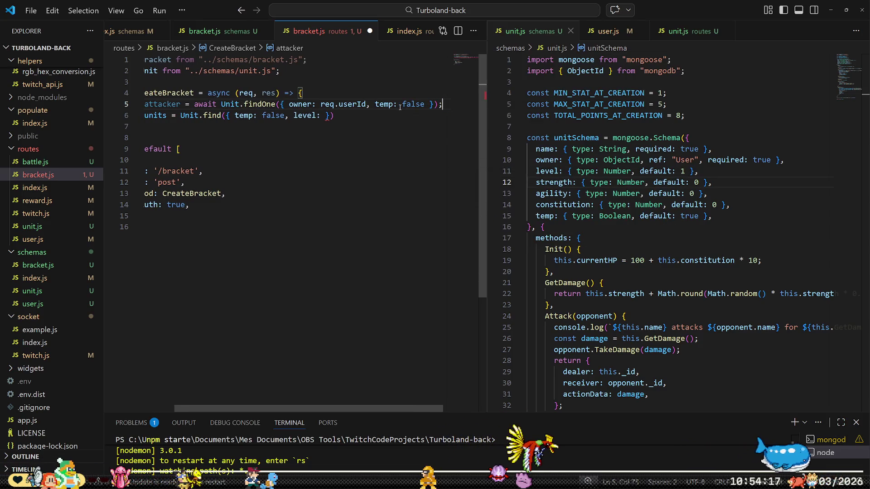
Add level: attacker.level and an owner condition to the units query.
{"action": "key", "text": "Down"}
{"action": "key", "text": "Home"}
{"action": "key", "text": "Home"}
{"action": "type", "text": "attacker.level, "}
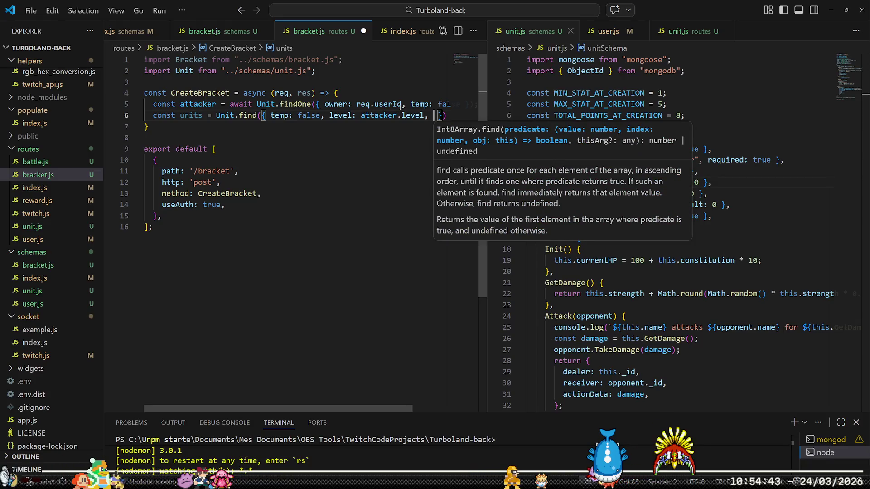
{"action": "type", "text": "owner:"}
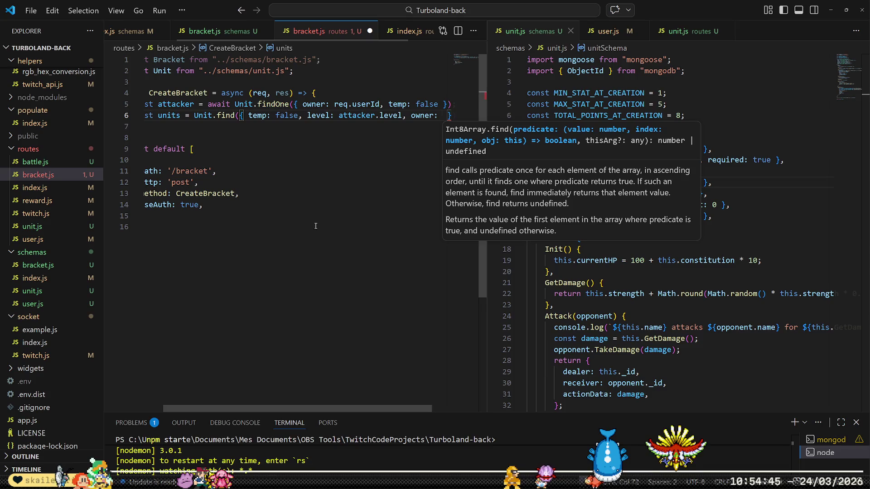
{"action": "key", "text": "alt+Tab"}
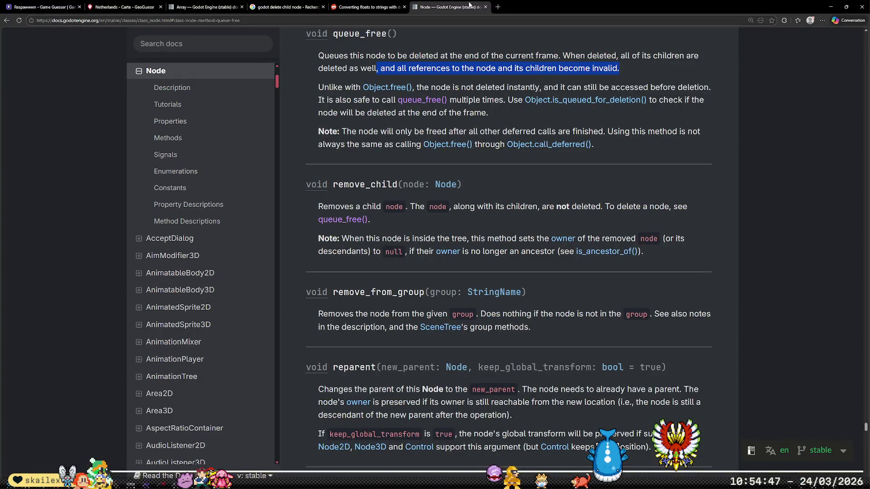
Search Google for 'mongoose not equal operator' to find the $ne operator.
{"action": "left_click", "coordinate": [497, 6]}
{"action": "type", "text": "mongoose ne"}
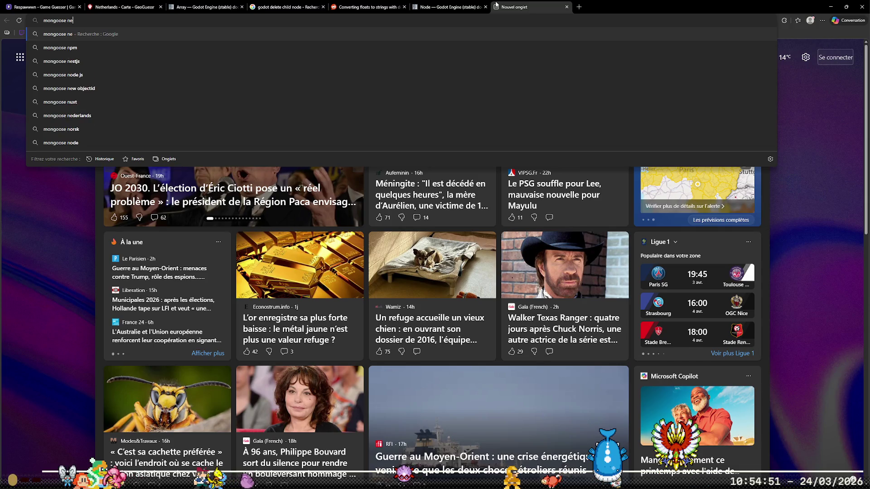
{"action": "key", "text": "BackSpace"}
{"action": "type", "text": "ot equal"}
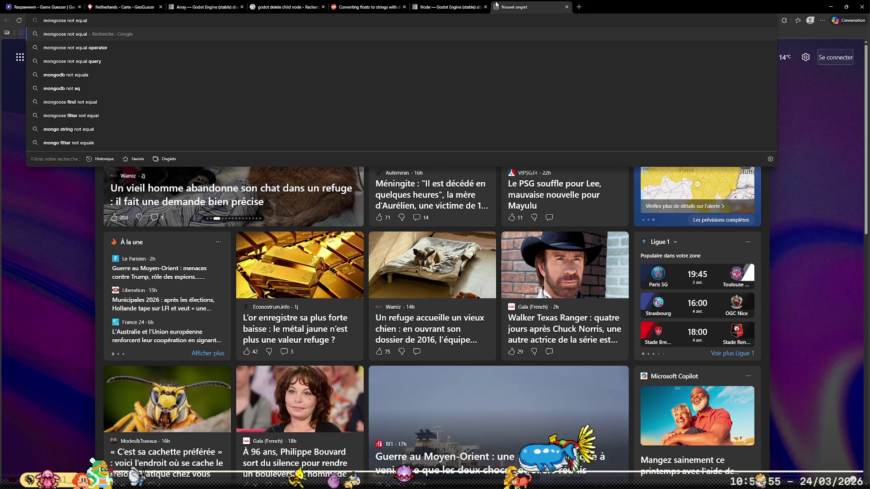
{"action": "key", "text": "Down"}
{"action": "key", "text": "Return"}
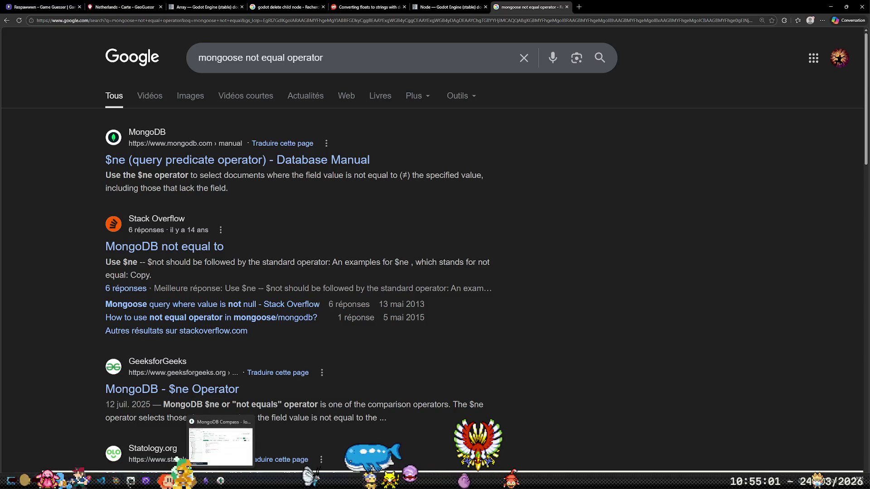
{"action": "left_click", "coordinate": [101, 481]}
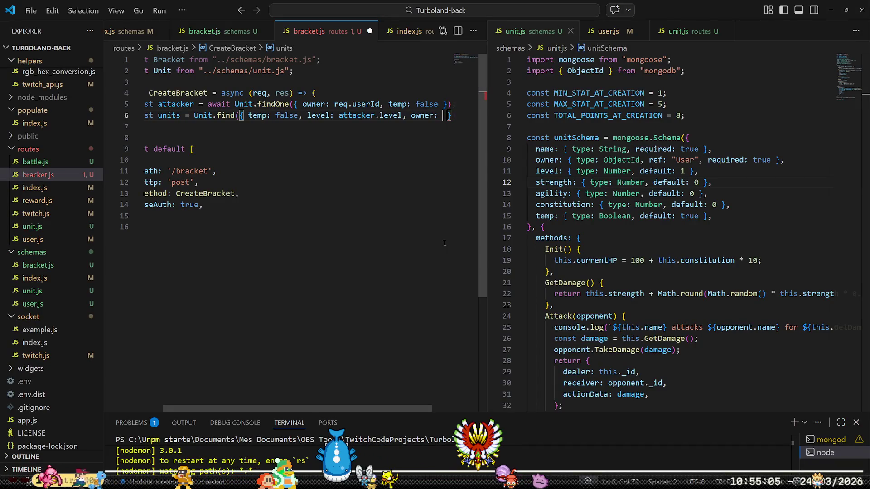
Finish the units query's owner filter as { $ne: req.userId } and split the query object.
{"action": "type", "text": "{ $"}
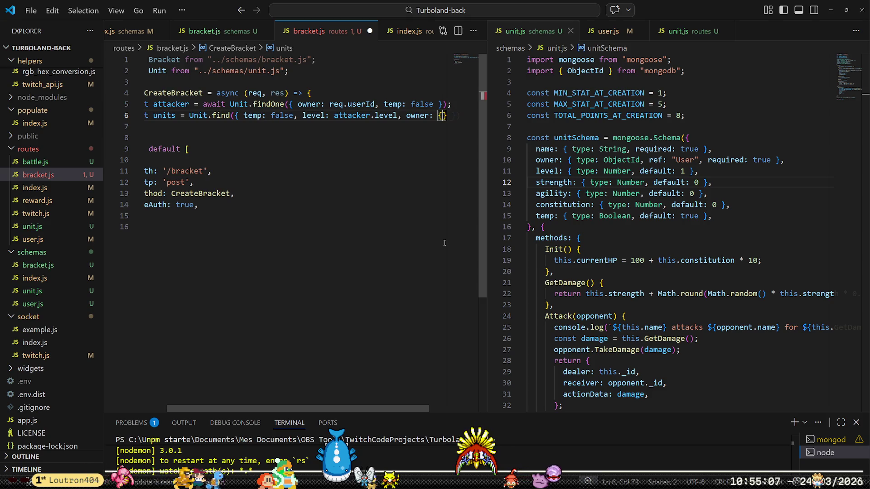
{"action": "type", "text": "ne!"}
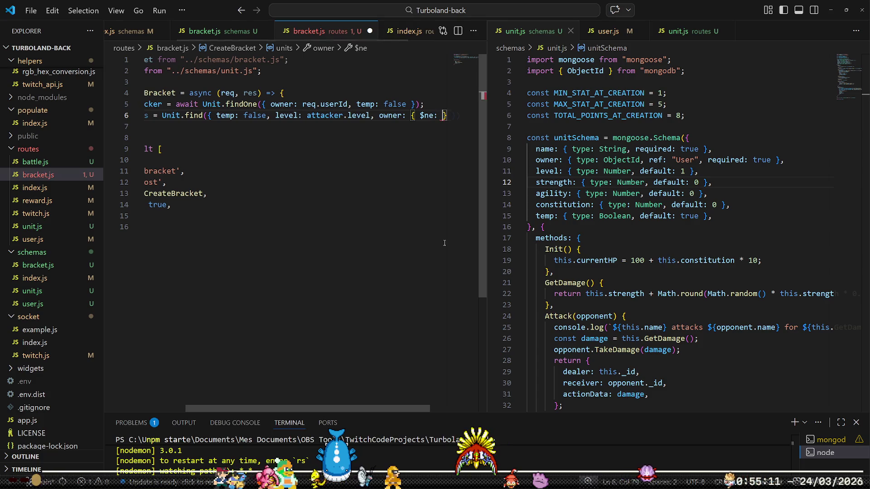
{"action": "type", "text": " req.user"}
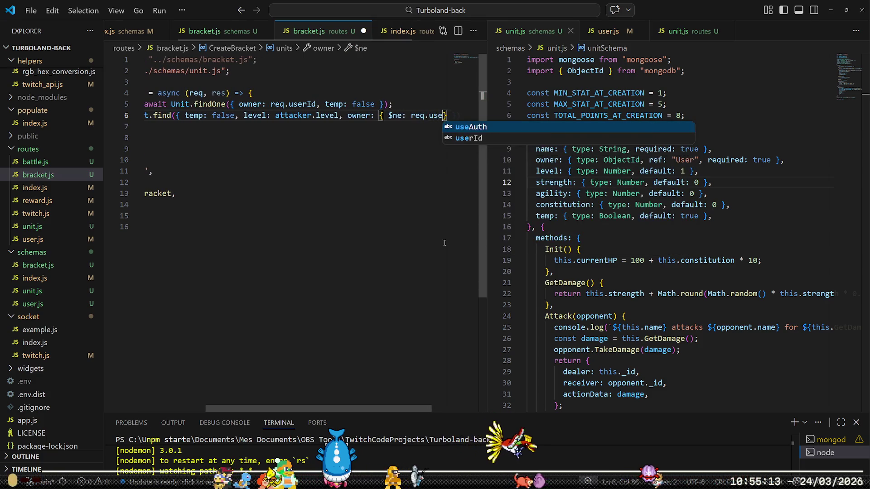
{"action": "key", "text": "Tab"}
{"action": "type", "text": "} })"}
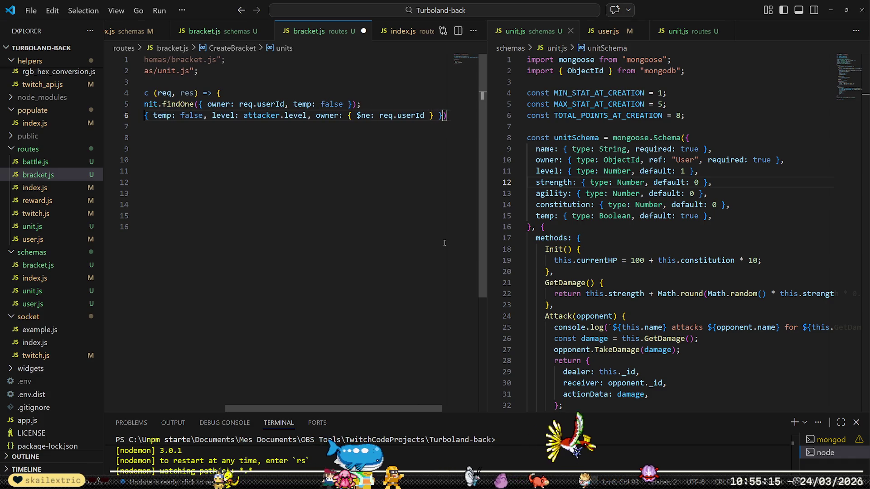
{"action": "key", "text": "Home"}
{"action": "key", "text": "ctrl+Right"}
{"action": "key", "text": "ctrl+Right"}
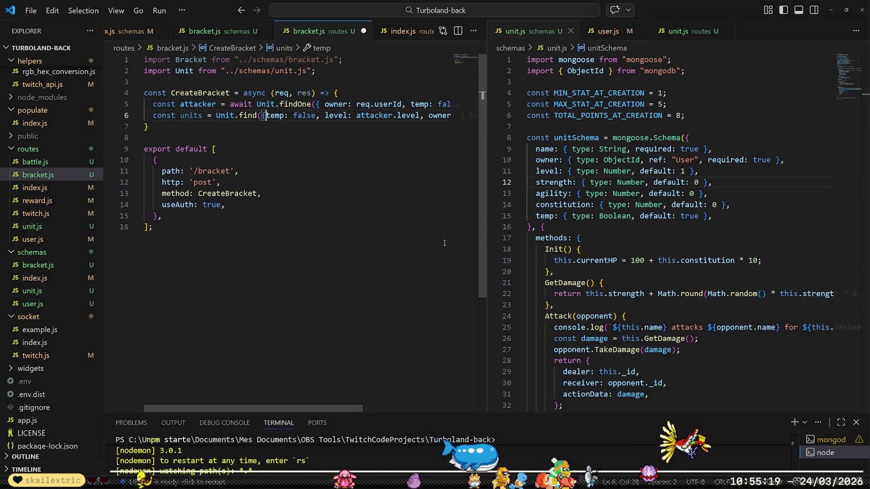
{"action": "key", "text": "Return"}
{"action": "key", "text": "ctrl+shift+Right"}
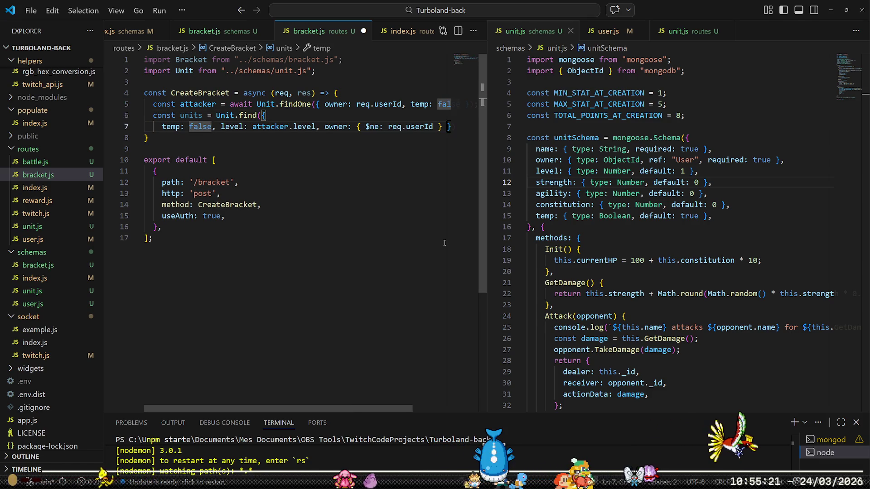
Close the unit.js files on the right so bracket.js fills the editor.
{"action": "left_click", "coordinate": [570, 31]}
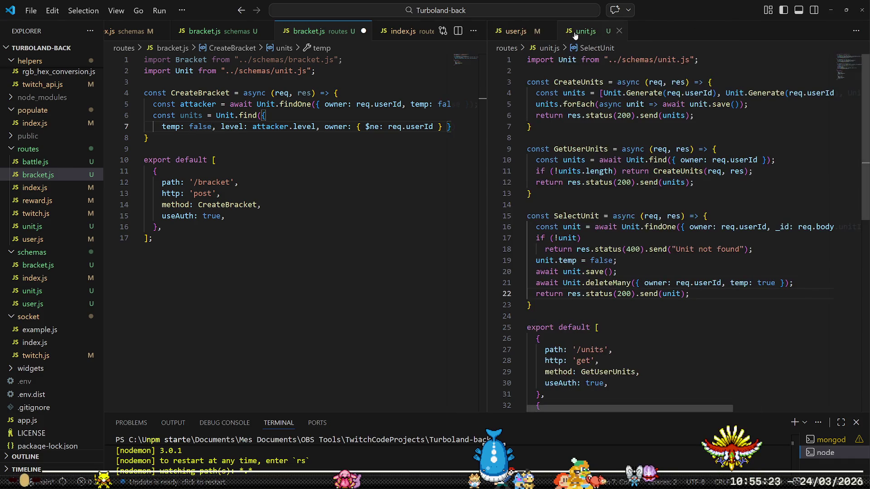
{"action": "left_click", "coordinate": [557, 30]}
{"action": "left_click", "coordinate": [548, 30]}
{"action": "left_click", "coordinate": [548, 30]}
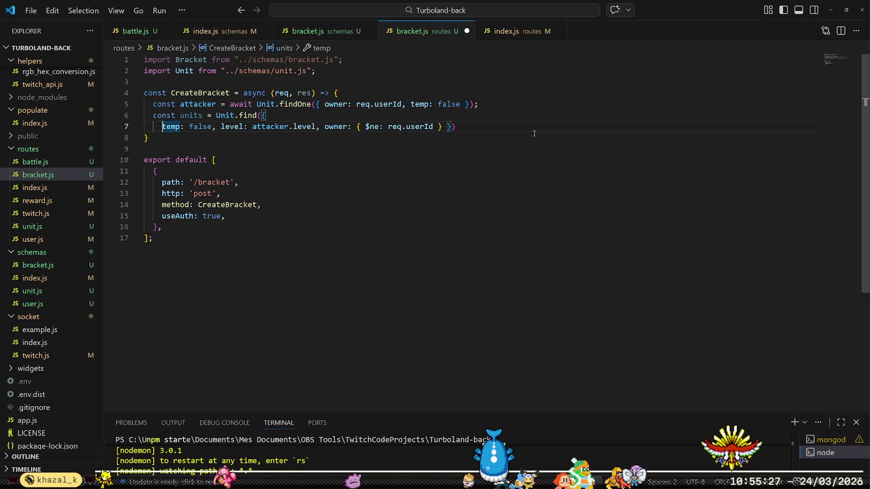
Await the Unit.find query, add an if (units.length < 2) { block, and save bracket.js.
{"action": "key", "text": "BackSpace"}
{"action": "key", "text": "BackSpace"}
{"action": "key", "text": "BackSpace"}
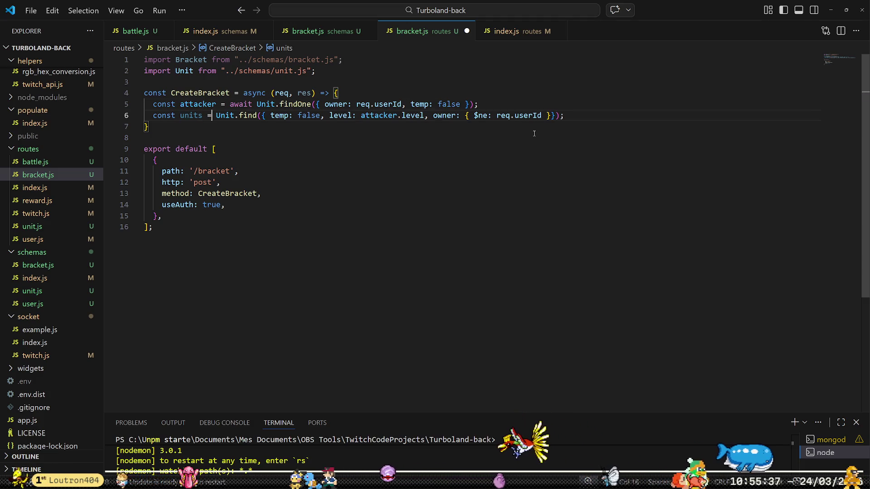
{"action": "type", "text": "await"}
{"action": "key", "text": "Down"}
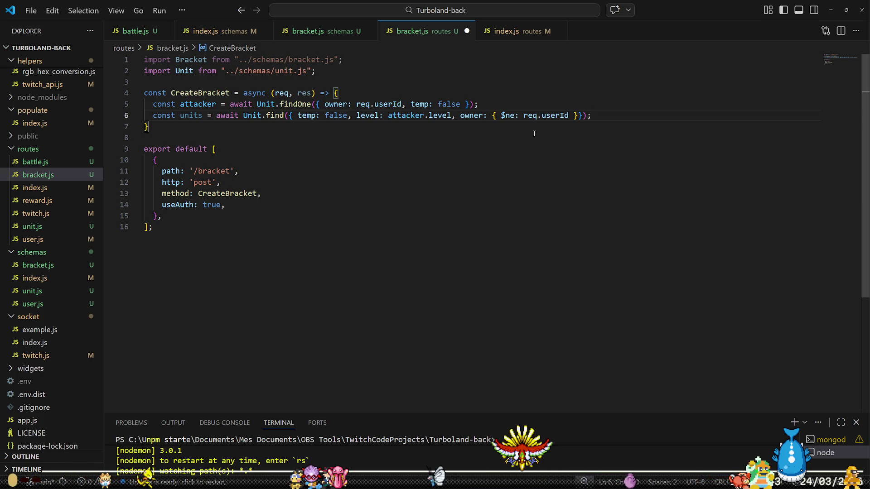
{"action": "key", "text": "Return"}
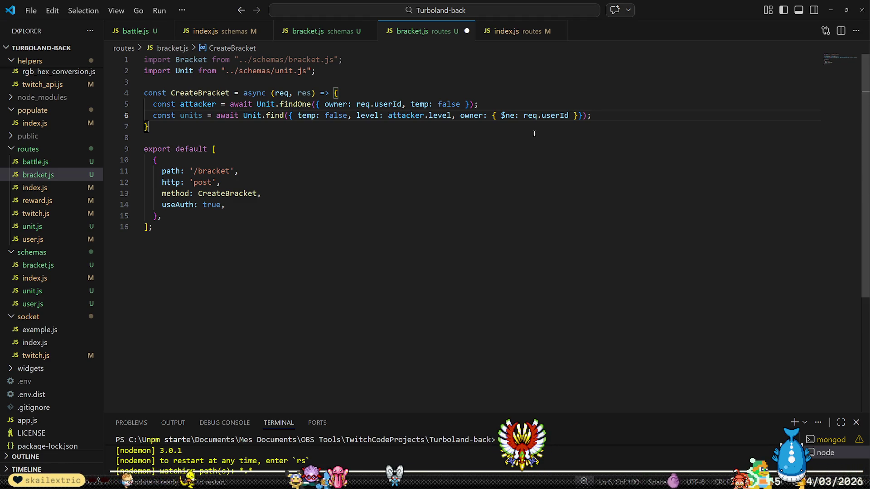
{"action": "type", "text": "i"}
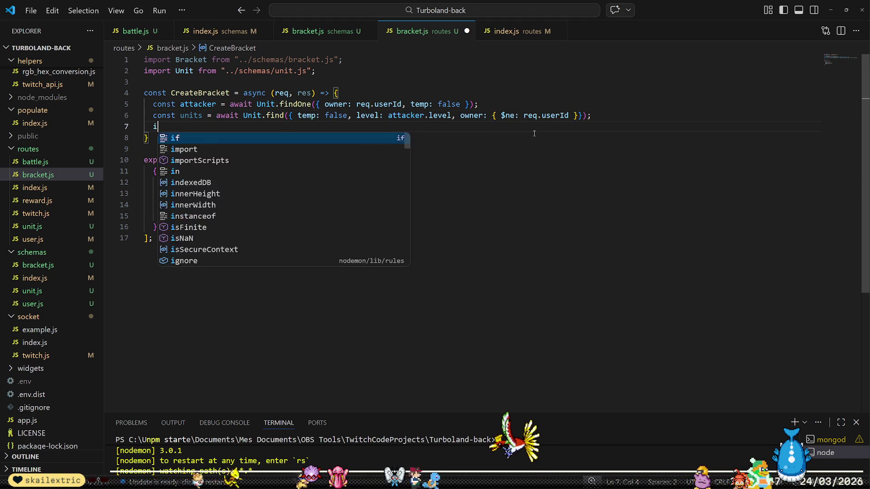
{"action": "type", "text": "f (units.length <"}
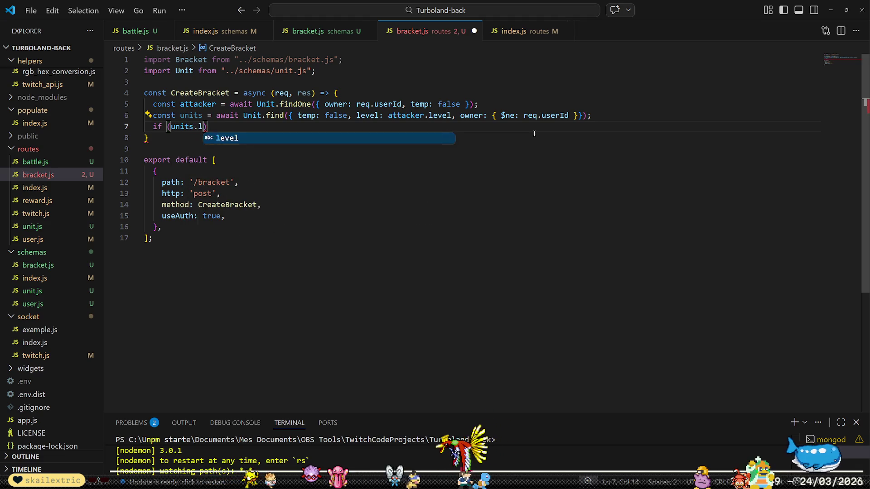
{"action": "type", "text": " 2) {"}
{"action": "key", "text": "Return"}
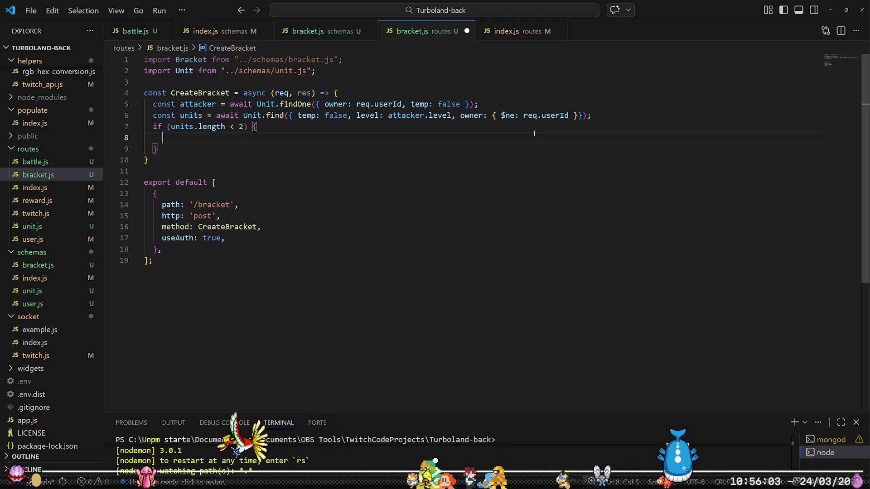
{"action": "key", "text": "ctrl+s"}
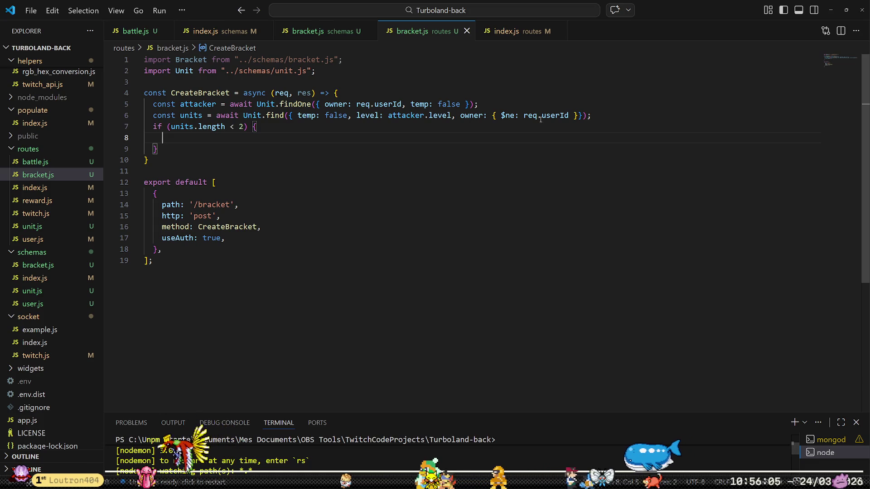
{"action": "left_click", "coordinate": [51, 294]}
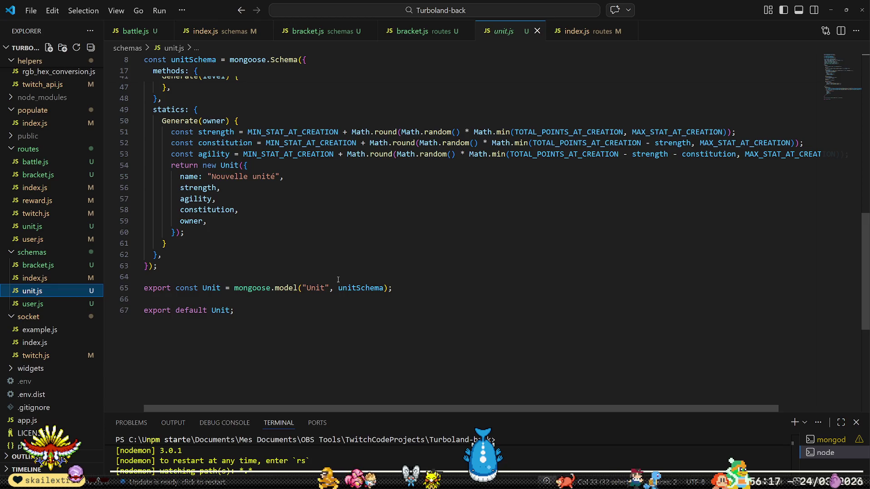
Place the caret on the default name line of schemas/unit.js's Generate static.
{"action": "left_click", "coordinate": [313, 176]}
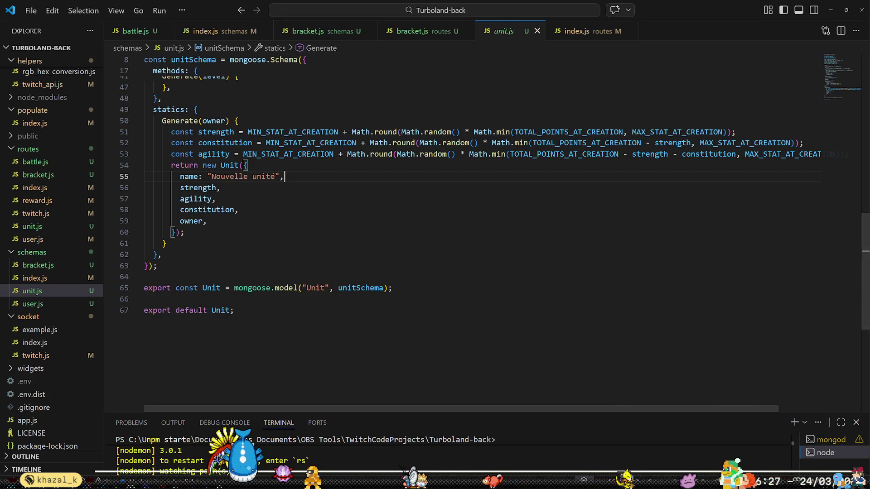
{"action": "key", "text": "alt+Tab"}
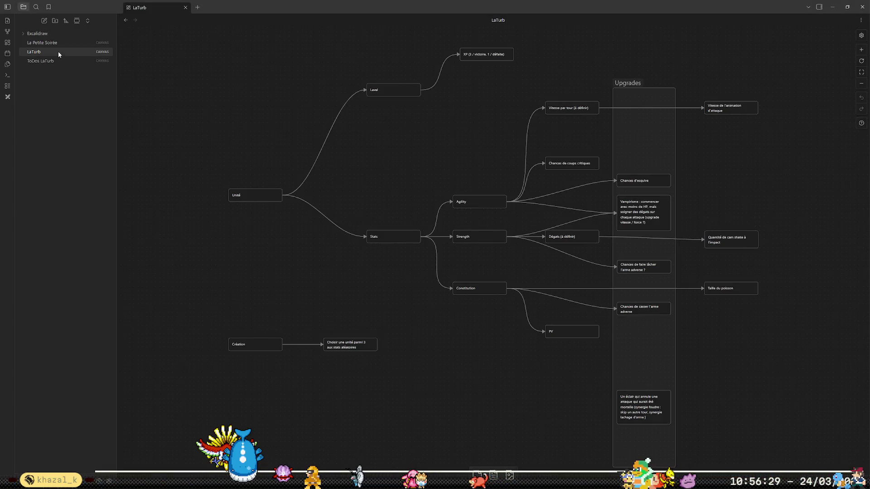
Open the ToDos LaTurb canvas, undo an accidental card move, and delete the stray empty card.
{"action": "left_click", "coordinate": [48, 61]}
{"action": "scroll", "coordinate": [453, 258], "scroll_direction": "up", "scroll_amount": 2}
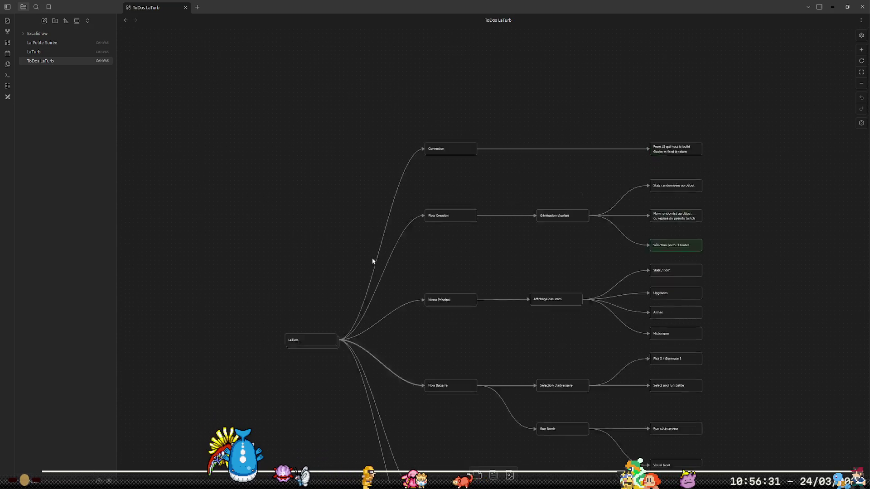
{"action": "scroll", "coordinate": [316, 311], "scroll_direction": "up", "scroll_amount": 5}
{"action": "left_click_drag", "start_coordinate": [320, 224], "coordinate": [319, 136]}
{"action": "left_click", "coordinate": [367, 175]}
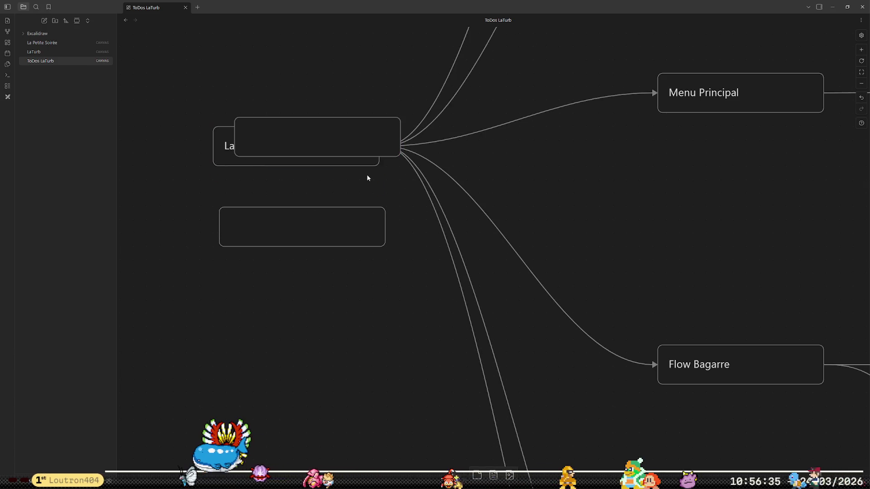
{"action": "key", "text": "ctrl+z"}
{"action": "left_click", "coordinate": [360, 243]}
{"action": "key", "text": "Delete"}
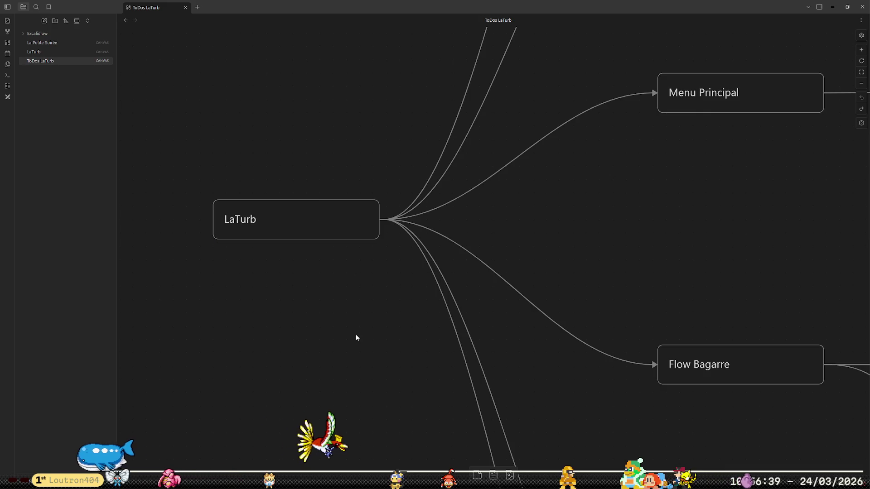
Draw a connection from the Pick 3 / Generate 3 card to a new card.
{"action": "scroll", "coordinate": [264, 256], "scroll_direction": "down", "scroll_amount": 2}
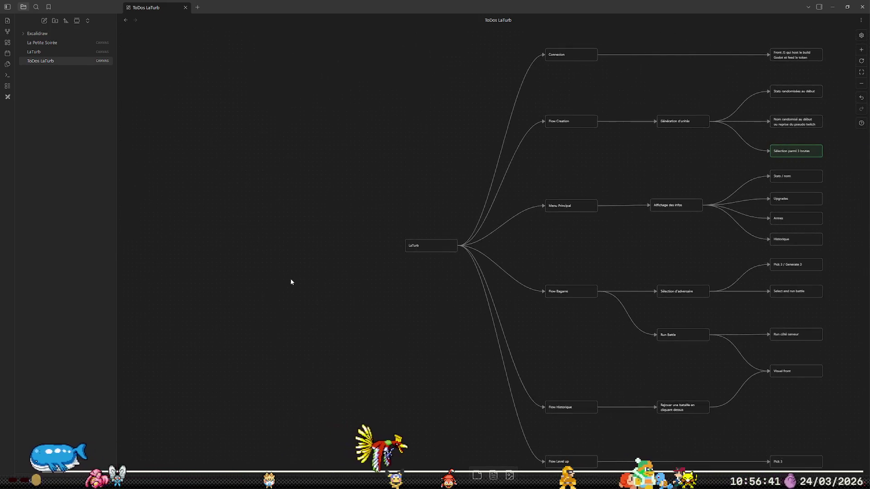
{"action": "mouse_move", "coordinate": [594, 271]}
{"action": "left_mouse_down"}
{"action": "mouse_move", "coordinate": [577, 249]}
{"action": "mouse_move", "coordinate": [402, 193]}
{"action": "left_mouse_up"}
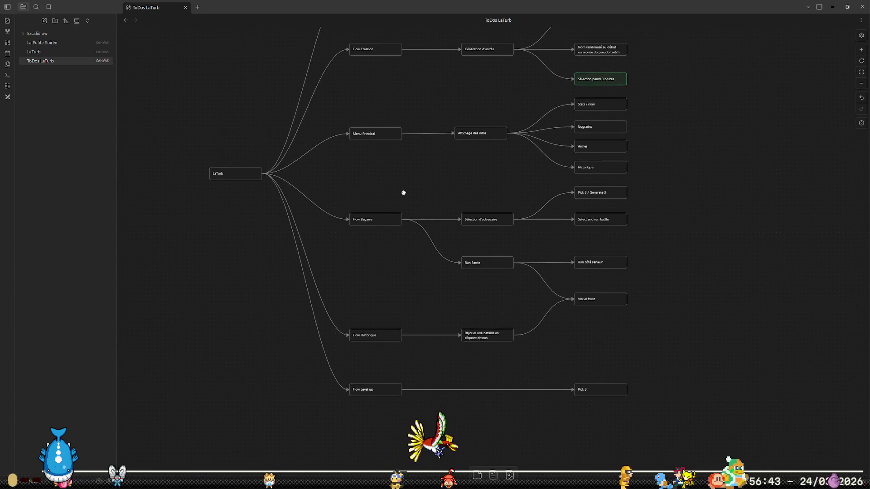
{"action": "scroll", "coordinate": [702, 200], "scroll_direction": "up", "scroll_amount": 2}
{"action": "scroll", "coordinate": [713, 198], "scroll_direction": "up", "scroll_amount": 2}
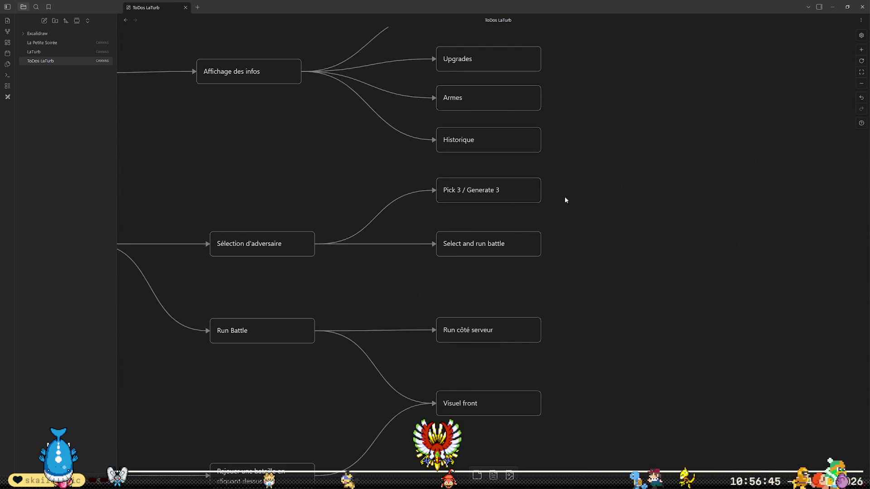
{"action": "left_click_drag", "start_coordinate": [541, 191], "coordinate": [624, 168]}
{"action": "left_click", "coordinate": [675, 179]}
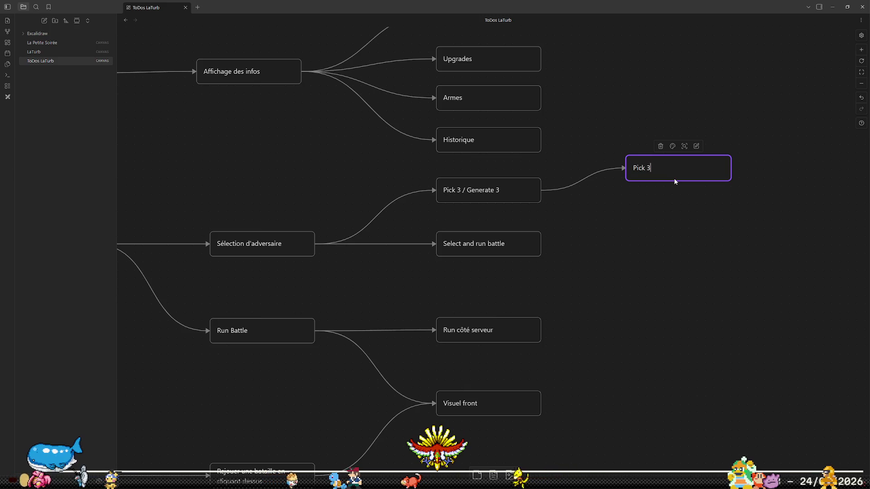
Add a second connected 'Generate 3' card below the Pick 3 card.
{"action": "left_click", "coordinate": [676, 211]}
{"action": "mouse_move", "coordinate": [540, 191]}
{"action": "left_mouse_down"}
{"action": "mouse_move", "coordinate": [653, 237]}
{"action": "mouse_move", "coordinate": [621, 222]}
{"action": "left_mouse_up"}
{"action": "left_click", "coordinate": [639, 226]}
{"action": "type", "text": "Gene"}
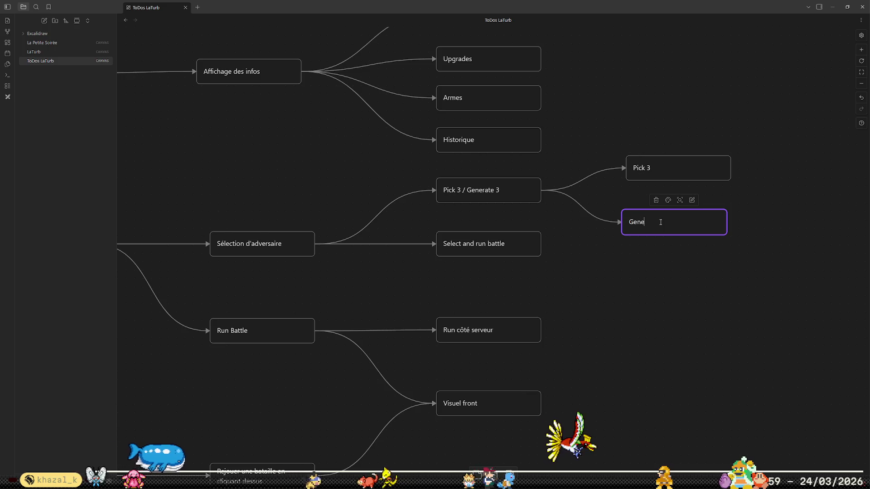
{"action": "type", "text": "rate 3"}
{"action": "left_click", "coordinate": [695, 262]}
{"action": "left_click_drag", "start_coordinate": [663, 221], "coordinate": [667, 219]}
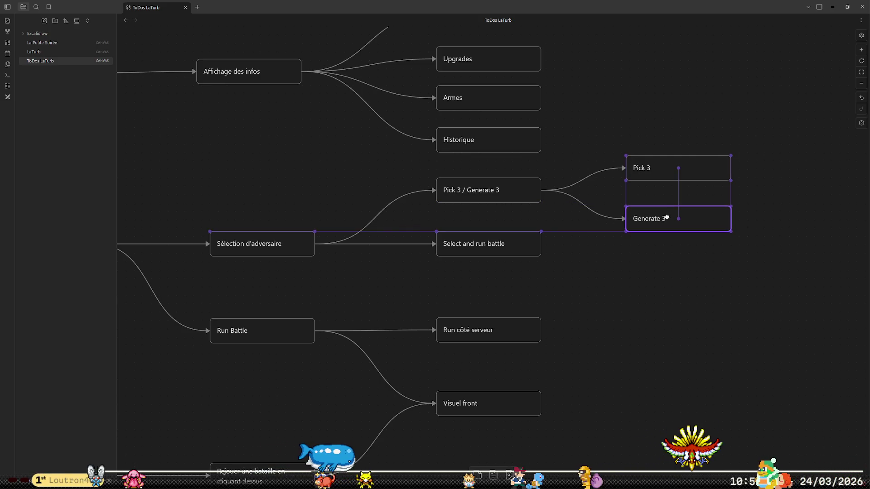
{"action": "left_click", "coordinate": [663, 169]}
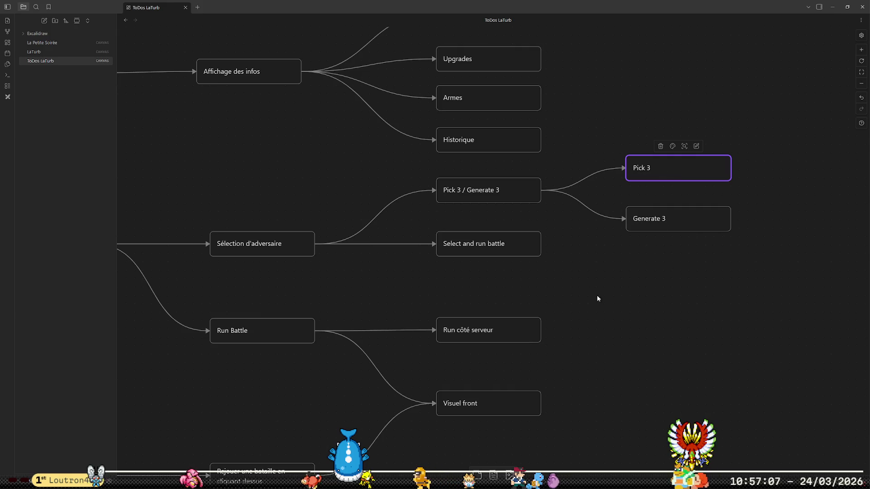
Change the cards to 'Pick 2 / Generate 2', 'Pick 2' and 'Generate 2'.
{"action": "double_click", "coordinate": [510, 190]}
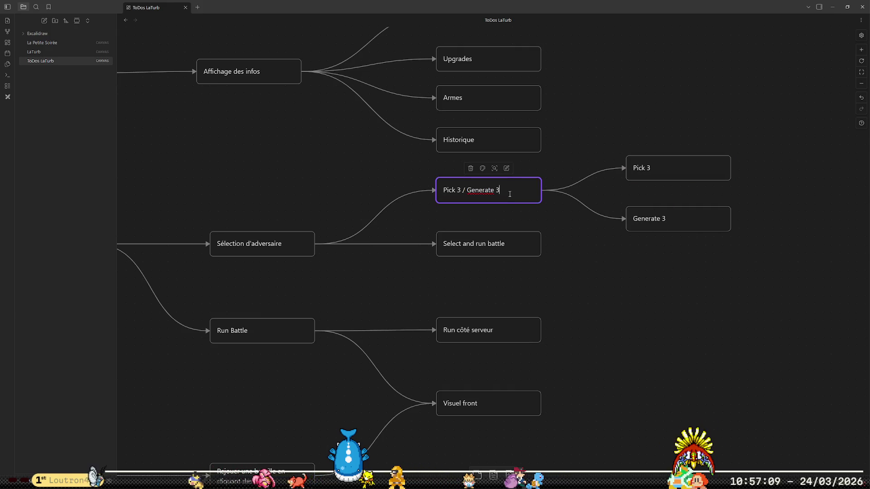
{"action": "key", "text": "BackSpace"}
{"action": "type", "text": "2"}
{"action": "left_click", "coordinate": [460, 190]}
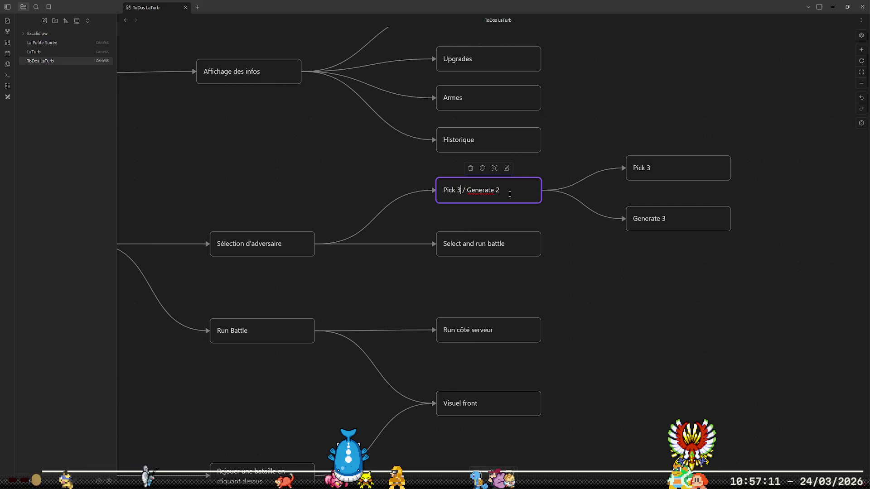
{"action": "key", "text": "BackSpace"}
{"action": "type", "text": "2"}
{"action": "double_click", "coordinate": [670, 170]}
{"action": "key", "text": "BackSpace"}
{"action": "type", "text": "2"}
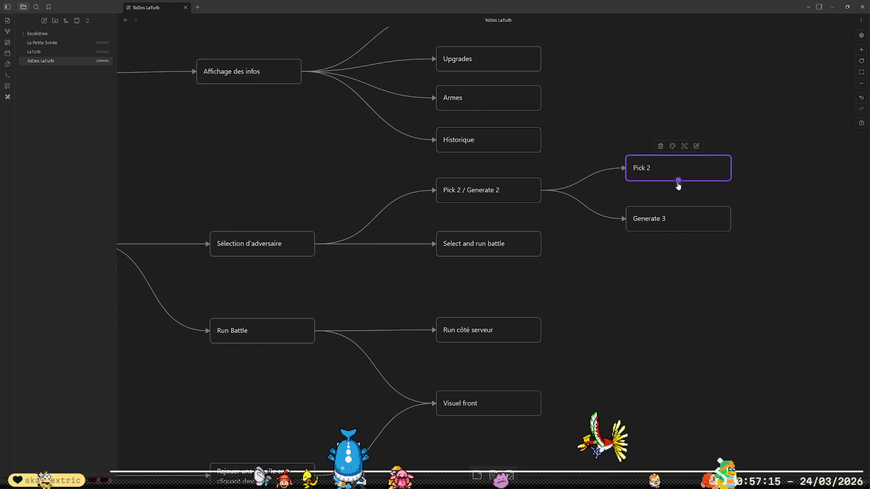
{"action": "double_click", "coordinate": [682, 217]}
{"action": "key", "text": "BackSpace"}
{"action": "type", "text": "2"}
{"action": "left_click", "coordinate": [764, 219]}
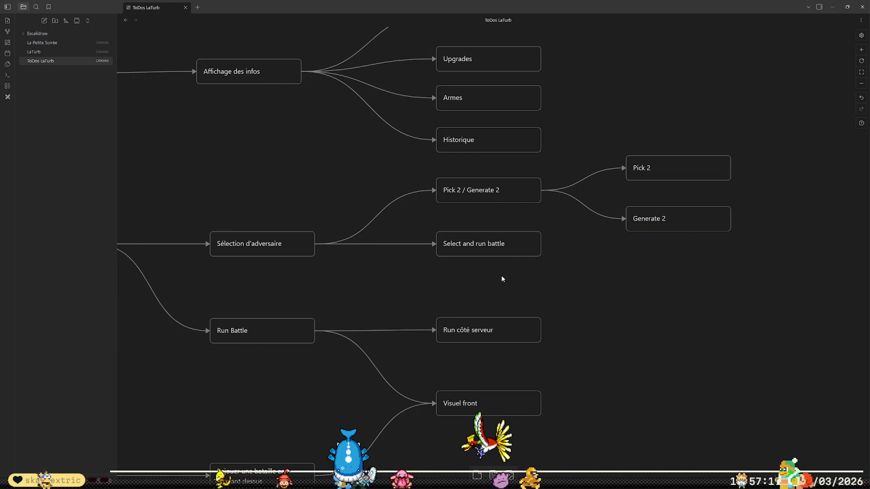
Colour the Stats / nom card green.
{"action": "scroll", "coordinate": [503, 277], "scroll_direction": "down", "scroll_amount": 2}
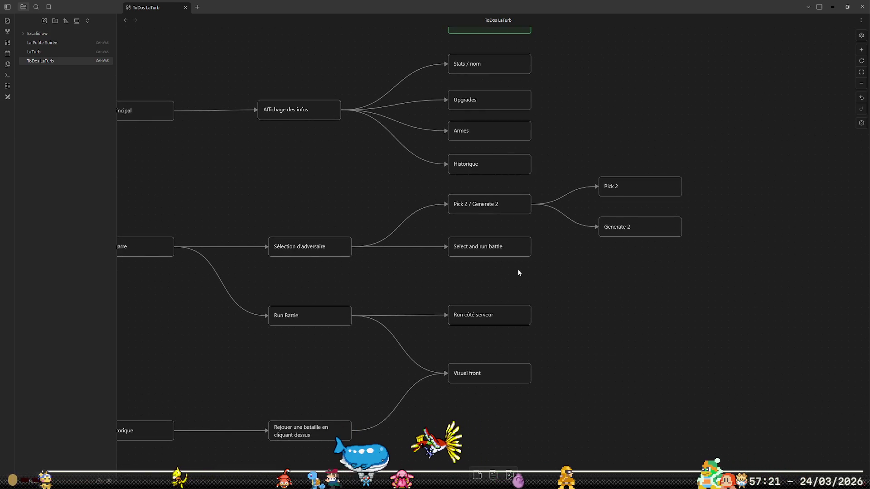
{"action": "scroll", "coordinate": [526, 268], "scroll_direction": "up", "scroll_amount": 3}
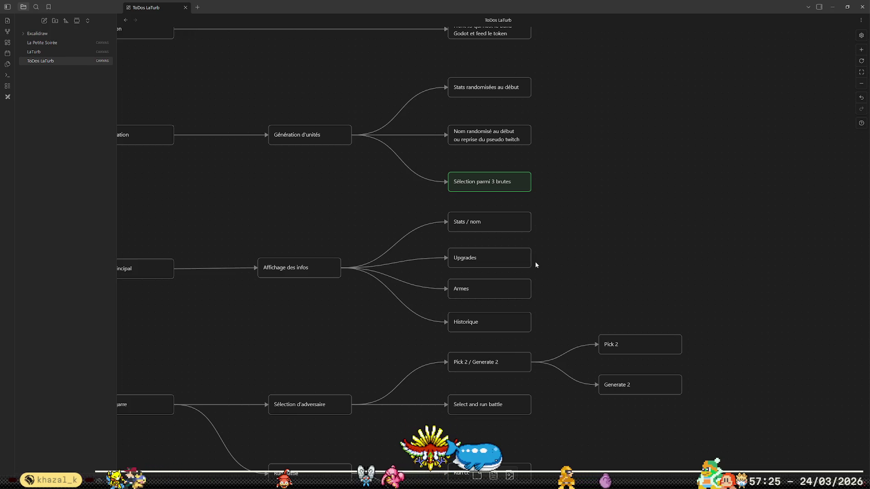
{"action": "scroll", "coordinate": [535, 265], "scroll_direction": "down", "scroll_amount": 1}
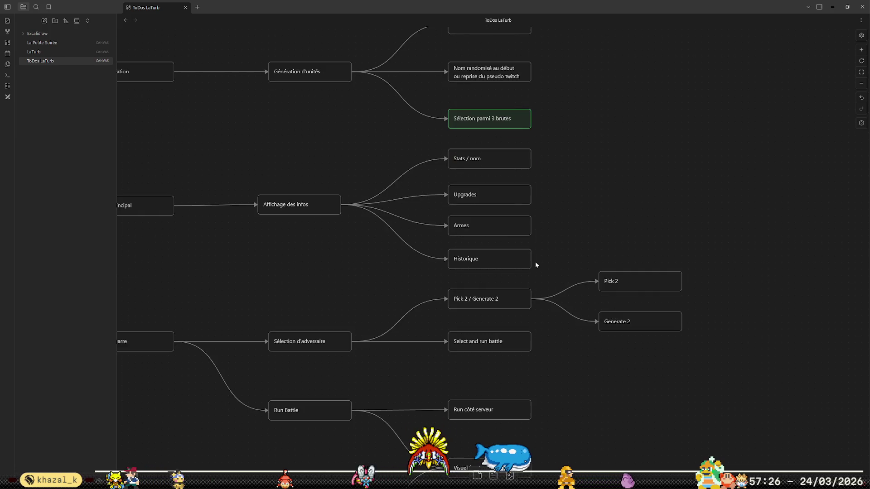
{"action": "left_click", "coordinate": [493, 155]}
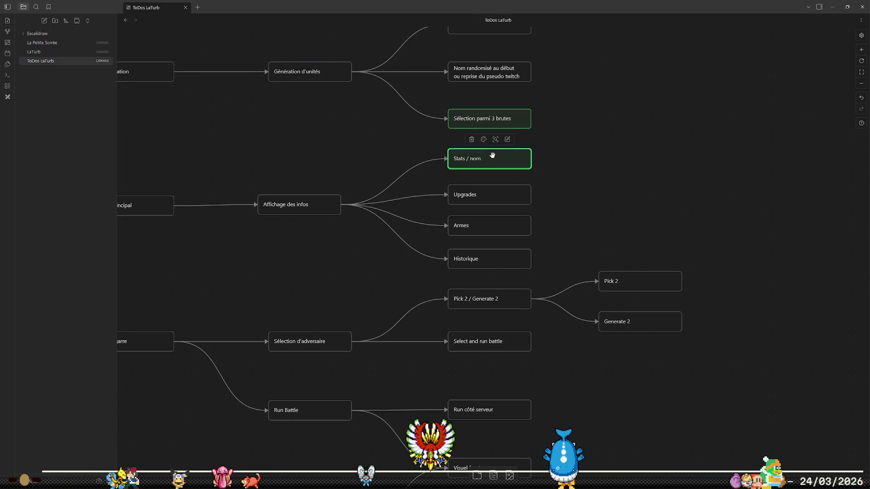
{"action": "scroll", "coordinate": [672, 241], "scroll_direction": "down", "scroll_amount": 1}
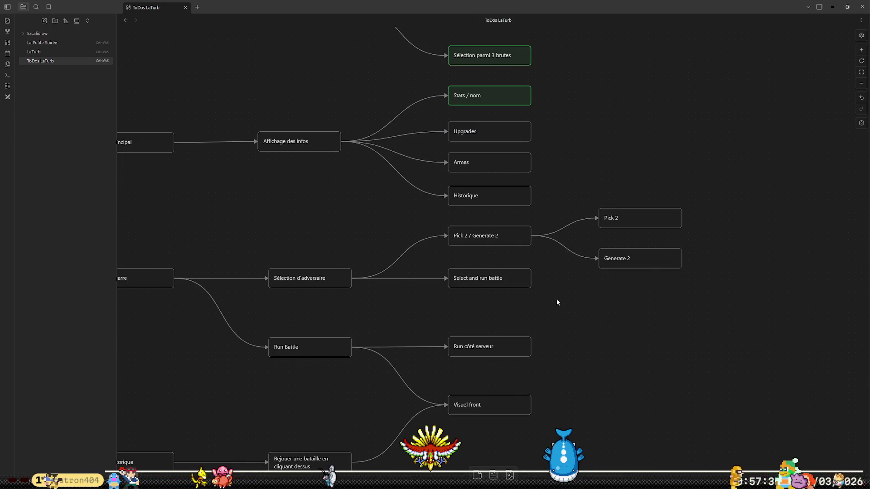
{"action": "key", "text": "alt+Tab"}
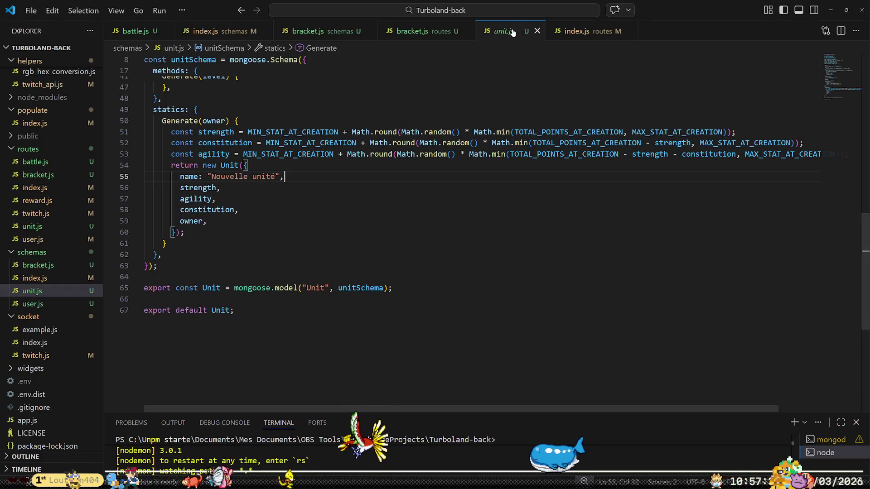
Add // TODO in the if block and a const bracket = bracket.new() line below it.
{"action": "left_click", "coordinate": [410, 31]}
{"action": "type", "text": "//"}
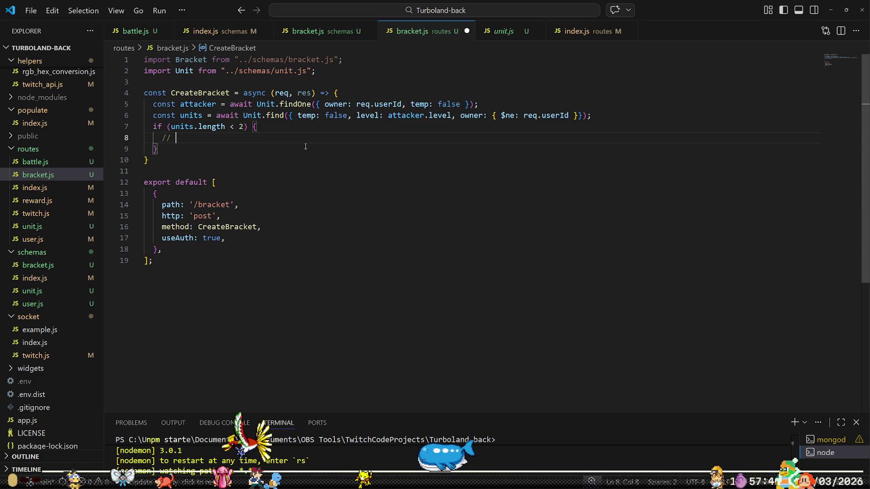
{"action": "type", "text": " TODO"}
{"action": "key", "text": "Down"}
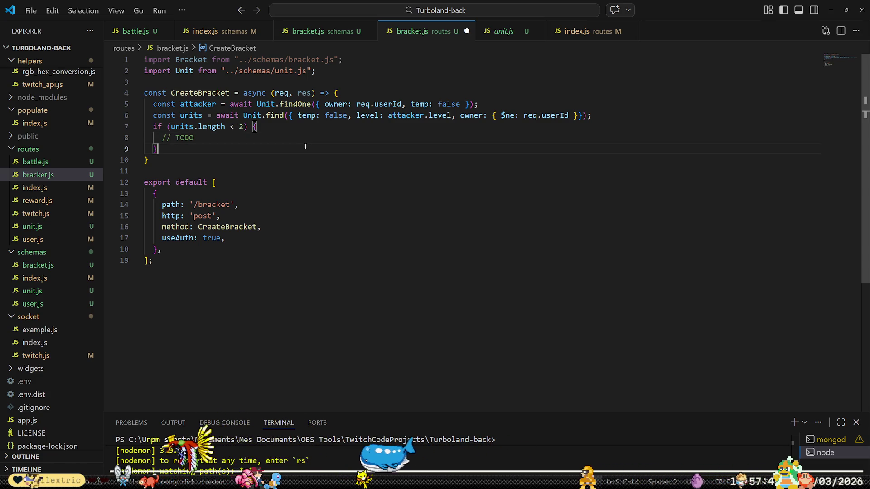
{"action": "key", "text": "Return"}
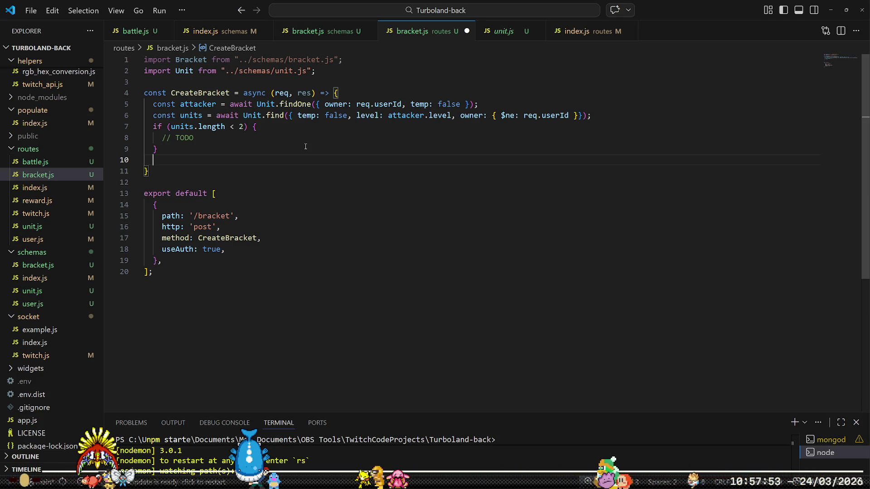
{"action": "type", "text": "const brac"}
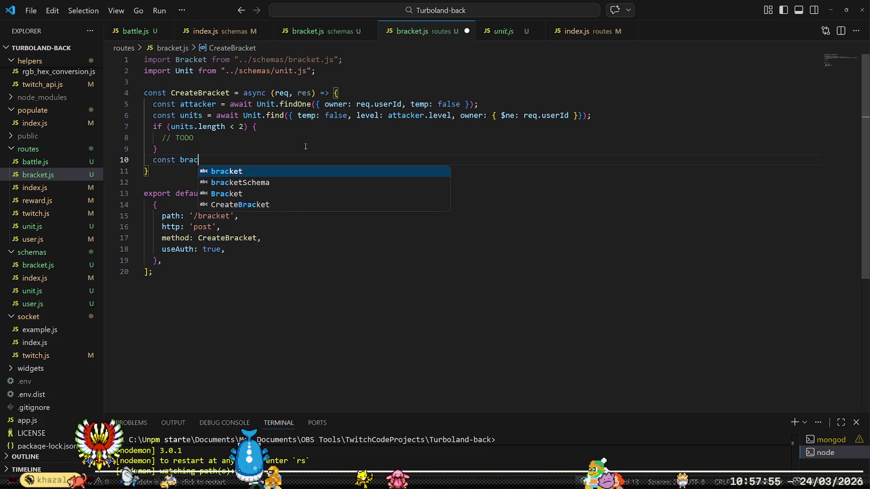
{"action": "type", "text": "ket = "}
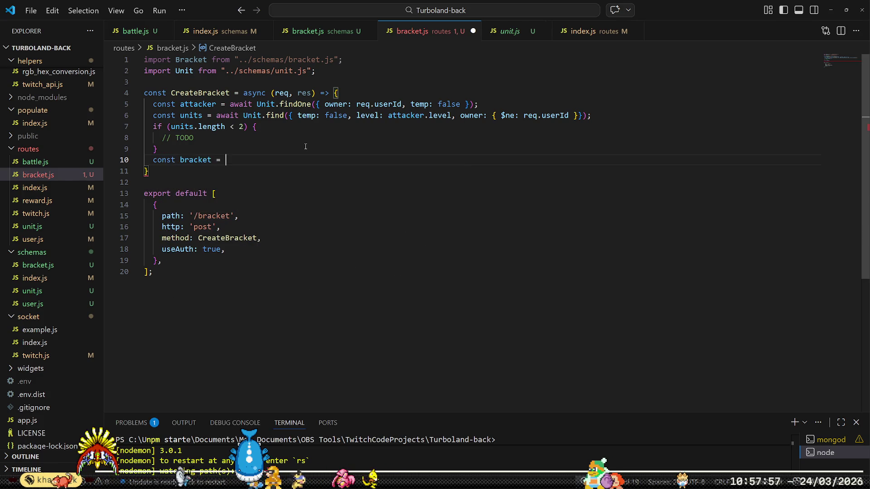
{"action": "type", "text": "bracket.new("}
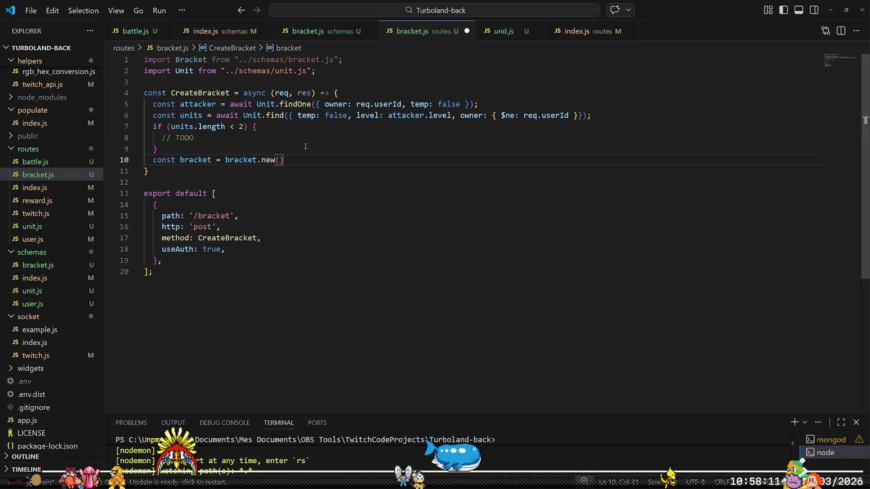
{"action": "key", "text": "Home"}
{"action": "key", "text": "Home"}
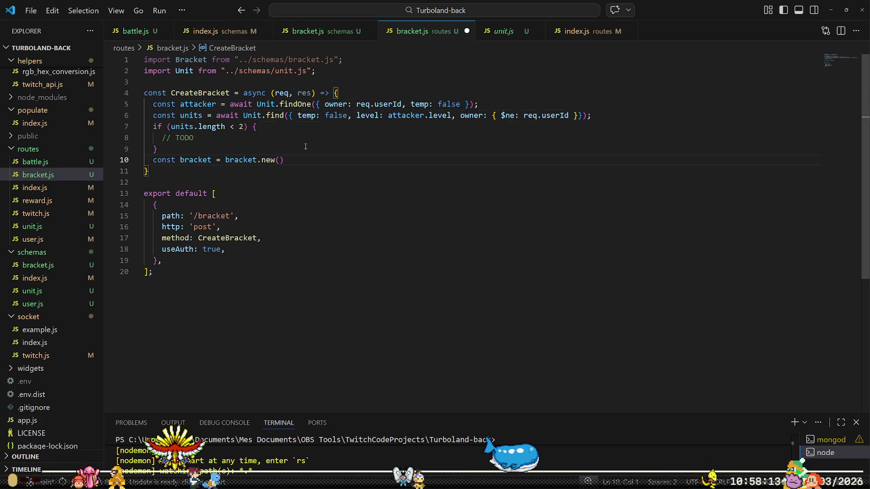
{"action": "key", "text": "Return"}
{"action": "key", "text": "Return"}
{"action": "key", "text": "Up"}
{"action": "key", "text": "Up"}
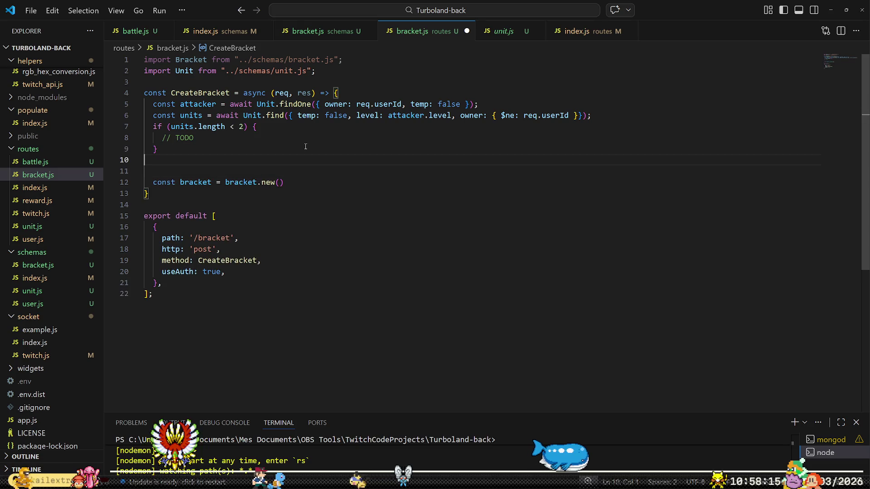
Write a const opponent1 line using Math.floor(Math.random() * units.length) inside units[ ].
{"action": "key", "text": "Tab"}
{"action": "type", "text": "const opponent"}
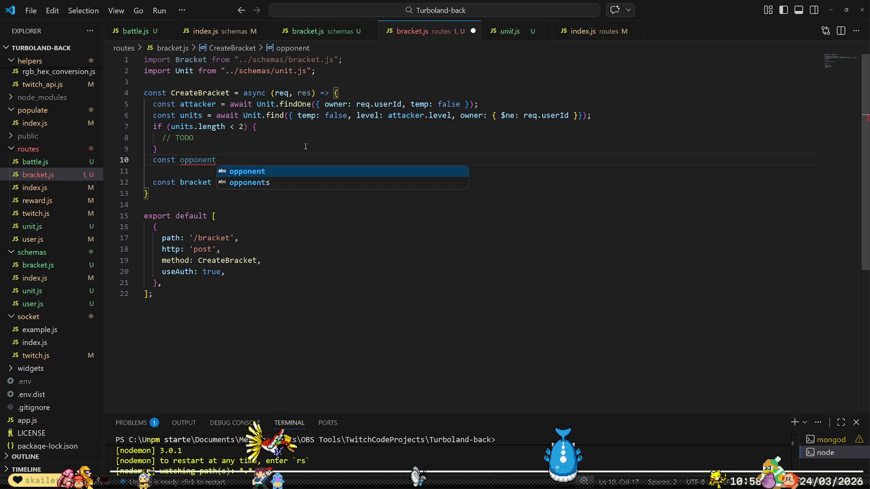
{"action": "type", "text": "1  ="}
{"action": "key", "text": "BackSpace"}
{"action": "key", "text": "BackSpace"}
{"action": "key", "text": "BackSpace"}
{"action": "type", "text": "= units"}
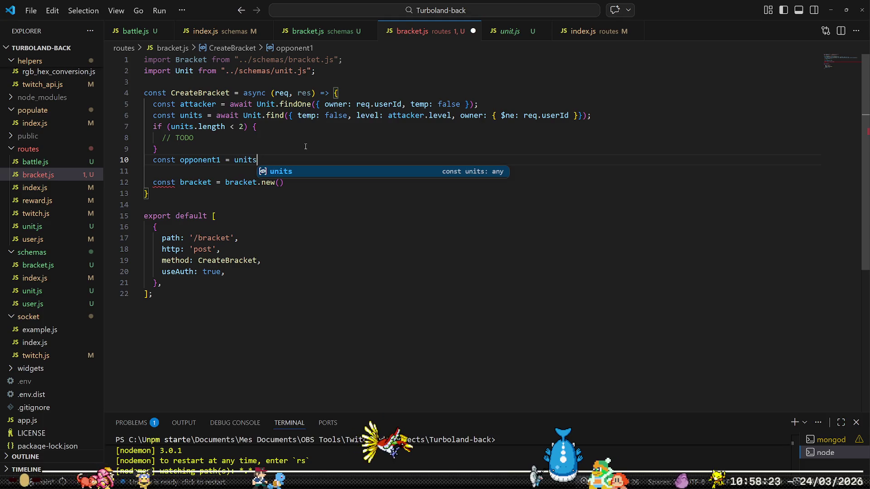
{"action": "type", "text": "["}
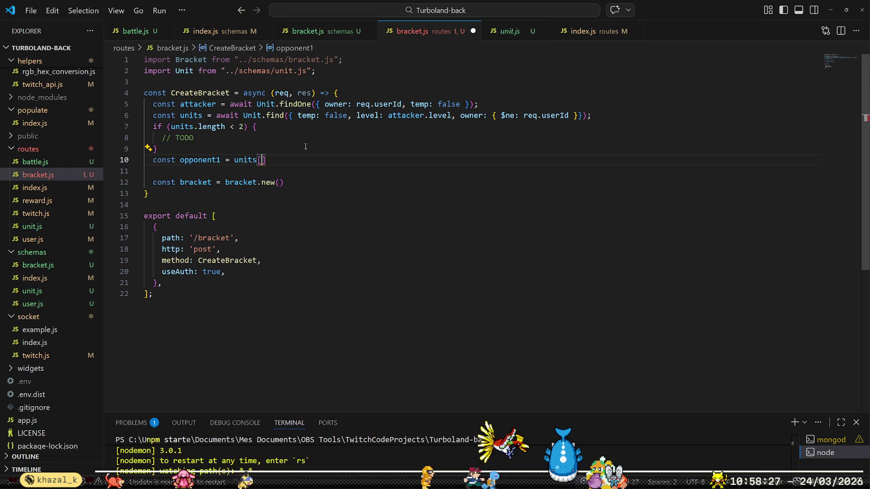
{"action": "type", "text": "max"}
{"action": "key", "text": "Tab"}
{"action": "type", "text": ".fl"}
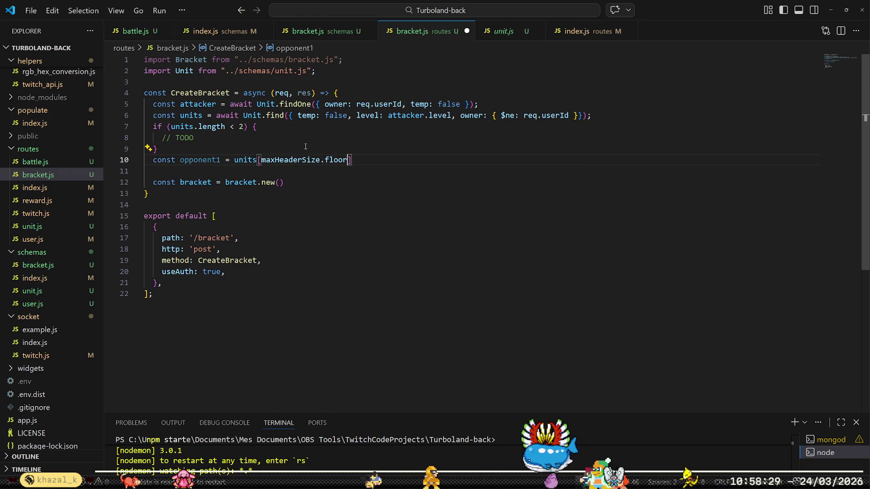
{"action": "key", "text": "BackSpace"}
{"action": "type", "text": "th"}
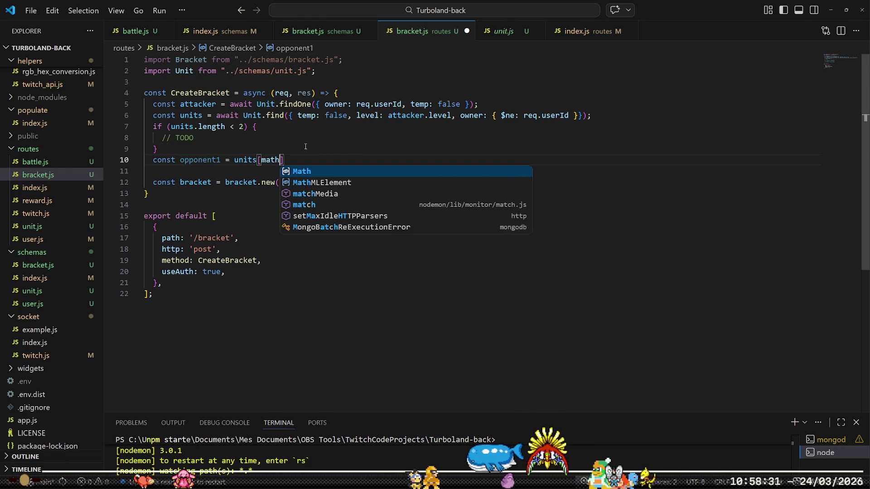
{"action": "key", "text": "Tab"}
{"action": "type", "text": ".floor"}
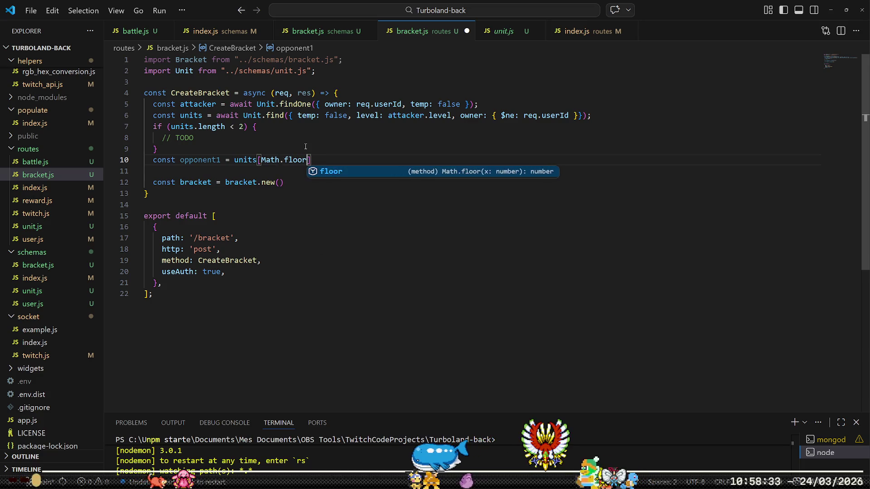
{"action": "type", "text": "(Math.ra"}
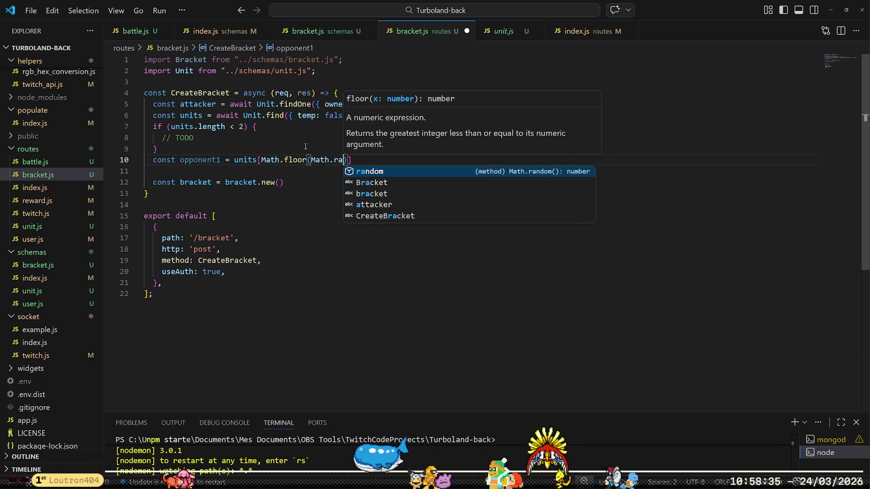
{"action": "key", "text": "Tab"}
{"action": "type", "text": "() ù"}
{"action": "key", "text": "BackSpace"}
{"action": "type", "text": "* "}
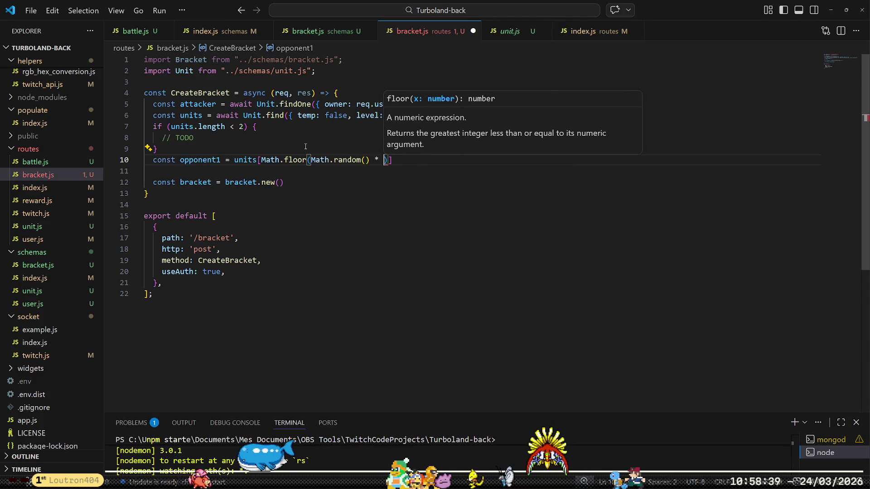
{"action": "type", "text": "units.length"}
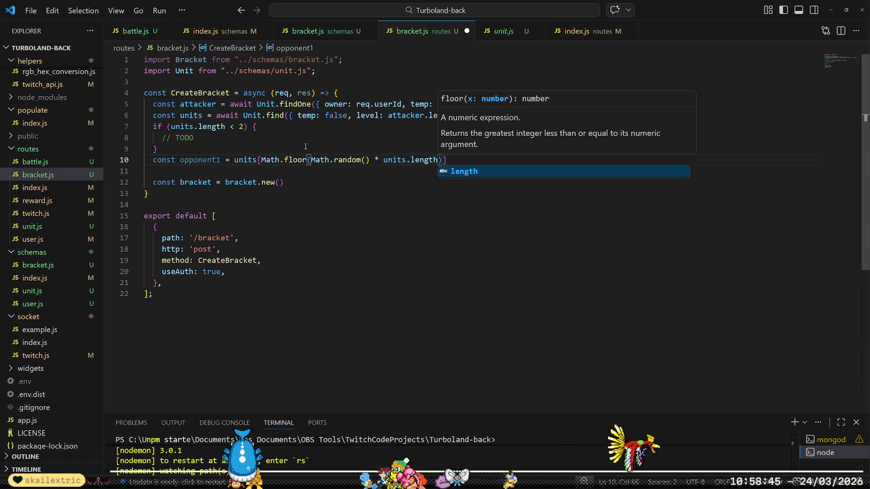
{"action": "type", "text": ")]"}
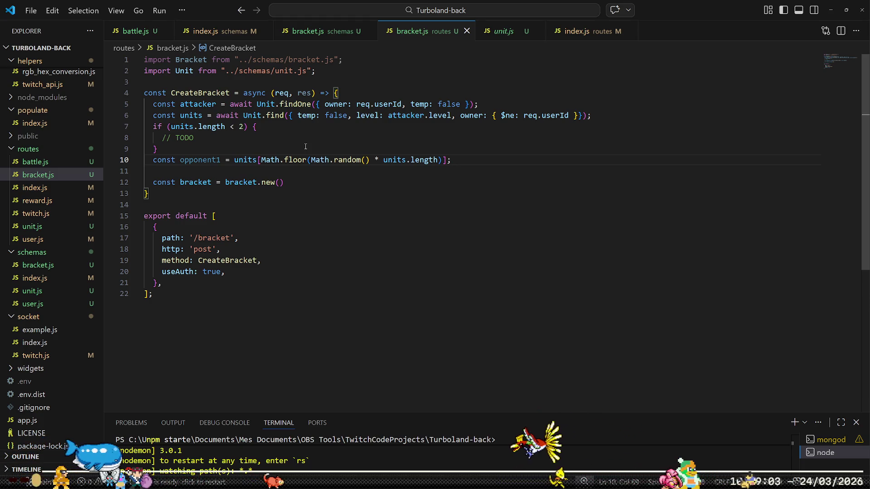
Rename opponent1 to opponentID1 and strip the units[ ] wrapper from its expression.
{"action": "key", "text": "ctrl+shift+Return"}
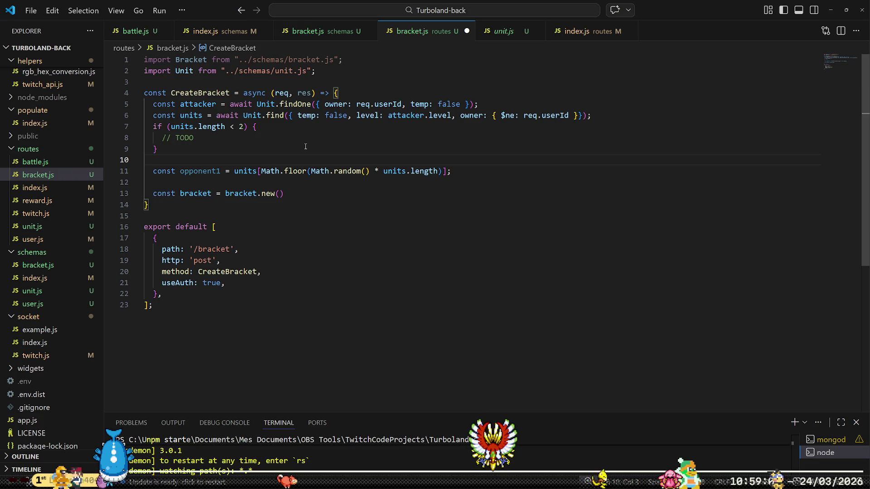
{"action": "key", "text": "Down"}
{"action": "key", "text": "ctrl+Right"}
{"action": "key", "text": "ctrl+Right"}
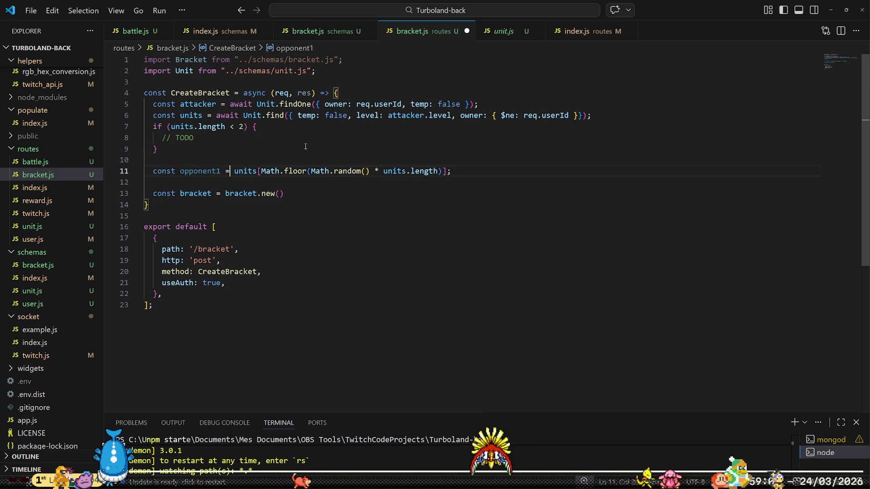
{"action": "key", "text": "Left"}
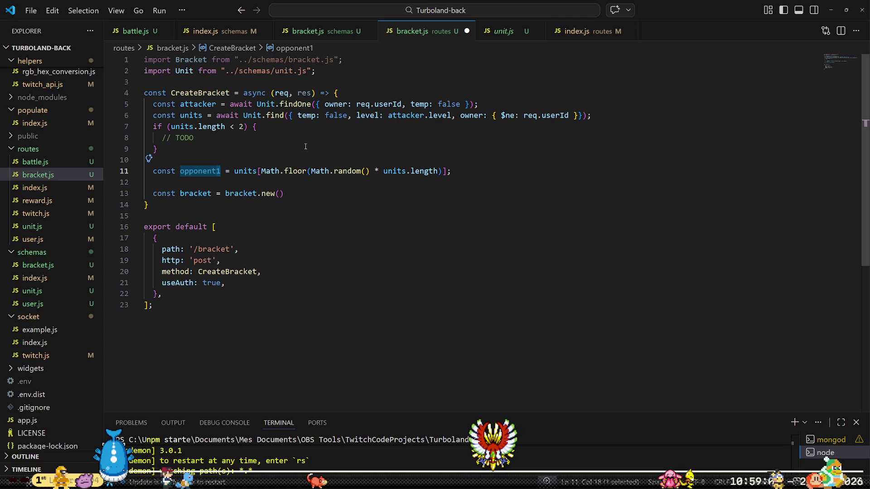
{"action": "type", "text": "ID"}
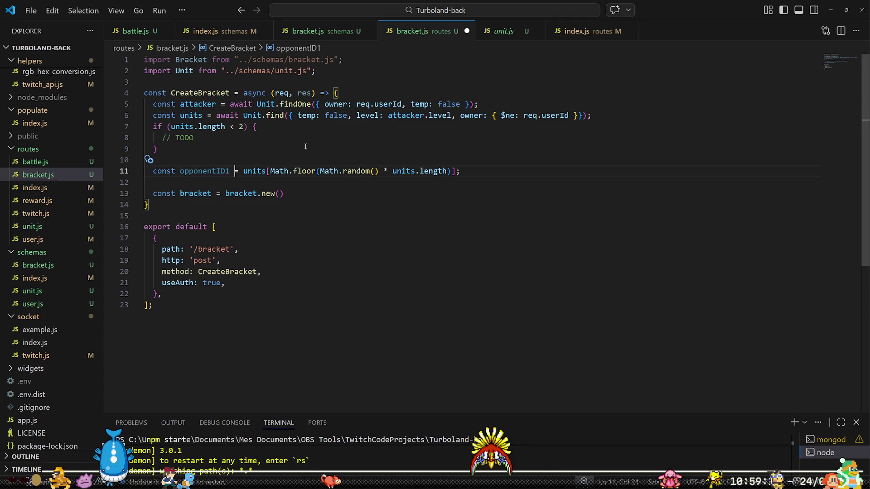
{"action": "key", "text": "Delete"}
{"action": "key", "text": "Delete"}
{"action": "key", "text": "Delete"}
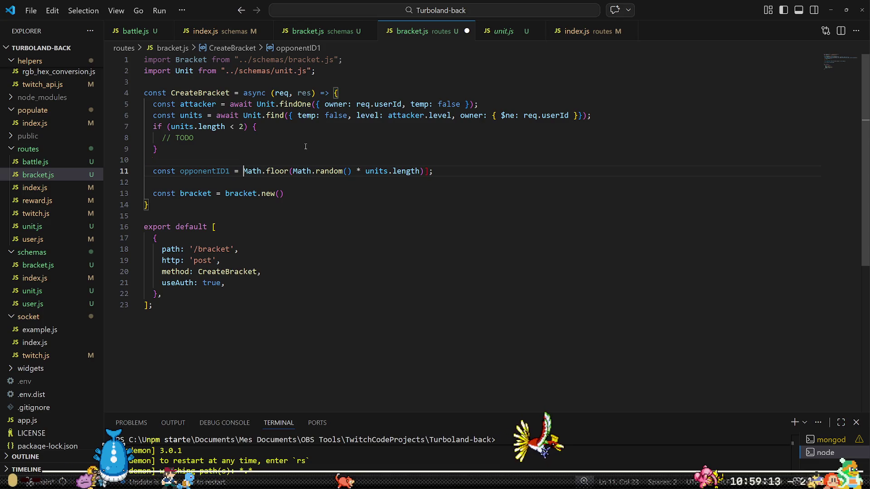
{"action": "key", "text": "End"}
{"action": "key", "text": "Left"}
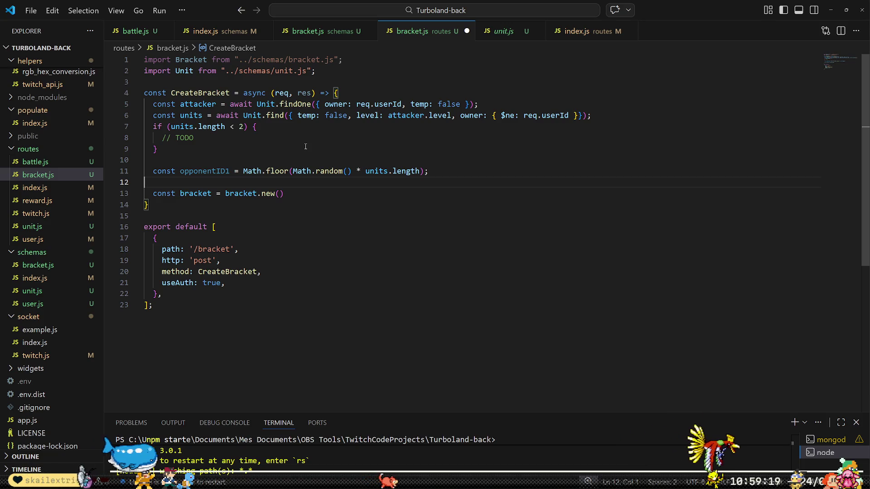
Begin a const opponentID2 = declaration next to opponentID1.
{"action": "key", "text": "Return"}
{"action": "key", "text": "Up"}
{"action": "type", "text": "cons"}
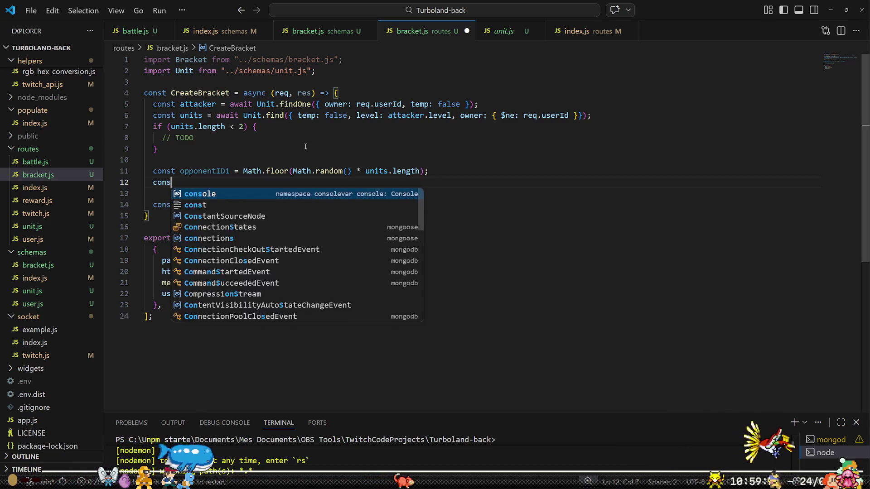
{"action": "type", "text": "t opponentId"}
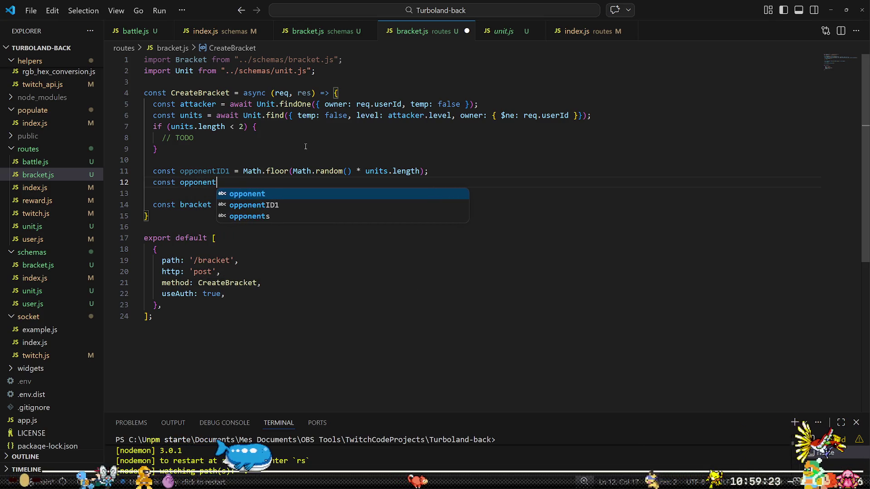
{"action": "key", "text": "BackSpace"}
{"action": "type", "text": "D2 ="}
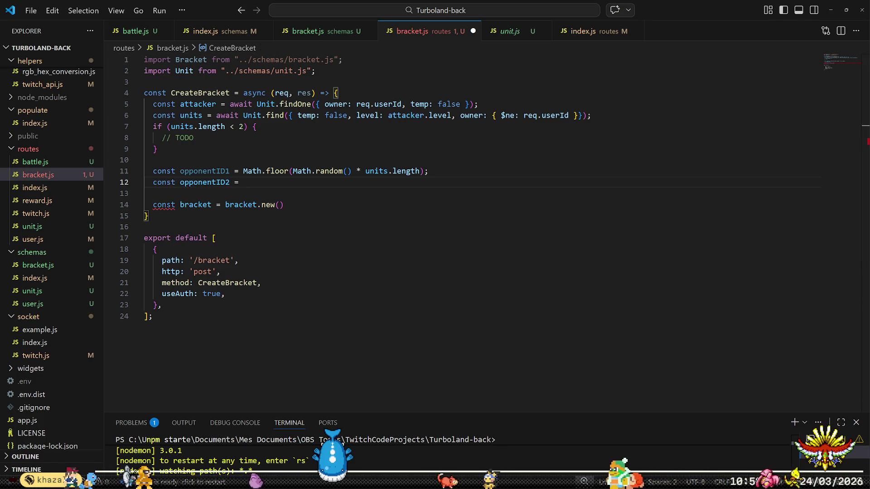
Glance at the paused YouTube tutorial, then return to the TODO line in bracket.js.
{"action": "key", "text": "alt+Tab"}
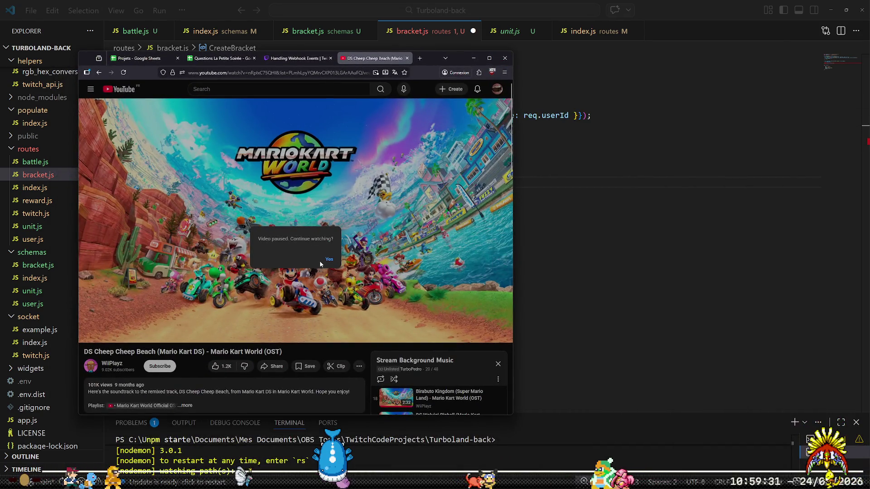
{"action": "key", "text": "alt+Tab"}
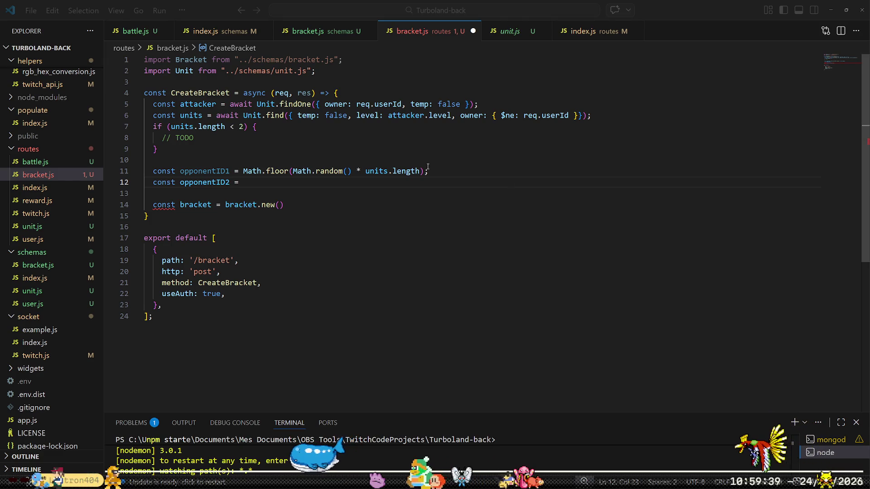
{"action": "left_click", "coordinate": [305, 136]}
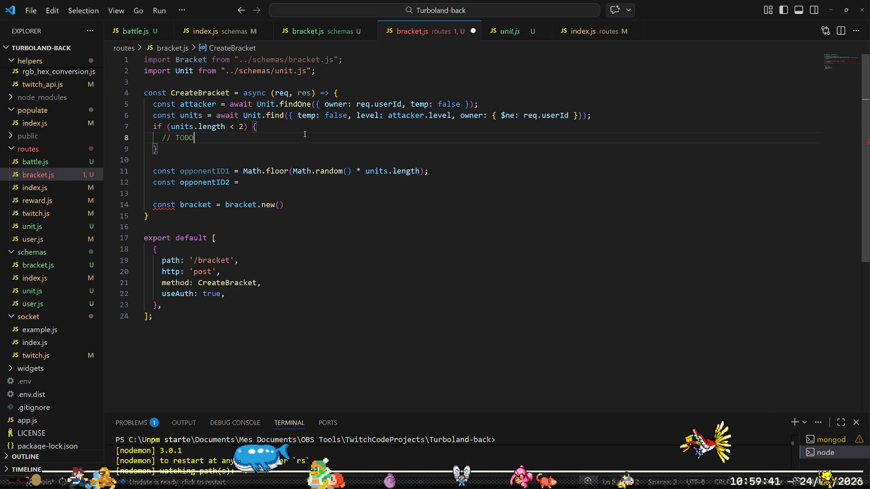
Assign opponentID2 the copied Math.floor(Math.random() * units.length) expression with - 1.
{"action": "left_click", "coordinate": [324, 212]}
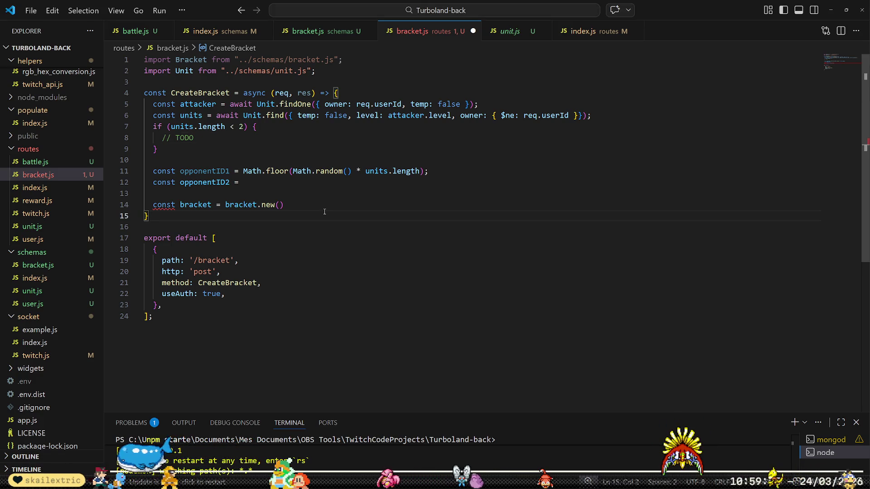
{"action": "key", "text": "Up"}
{"action": "key", "text": "Up"}
{"action": "key", "text": "Up"}
{"action": "key", "text": "ctrl+Right"}
{"action": "key", "text": "ctrl+Right"}
{"action": "key", "text": "ctrl+Right"}
{"action": "key", "text": "Right"}
{"action": "key", "text": "ctrl+shift+Right"}
{"action": "key", "text": "ctrl+shift+Right"}
{"action": "key", "text": "ctrl+shift+Right"}
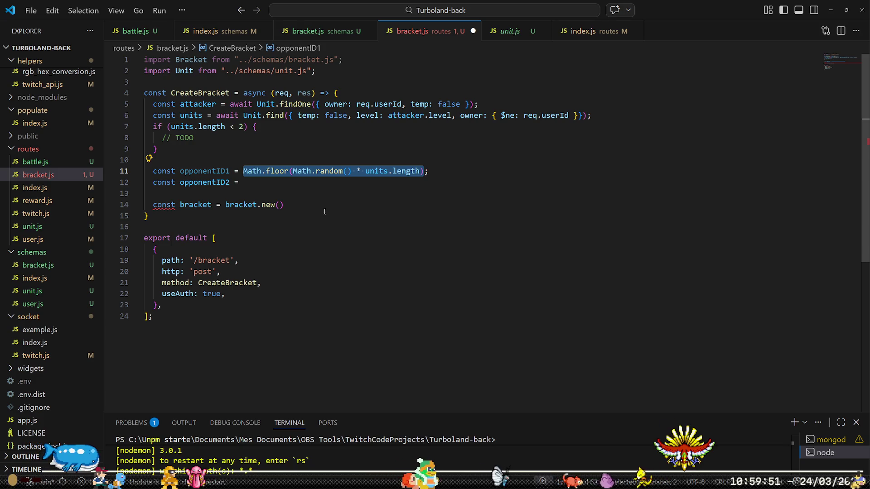
{"action": "key", "text": "ctrl+c"}
{"action": "key", "text": "Down"}
{"action": "key", "text": "ctrl+v"}
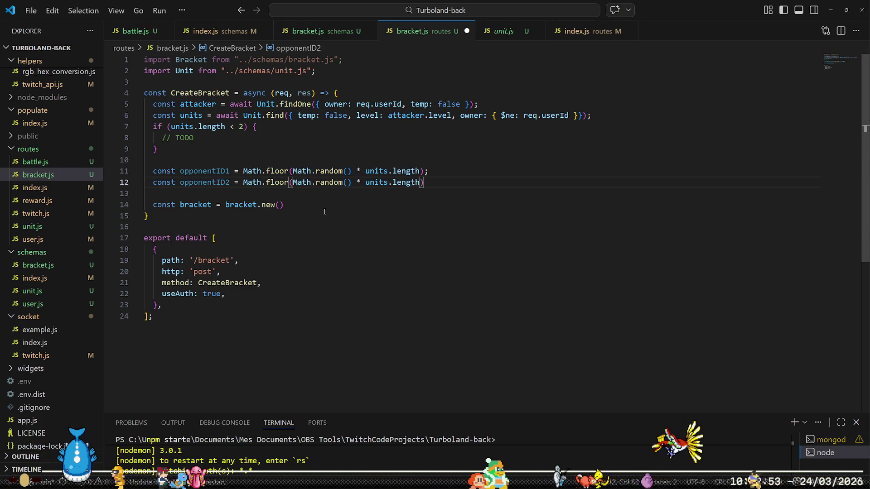
{"action": "type", "text": "- 1"}
{"action": "key", "text": "Right"}
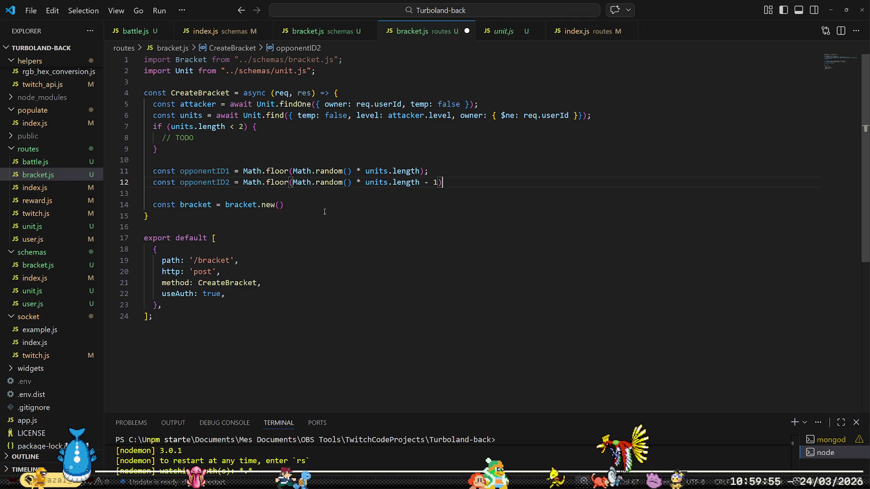
{"action": "type", "text": ";"}
{"action": "key", "text": "Return"}
Add an if (opponentID2 === opponentID1) condition followed by opponentID2.
{"action": "type", "text": "if (oppo"}
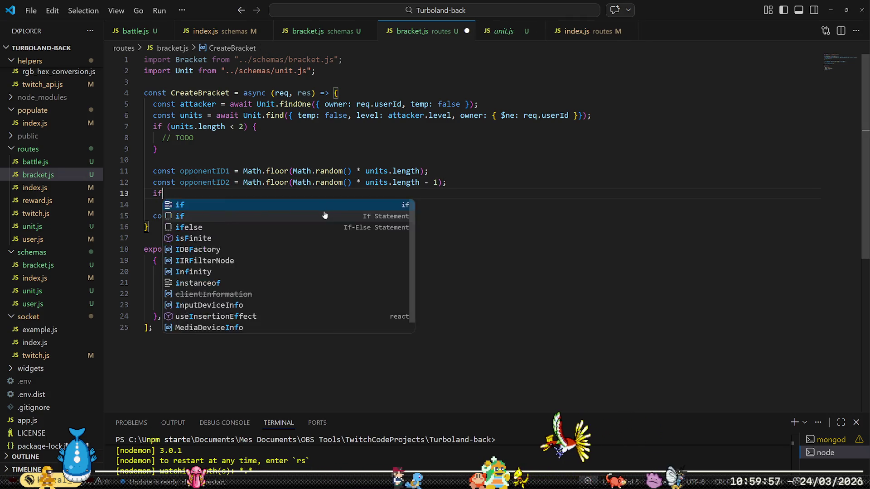
{"action": "key", "text": "Tab"}
{"action": "key", "text": "BackSpace"}
{"action": "type", "text": "2"}
{"action": "key", "text": "Right"}
{"action": "type", "text": "=== "}
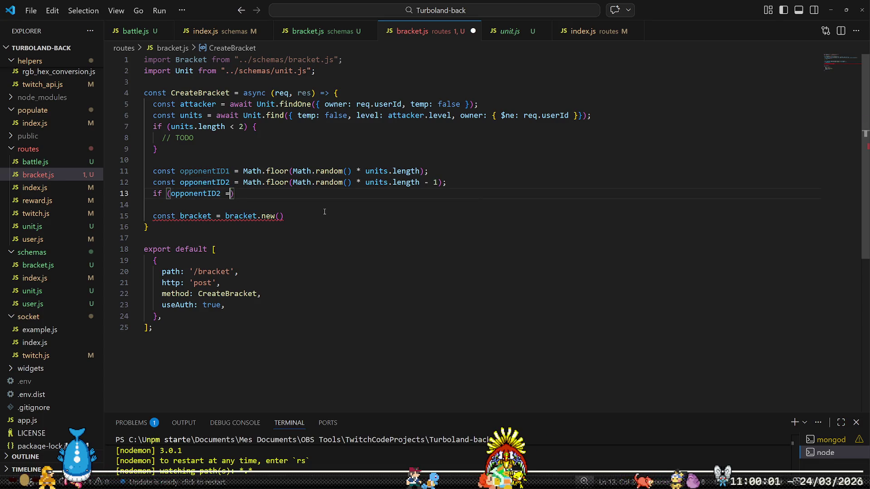
{"action": "type", "text": "opponentID1"}
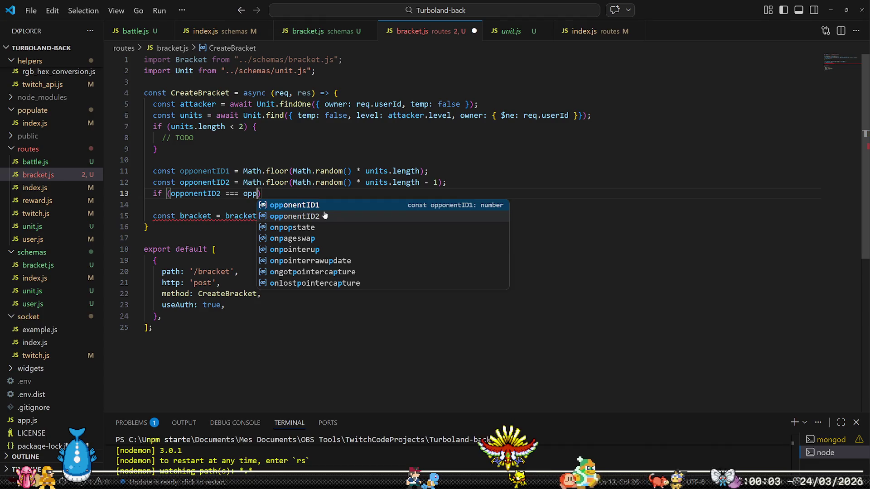
{"action": "key", "text": "Tab"}
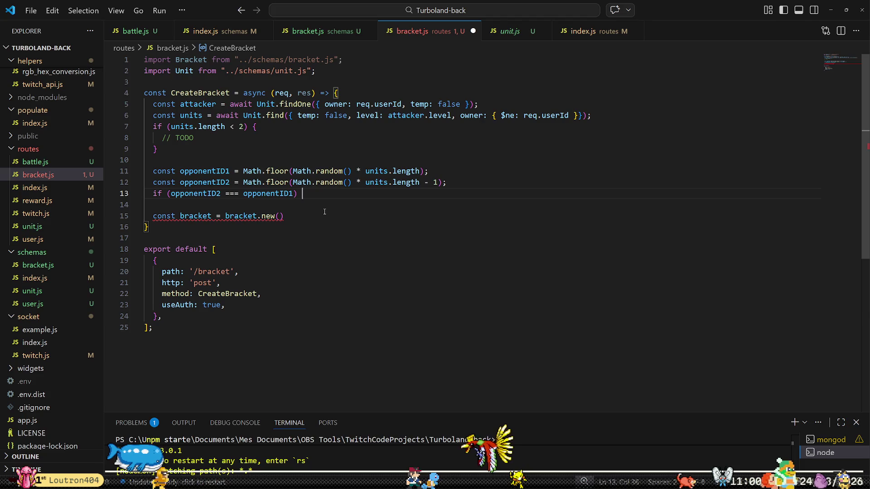
{"action": "key", "text": "Right"}
{"action": "type", "text": "op"}
{"action": "key", "text": "Down"}
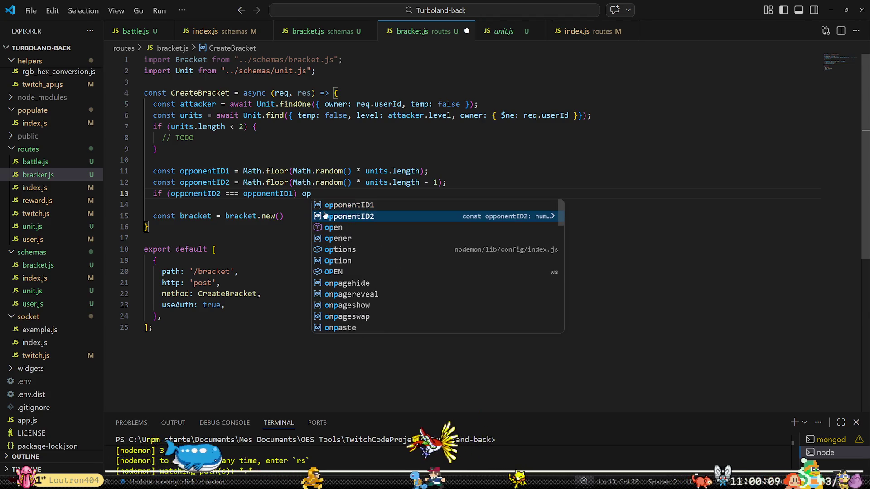
{"action": "key", "text": "Tab"}
Change the opponentID1 and opponentID2 declarations from const to var.
{"action": "key", "text": "Up"}
{"action": "key", "text": "Up"}
{"action": "key", "text": "Home"}
{"action": "key", "text": "Home"}
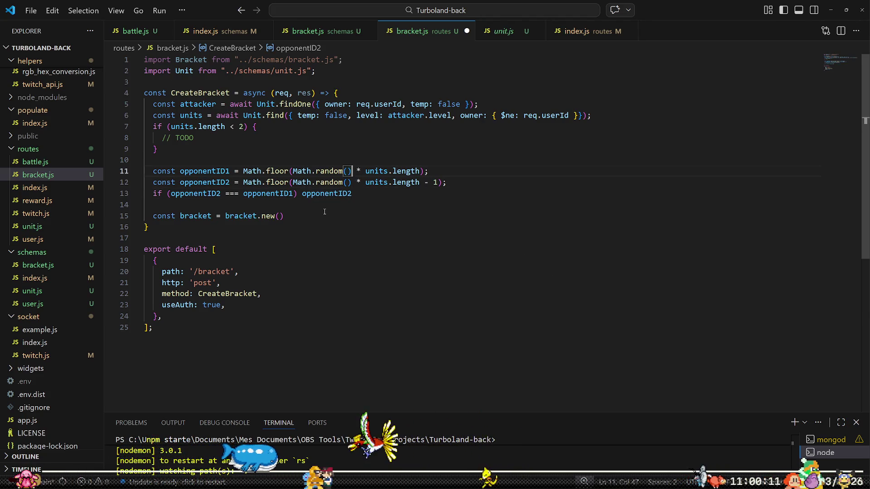
{"action": "key", "text": "Down"}
{"action": "key", "text": "Home"}
{"action": "key", "text": "ctrl+shift+Right"}
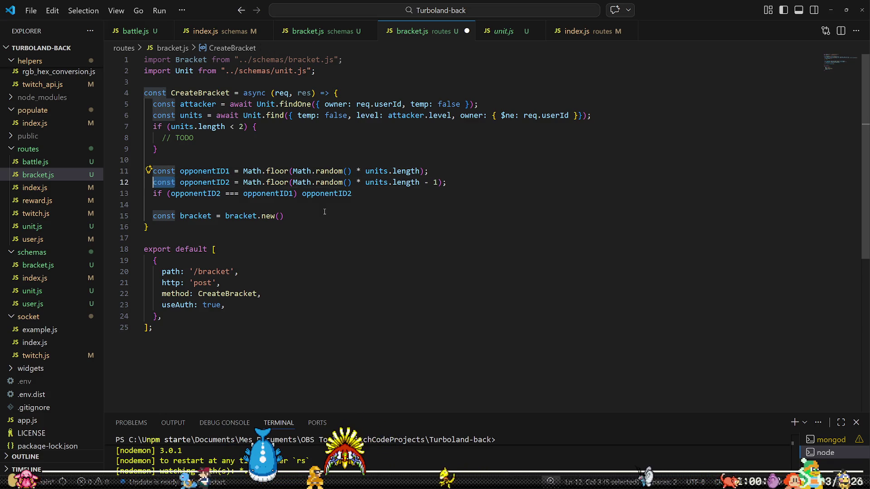
{"action": "type", "text": "var"}
{"action": "key", "text": "Escape"}
{"action": "key", "text": "Up"}
{"action": "key", "text": "Home"}
{"action": "key", "text": "ctrl+shift+Right"}
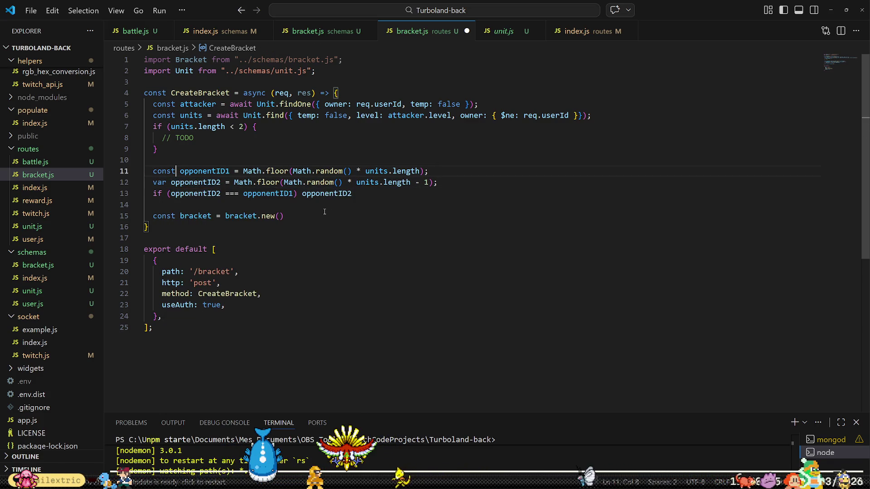
{"action": "type", "text": "var"}
{"action": "key", "text": "Escape"}
Complete the if body as opponentID2 = (opponentID2 + 1) % units.length;.
{"action": "key", "text": "Right"}
{"action": "key", "text": "Down"}
{"action": "key", "text": "Down"}
{"action": "key", "text": "End"}
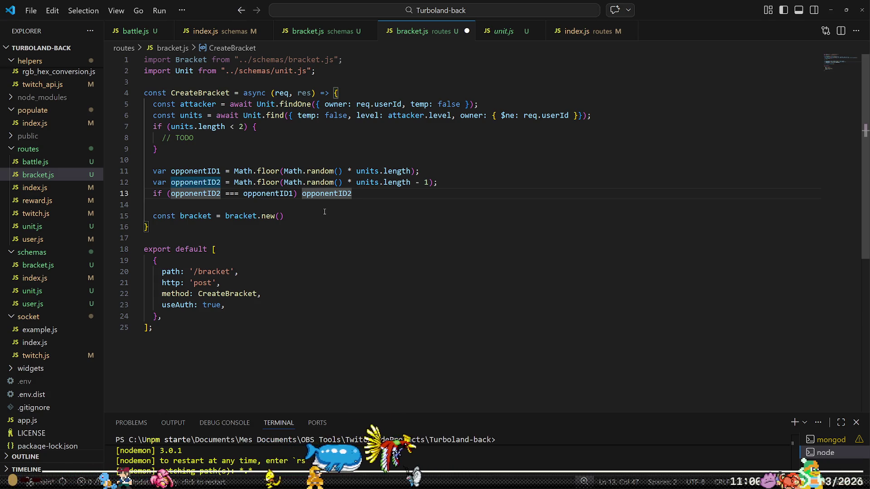
{"action": "type", "text": " +="}
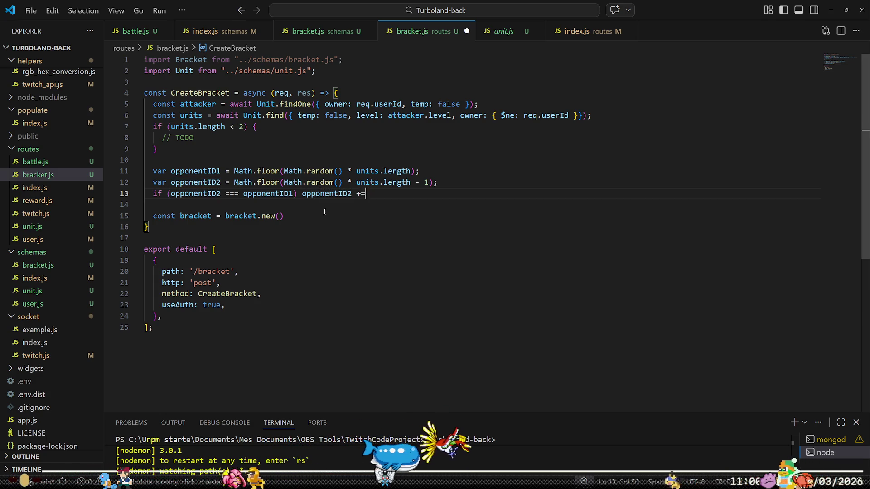
{"action": "type", "text": " opp"}
{"action": "key", "text": "Tab"}
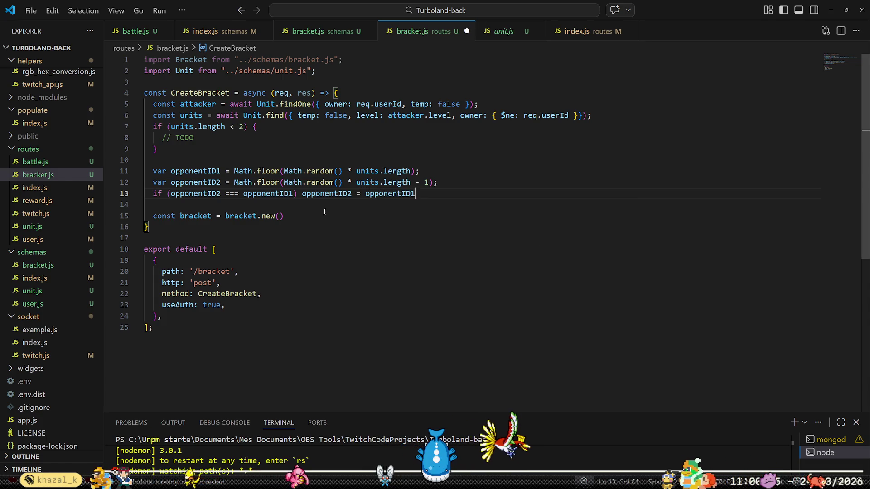
{"action": "type", "text": "2 + 1 % "}
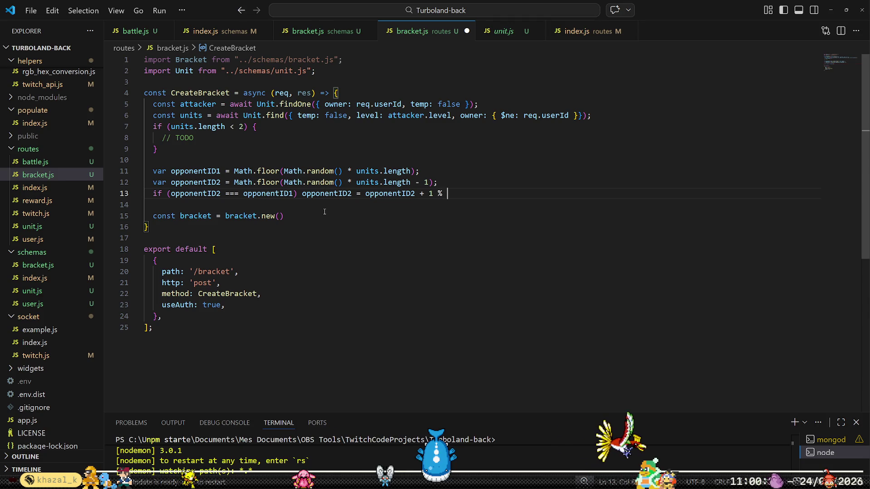
{"action": "type", "text": "units.length"}
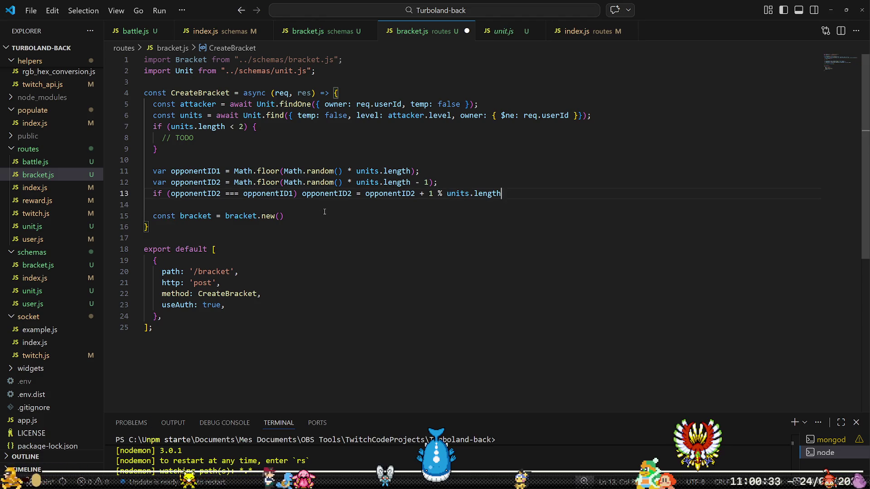
{"action": "key", "text": "Left"}
{"action": "type", "text": ")"}
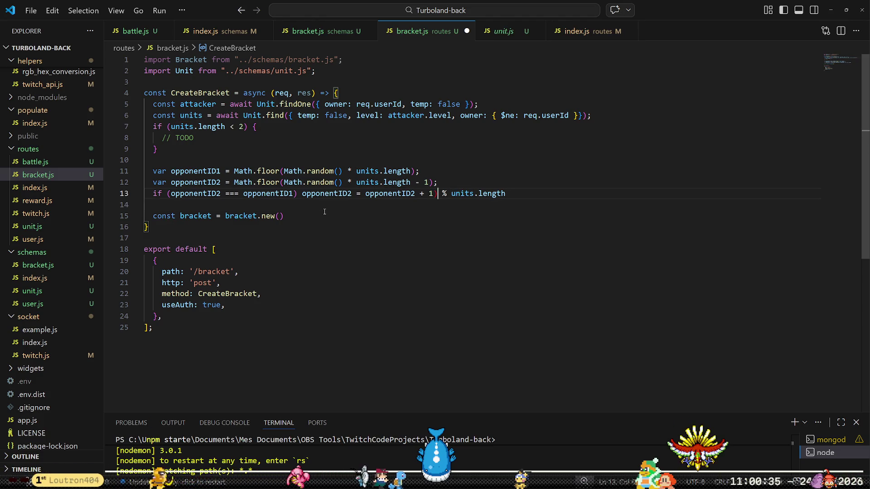
{"action": "key", "text": "Left"}
{"action": "key", "text": "Left"}
{"action": "key", "text": "ctrl+Left"}
{"action": "key", "text": "ctrl+Left"}
{"action": "type", "text": "("}
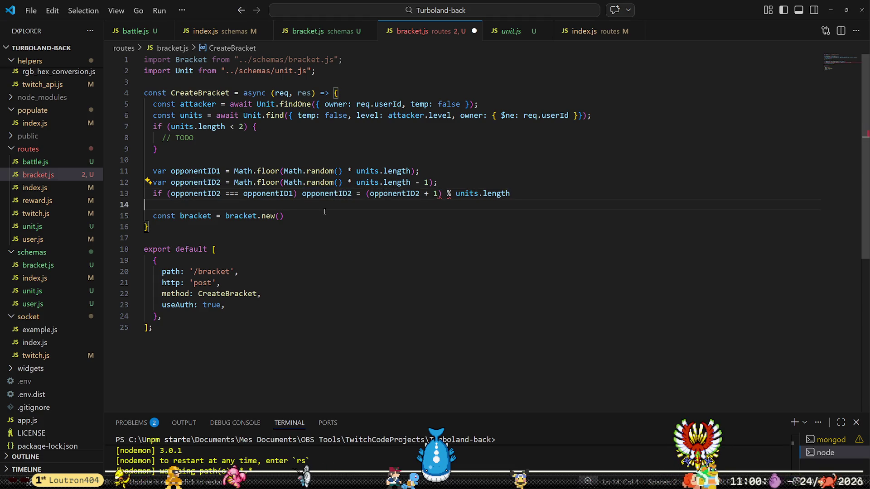
{"action": "key", "text": "Down"}
{"action": "key", "text": "Left"}
{"action": "type", "text": ";"}
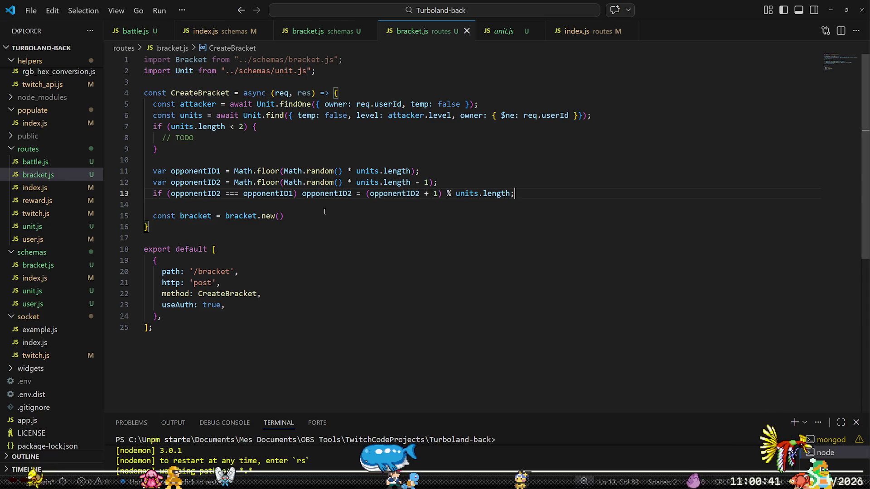
{"action": "left_click", "coordinate": [324, 211]}
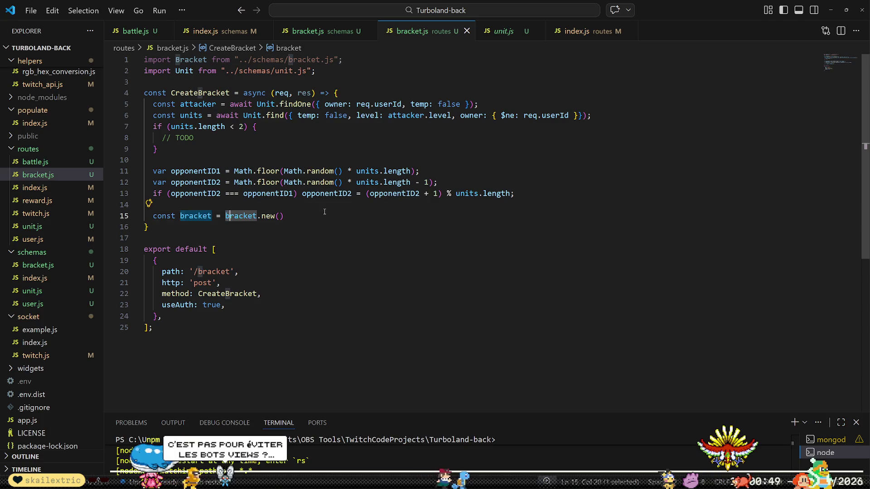
Change bracket.new() to Bracket.new({ }) with an indented empty line, and open schemas/bracket.js alongside.
{"action": "key", "text": "Delete"}
{"action": "type", "text": "B"}
{"action": "key", "text": "Tab"}
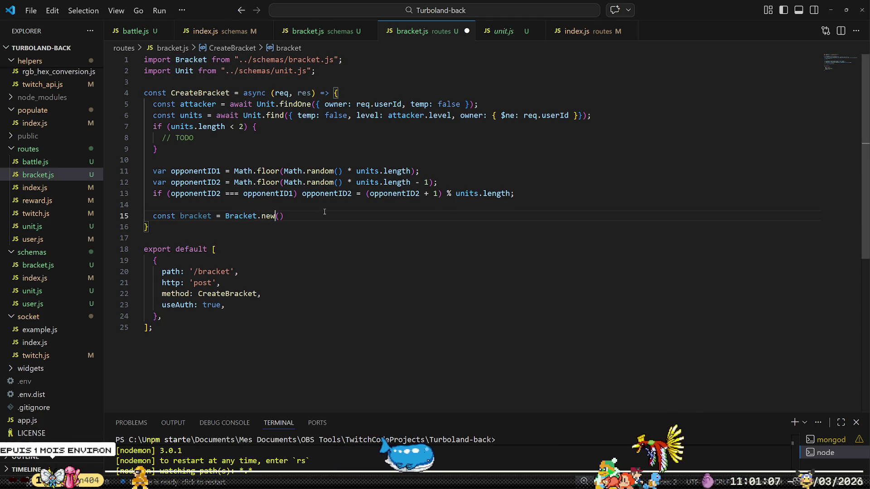
{"action": "type", "text": "{"}
{"action": "key", "text": "Return"}
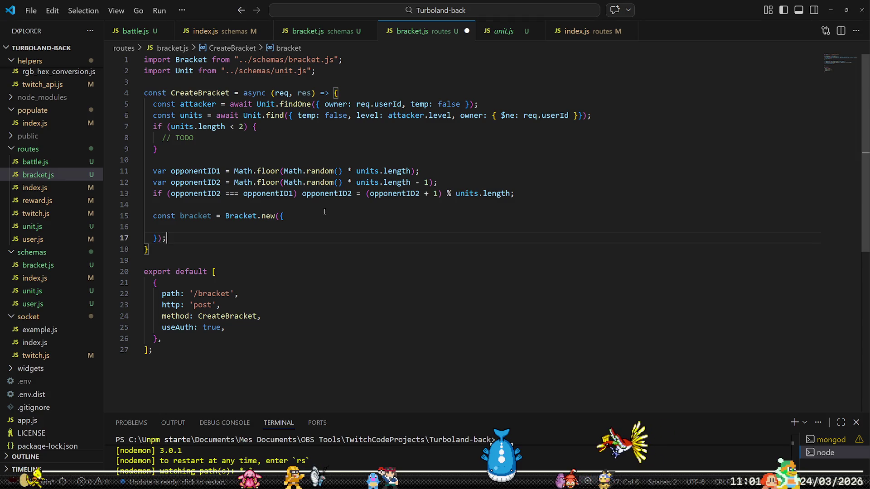
{"action": "key", "text": "Up"}
{"action": "key", "text": "Tab"}
{"action": "key", "text": "Tab"}
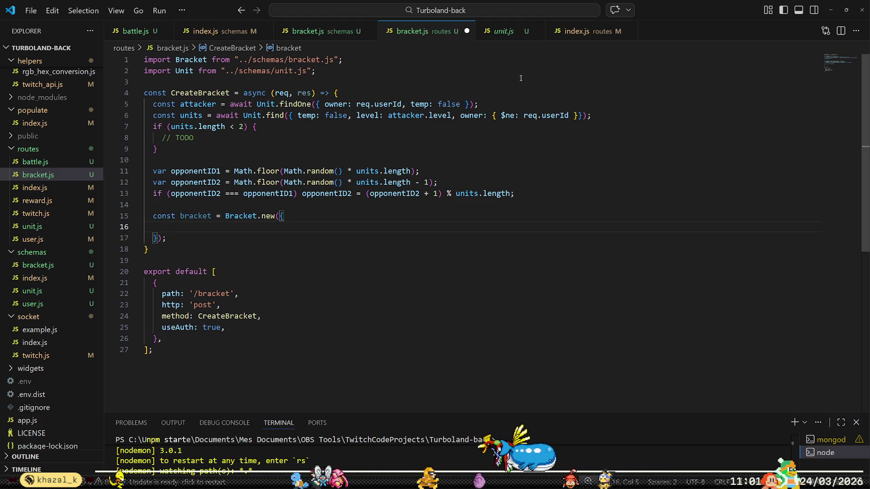
{"action": "mouse_move", "coordinate": [14, 259]}
{"action": "left_mouse_down"}
{"action": "mouse_move", "coordinate": [463, 167]}
{"action": "mouse_move", "coordinate": [836, 175]}
{"action": "mouse_move", "coordinate": [828, 168]}
{"action": "left_mouse_up"}
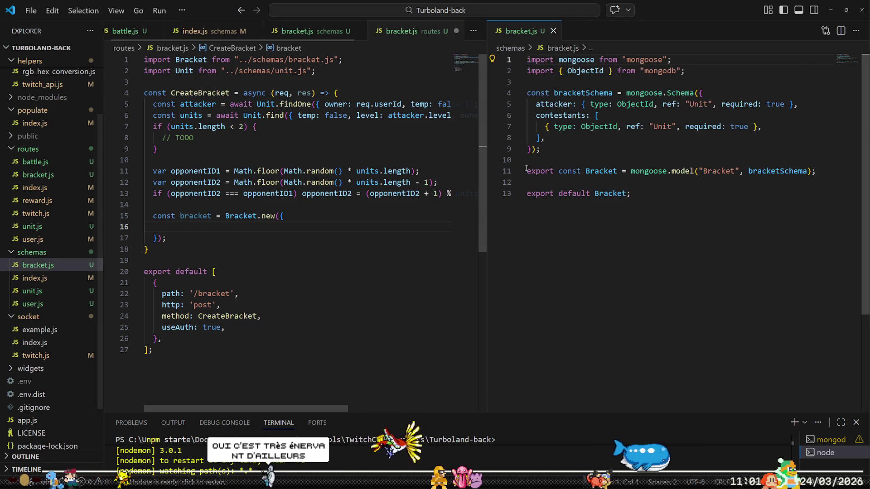
Widen the route editor and add an attacker field to the Bracket.new object.
{"action": "left_click_drag", "start_coordinate": [488, 265], "coordinate": [548, 266]}
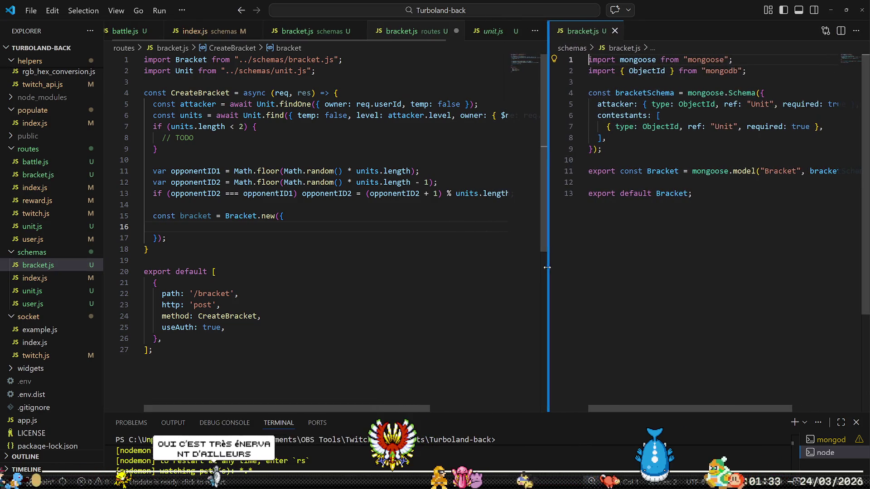
{"action": "left_click", "coordinate": [326, 227]}
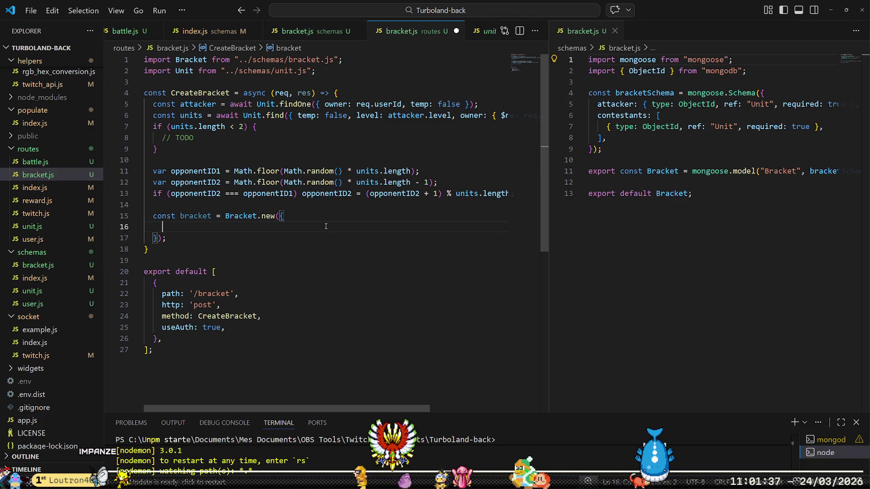
{"action": "type", "text": "attacker:"}
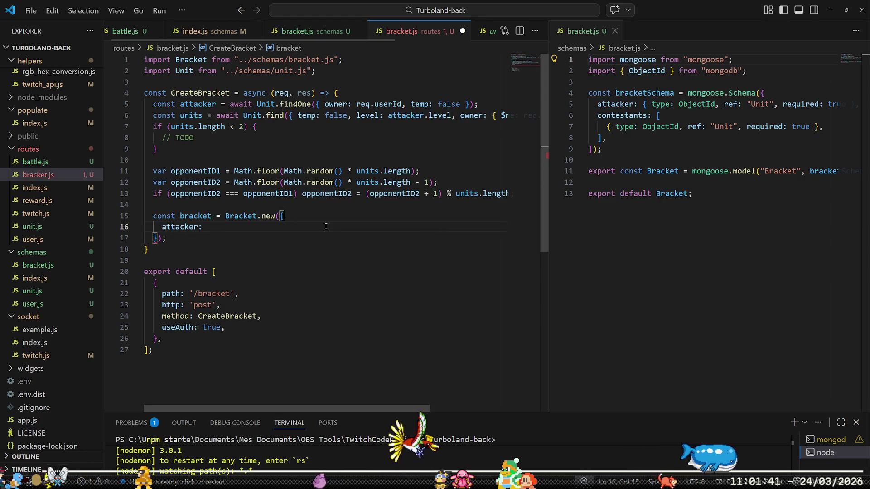
{"action": "key", "text": "BackSpace"}
{"action": "key", "text": "BackSpace"}
{"action": "type", "text": ","}
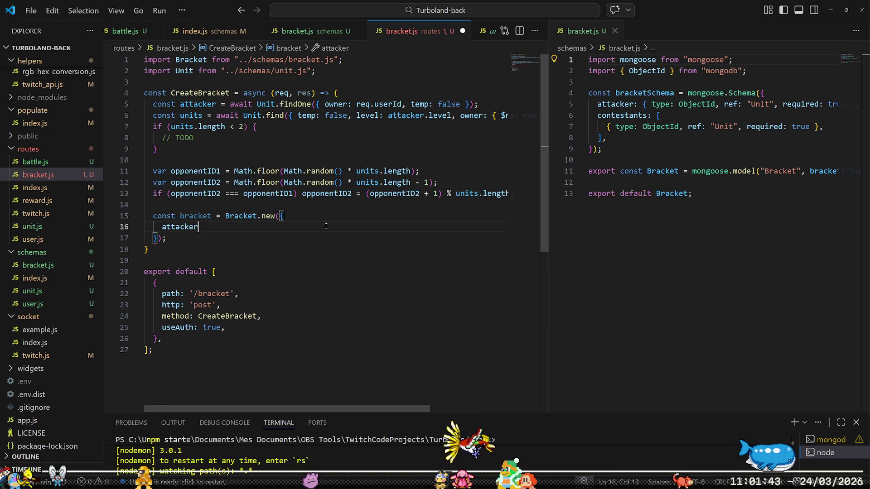
{"action": "key", "text": "Return"}
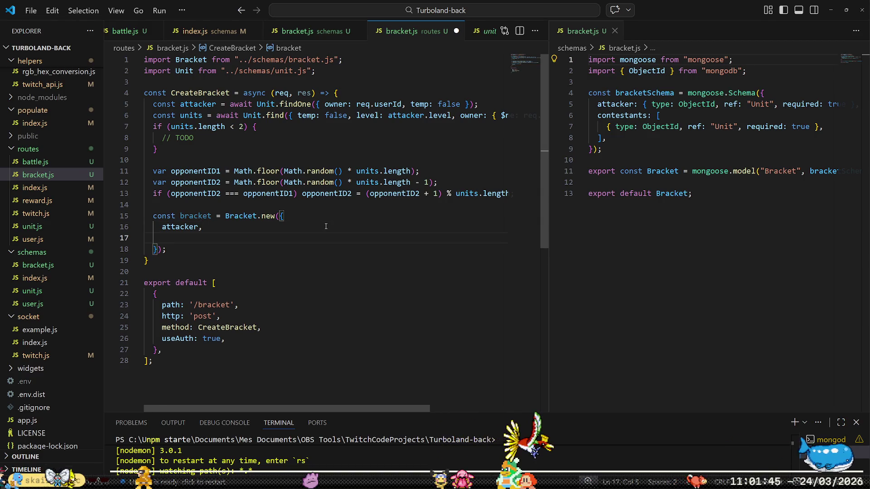
Add contestants: [units[opponentID1], units[opponentID2]] to the object.
{"action": "type", "text": "contestants: ["}
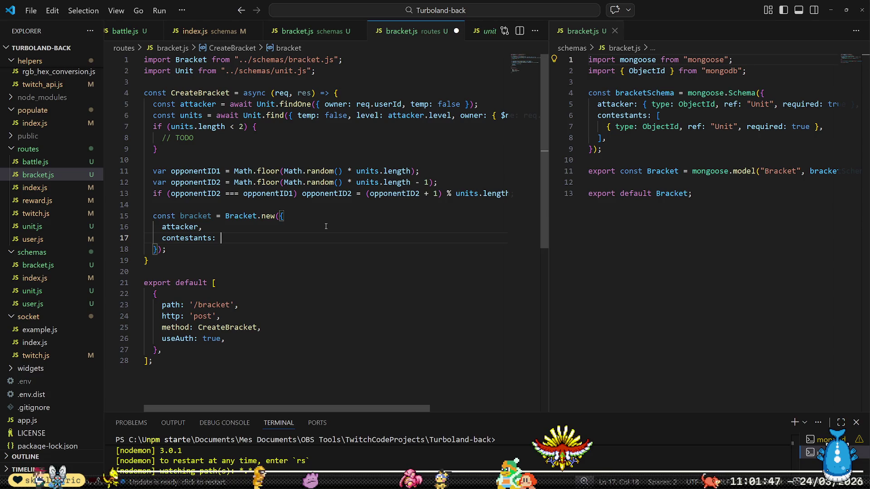
{"action": "type", "text": "units["}
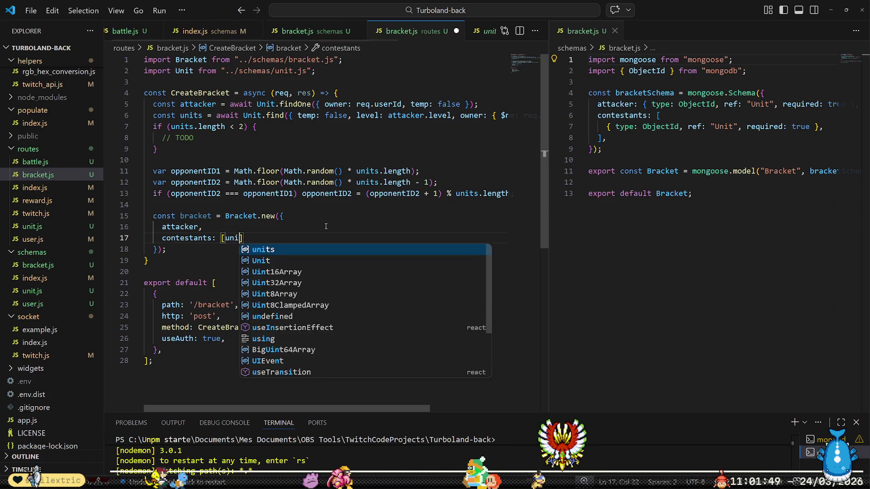
{"action": "type", "text": "op"}
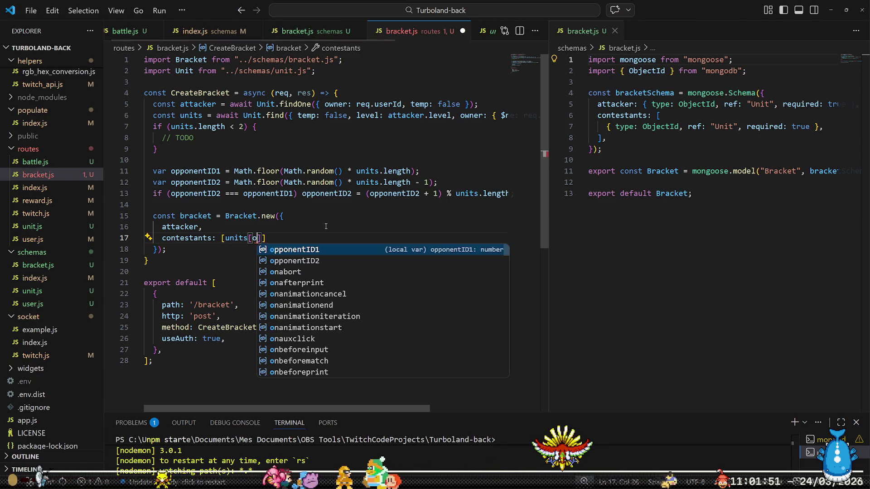
{"action": "key", "text": "Tab"}
{"action": "type", "text": "]"}
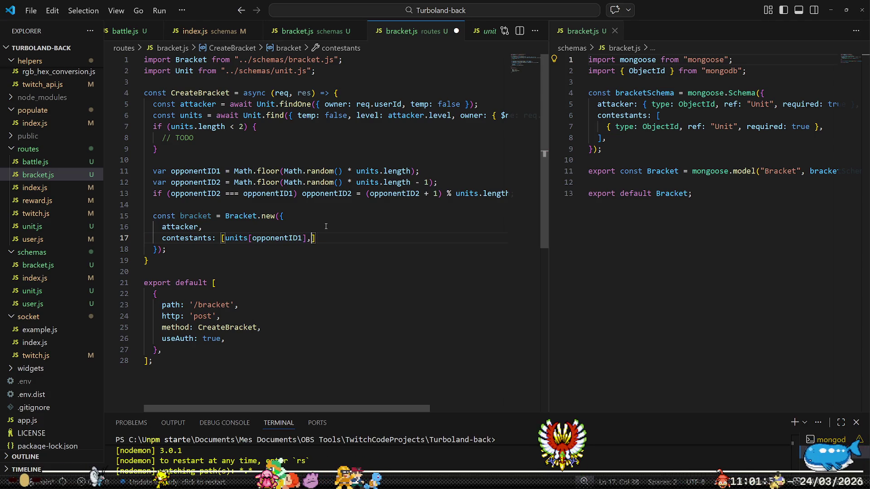
{"action": "key", "text": "Tab"}
{"action": "type", "text": "[op"}
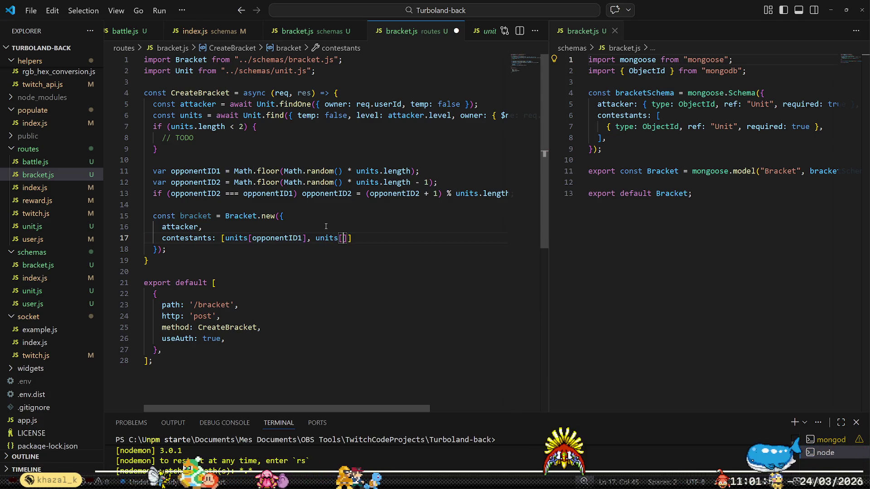
{"action": "key", "text": "Down"}
{"action": "key", "text": "Tab"}
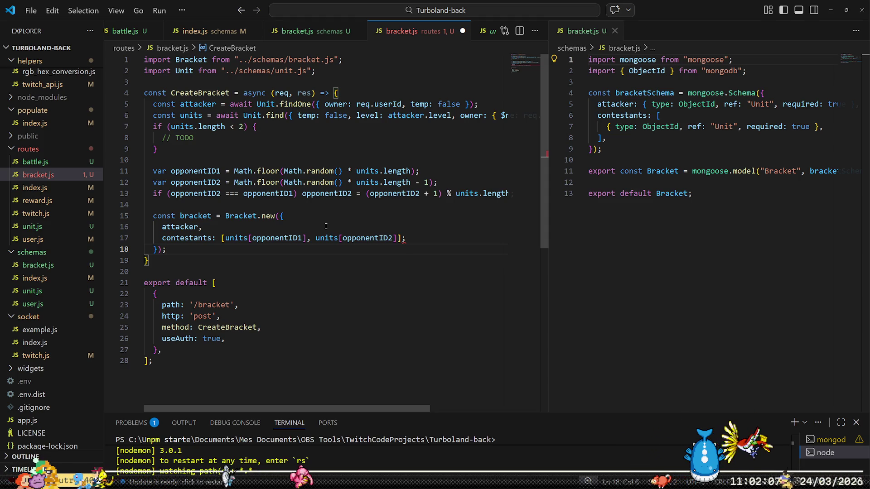
{"action": "key", "text": "Return"}
{"action": "key", "text": "Return"}
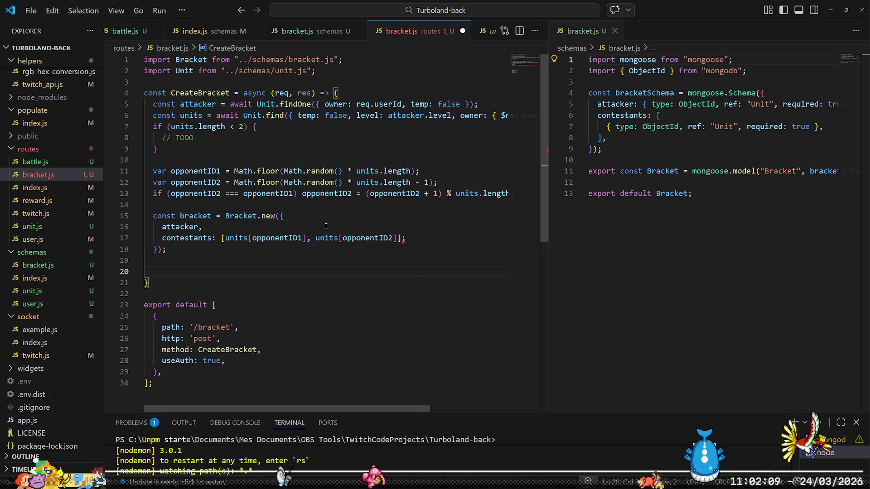
Add return res.status(200).send(bracket); after the bracket creation.
{"action": "type", "text": "return re"}
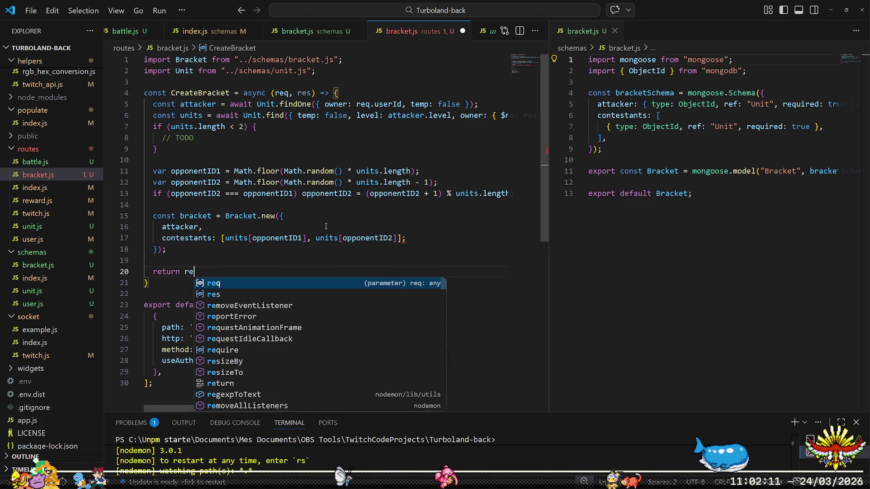
{"action": "type", "text": "s.st"}
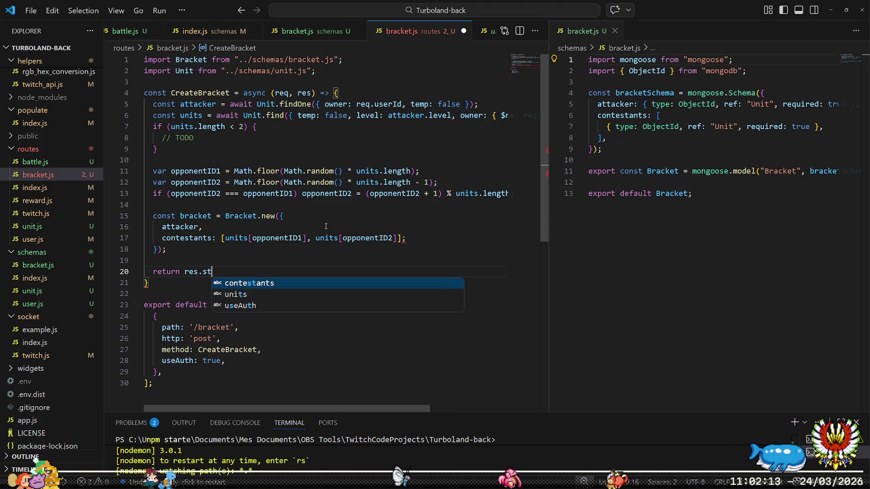
{"action": "type", "text": "atus(200"}
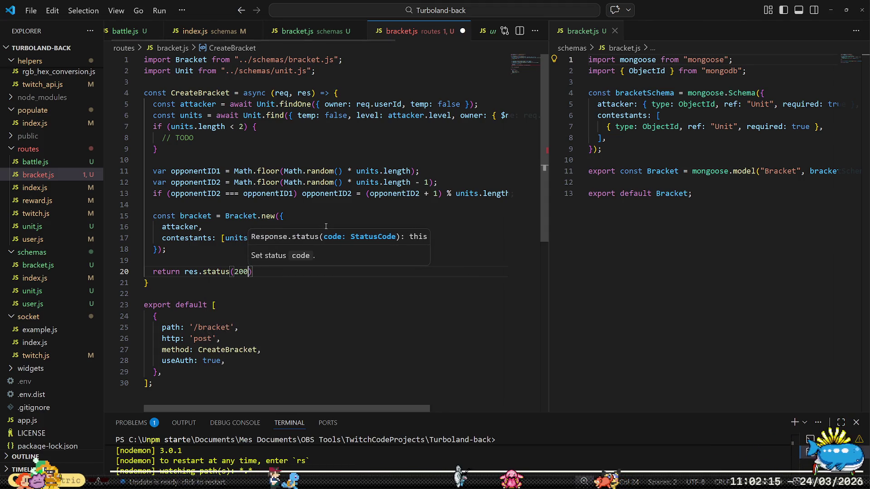
{"action": "type", "text": ").send("}
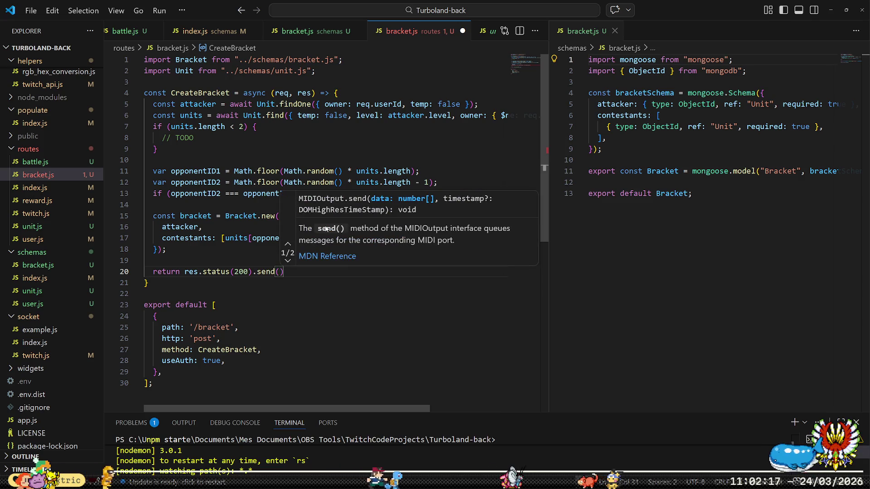
{"action": "type", "text": "brac"}
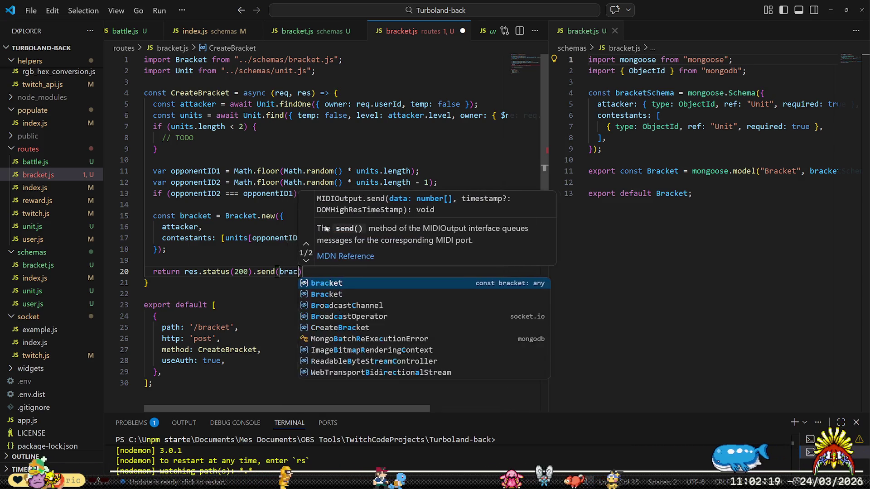
{"action": "key", "text": "Tab"}
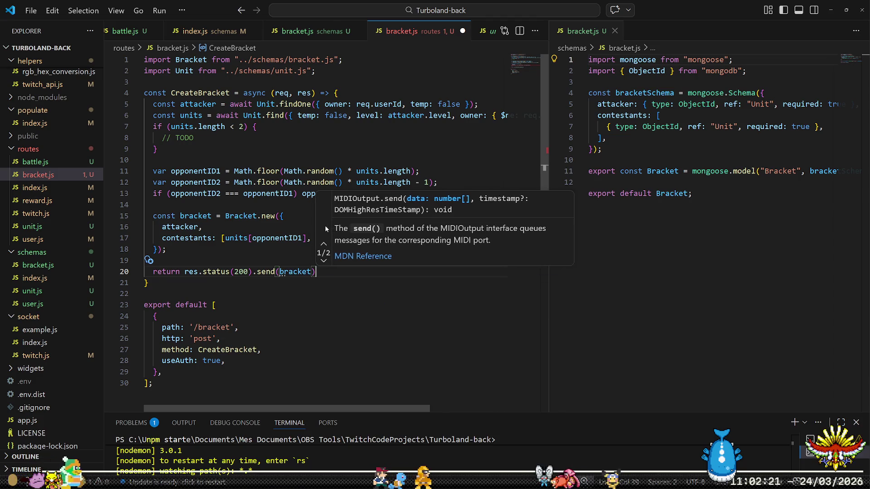
{"action": "type", "text": ");"}
Prefix Bracket.new with await and chain .save() onto the new bracket.
{"action": "key", "text": "Up"}
{"action": "key", "text": "Up"}
{"action": "key", "text": "Up"}
{"action": "key", "text": "ctrl+Left"}
{"action": "key", "text": "ctrl+Left"}
{"action": "key", "text": "ctrl+Left"}
{"action": "type", "text": "awa"}
{"action": "key", "text": "BackSpace"}
{"action": "key", "text": "BackSpace"}
{"action": "key", "text": "BackSpace"}
{"action": "key", "text": "Down"}
{"action": "key", "text": "Down"}
{"action": "key", "text": "Down"}
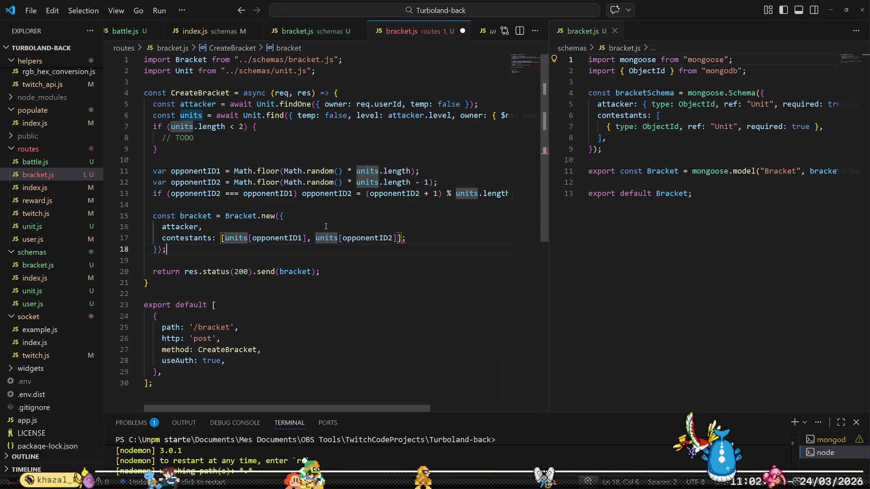
{"action": "key", "text": "Left"}
{"action": "type", "text": ".save()"}
{"action": "key", "text": "Up"}
{"action": "key", "text": "Up"}
{"action": "key", "text": "Up"}
{"action": "key", "text": "ctrl+Right"}
{"action": "key", "text": "ctrl+Right"}
{"action": "key", "text": "ctrl+Right"}
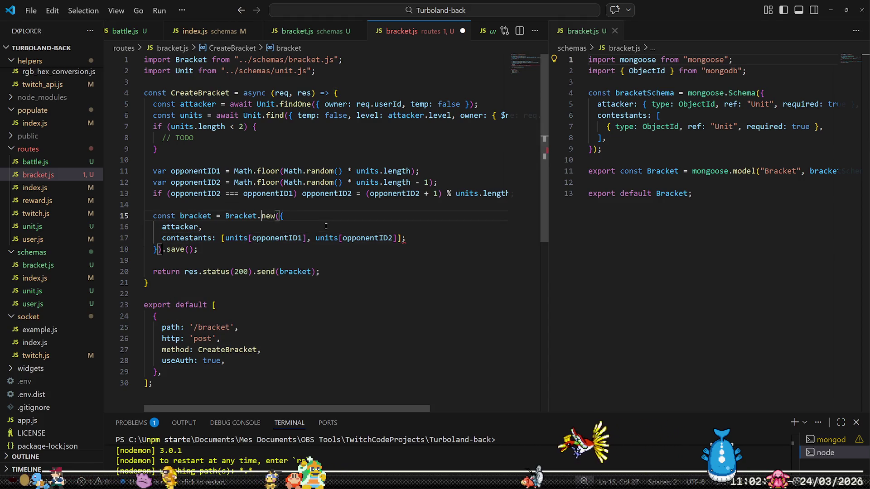
{"action": "key", "text": "ctrl+Left"}
{"action": "type", "text": "await"}
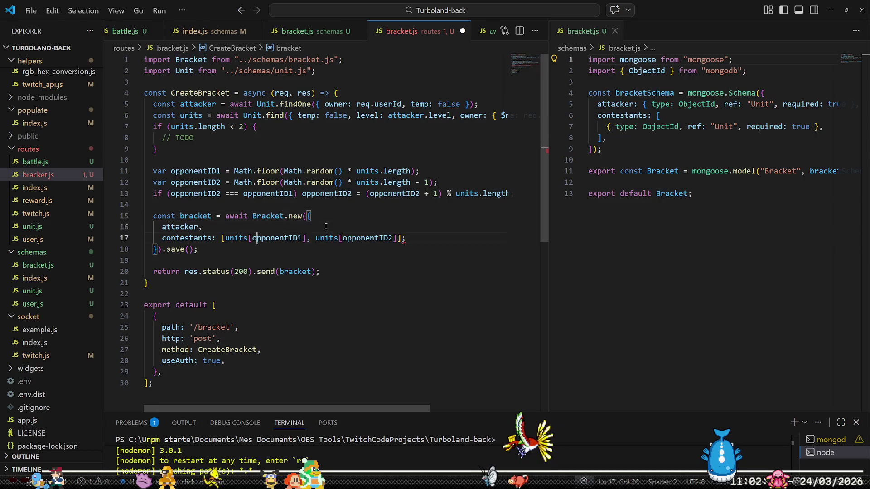
{"action": "key", "text": "Down"}
{"action": "key", "text": "Down"}
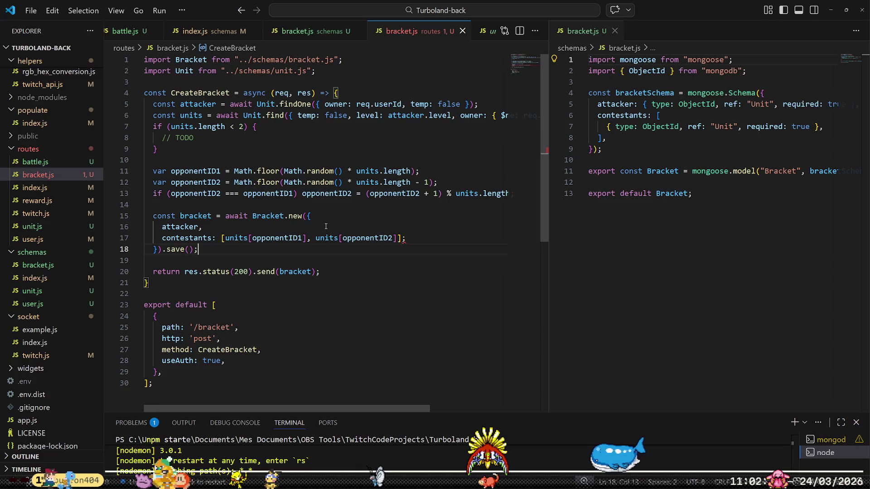
Replace the stray semicolon on the contestants line with a comma.
{"action": "key", "text": "Up"}
{"action": "key", "text": "End"}
{"action": "key", "text": "BackSpace"}
{"action": "type", "text": ","}
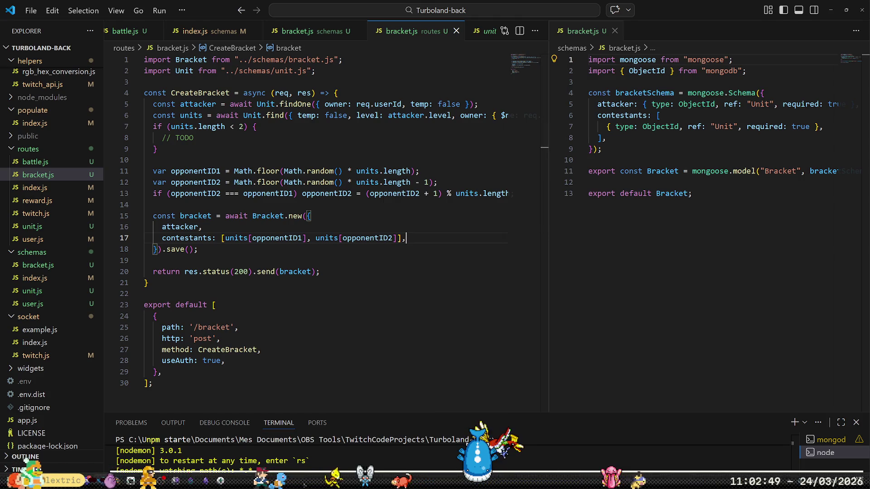
{"action": "key", "text": "alt+Tab"}
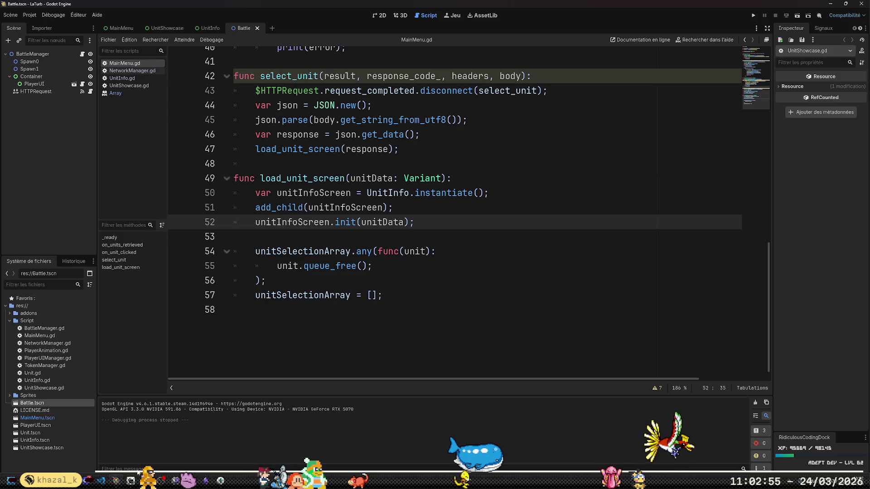
View UnitShowcase and UnitInfo in 2D, then open UnitShowcase, UnitInfo, Unit and MainMenu .tscn.
{"action": "left_click", "coordinate": [491, 292]}
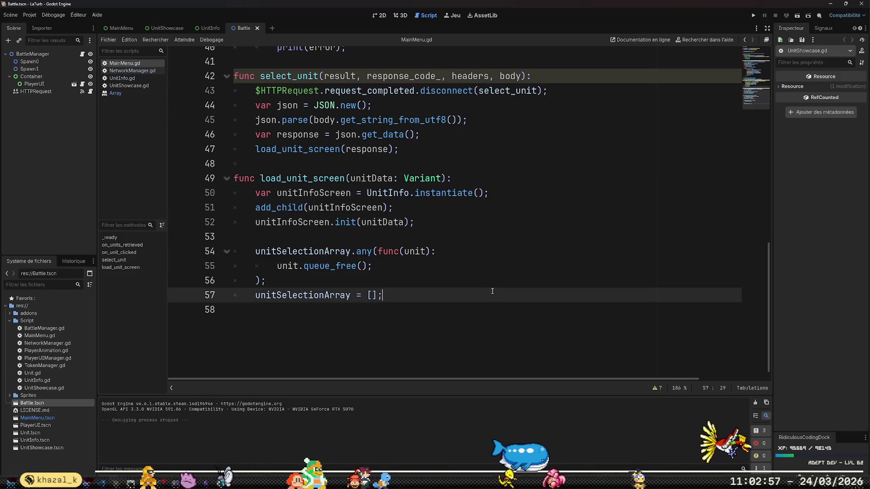
{"action": "scroll", "coordinate": [442, 308], "scroll_direction": "up", "scroll_amount": 10}
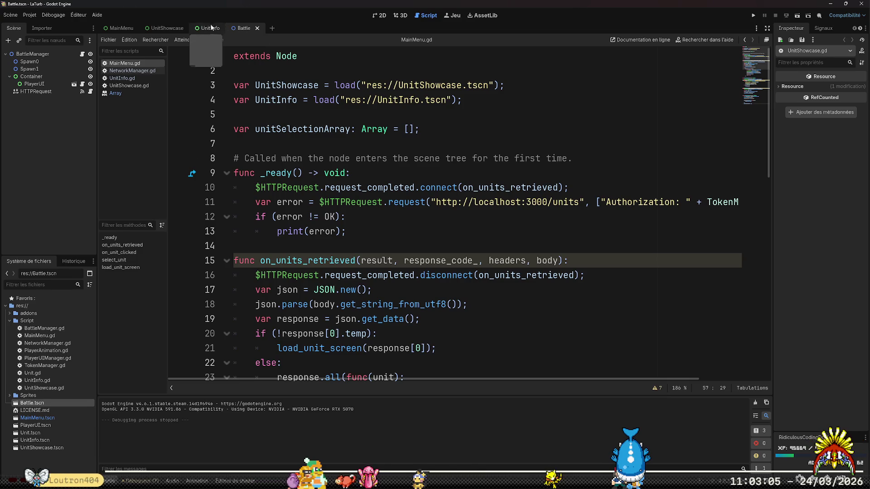
{"action": "left_click", "coordinate": [171, 29]}
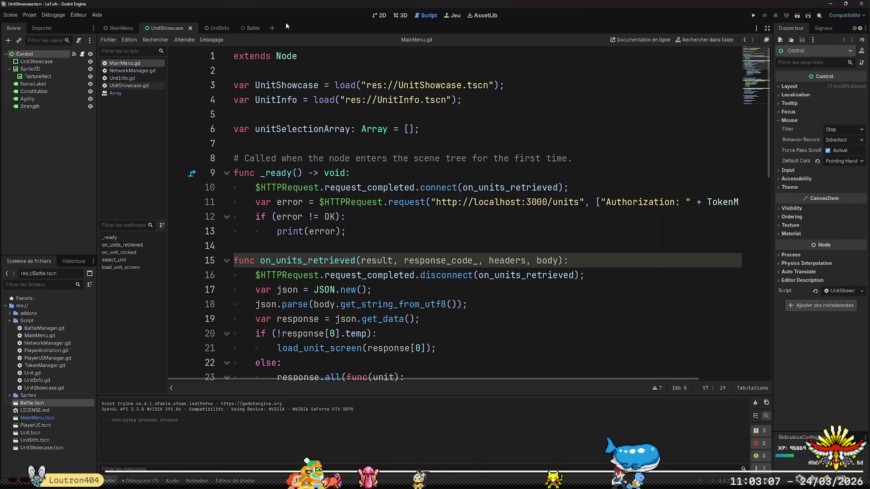
{"action": "left_click", "coordinate": [380, 16]}
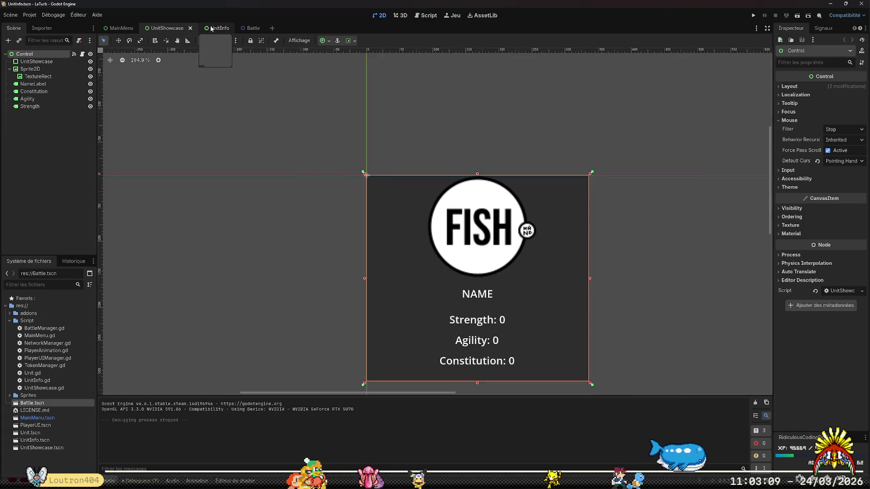
{"action": "left_click", "coordinate": [213, 28]}
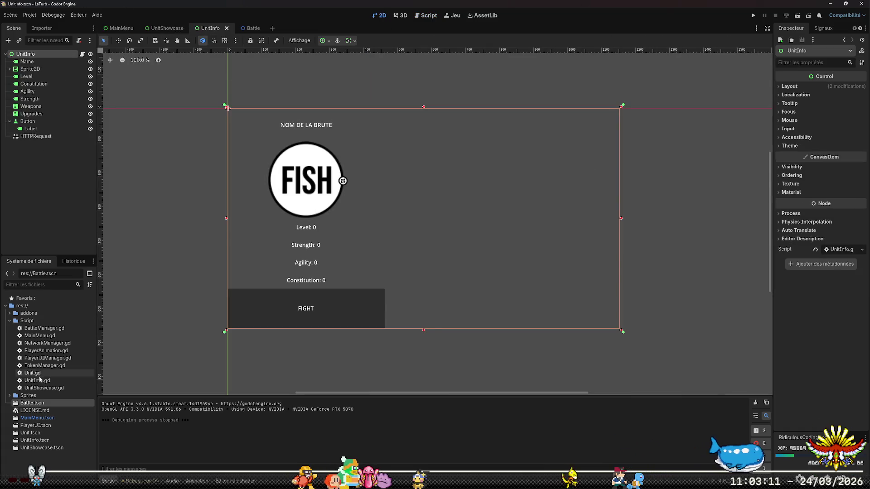
{"action": "double_click", "coordinate": [42, 448]}
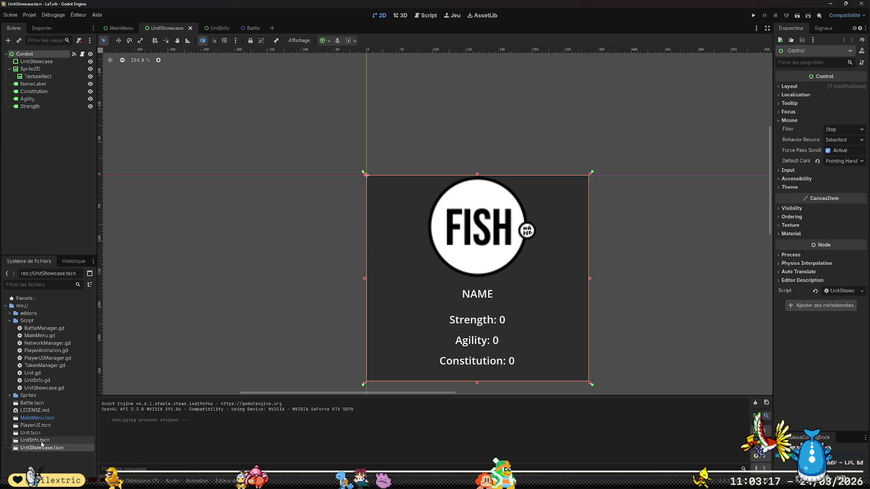
{"action": "double_click", "coordinate": [36, 440]}
{"action": "double_click", "coordinate": [39, 434]}
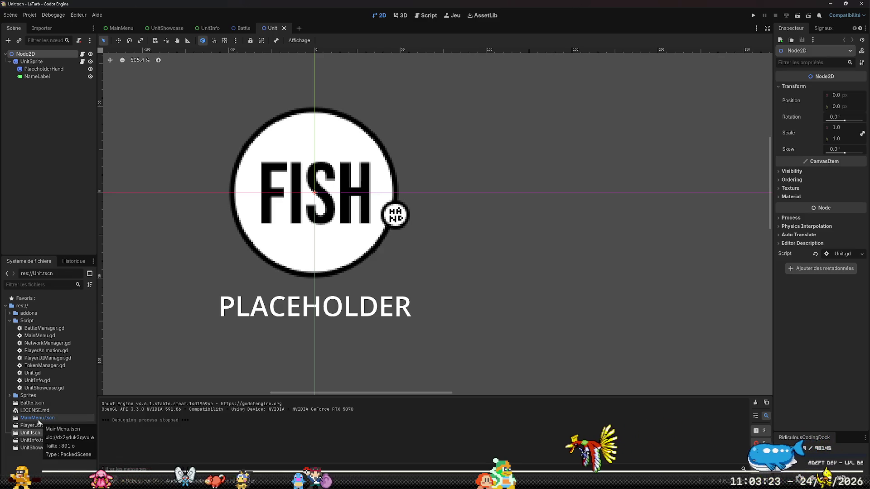
{"action": "double_click", "coordinate": [38, 420]}
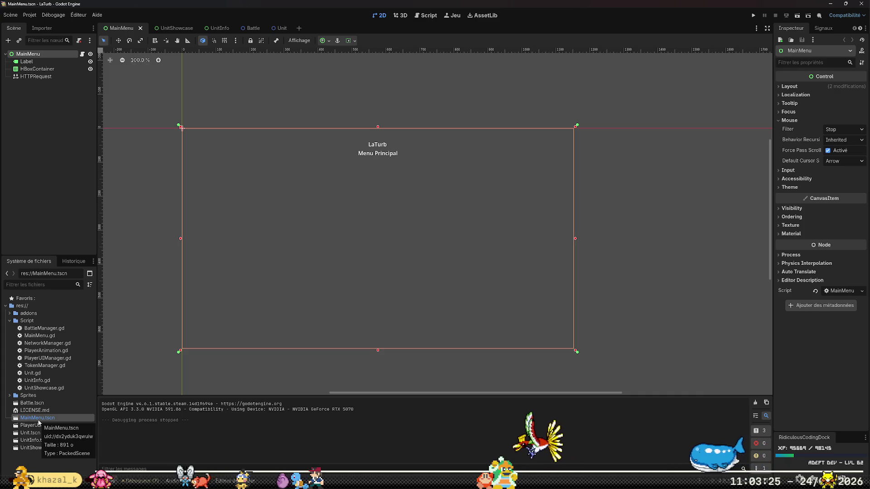
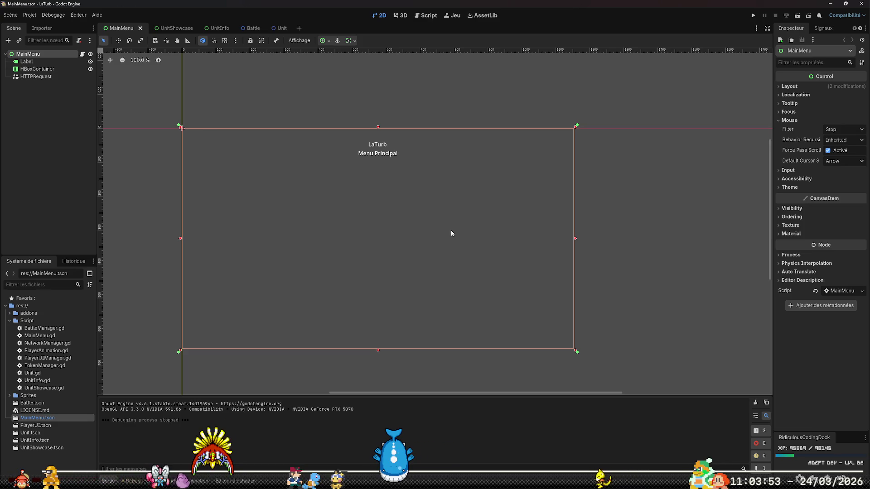
Inspect the MainMenu HBoxContainer's anchors (top 0.25, bottom 0.75) and collapse the Script folder.
{"action": "left_click", "coordinate": [62, 69]}
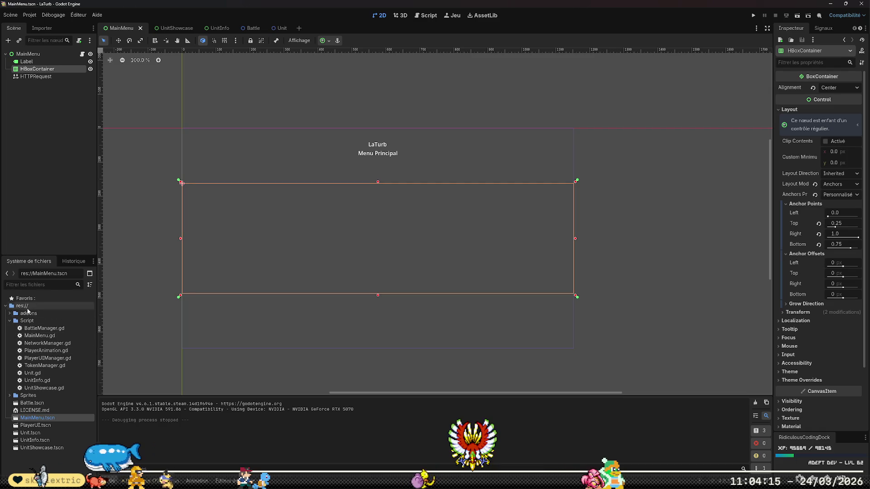
{"action": "left_click", "coordinate": [11, 321]}
{"action": "right_click", "coordinate": [39, 408]}
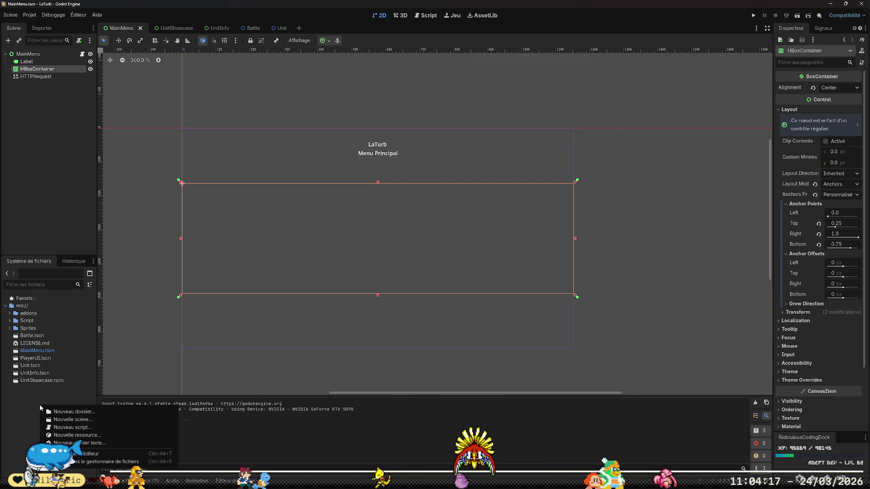
Create a new user-interface scene named PickBracket.tscn from the FileSystem dock.
{"action": "left_click", "coordinate": [72, 420]}
{"action": "type", "text": "PickBracket"}
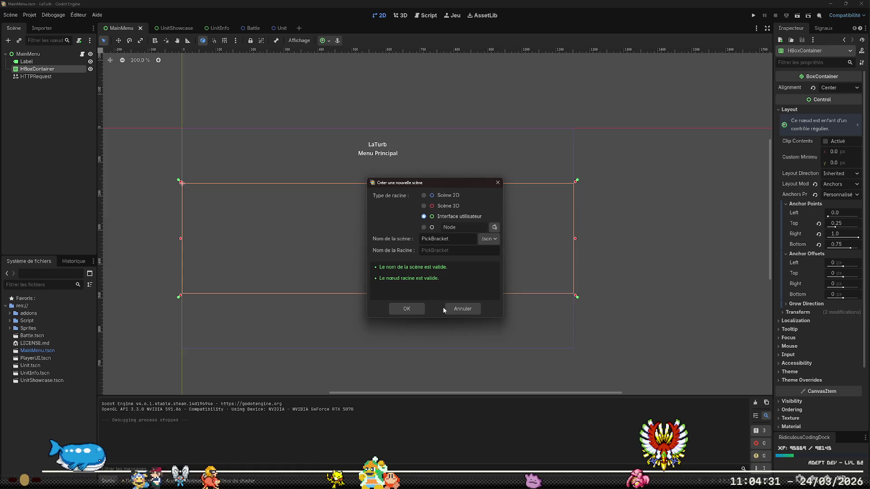
{"action": "left_click", "coordinate": [407, 309]}
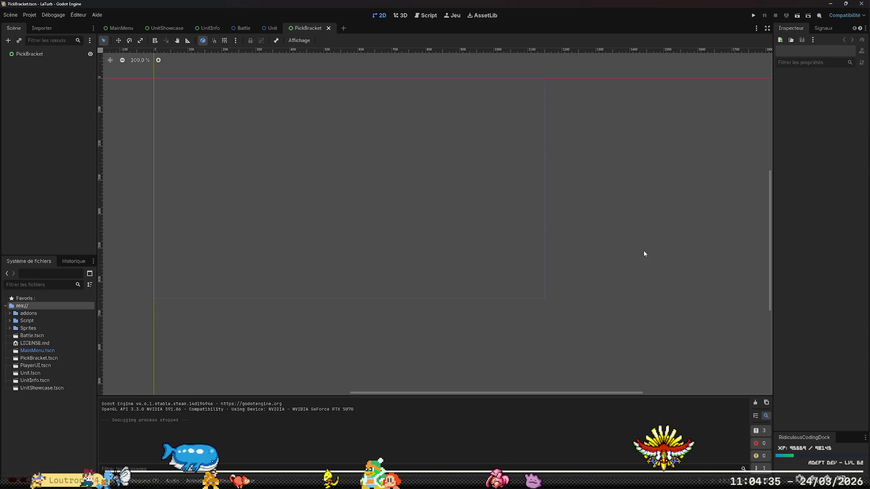
Add a Label child node under the PickBracket root.
{"action": "right_click", "coordinate": [40, 54]}
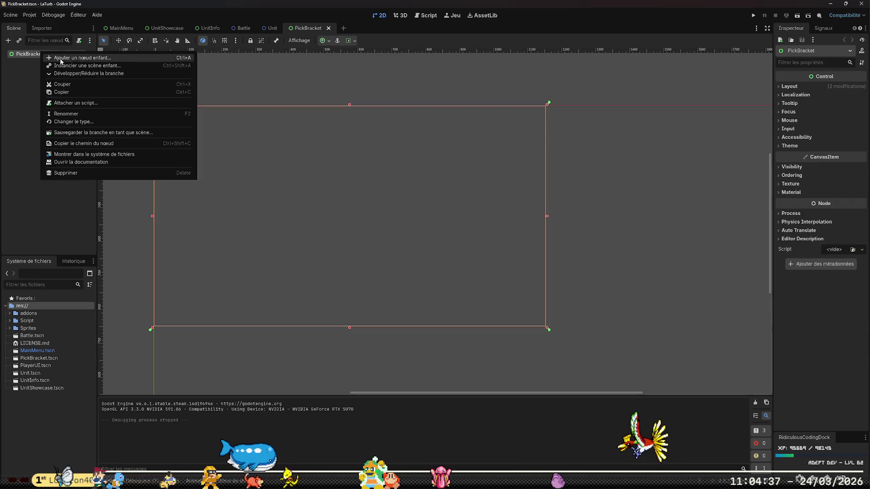
{"action": "left_click", "coordinate": [81, 61]}
{"action": "type", "text": "label"}
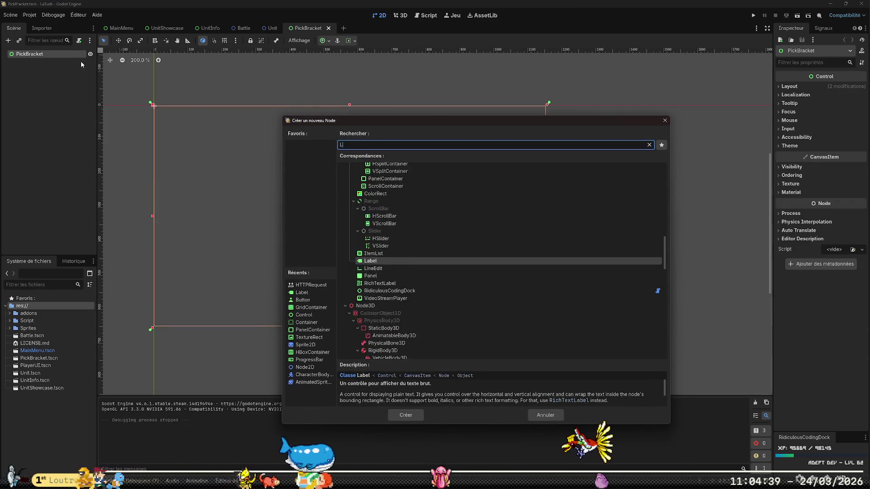
{"action": "key", "text": "Return"}
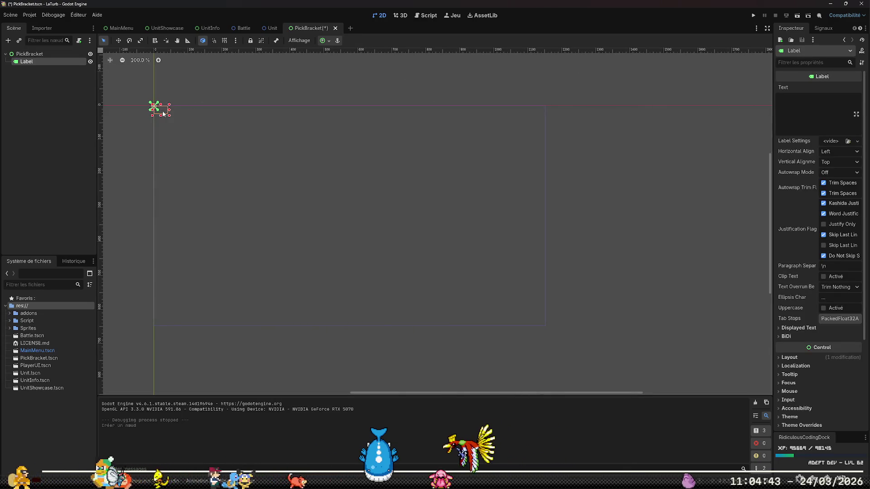
Anchor the Label across the full width with right 1 and bottom anchor 0.2.
{"action": "mouse_move", "coordinate": [159, 113]}
{"action": "left_mouse_down"}
{"action": "mouse_move", "coordinate": [480, 159]}
{"action": "mouse_move", "coordinate": [552, 158]}
{"action": "left_mouse_up"}
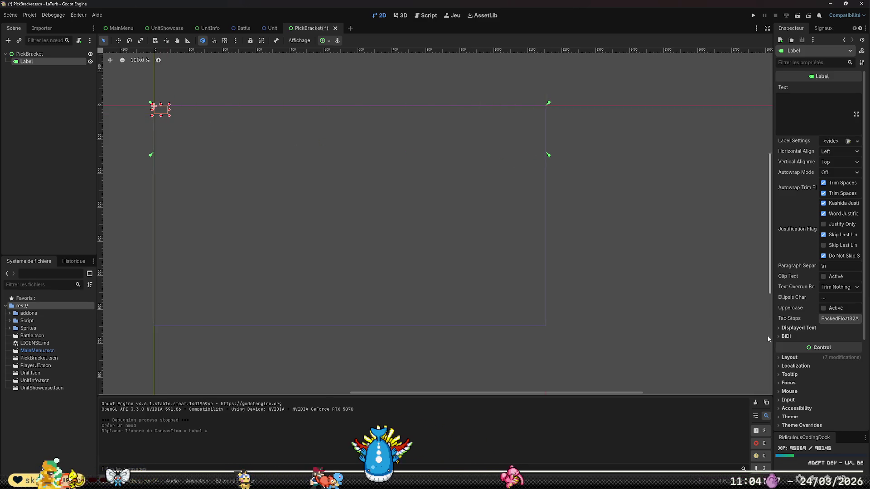
{"action": "left_click", "coordinate": [782, 359]}
{"action": "scroll", "coordinate": [809, 374], "scroll_direction": "down", "scroll_amount": 4}
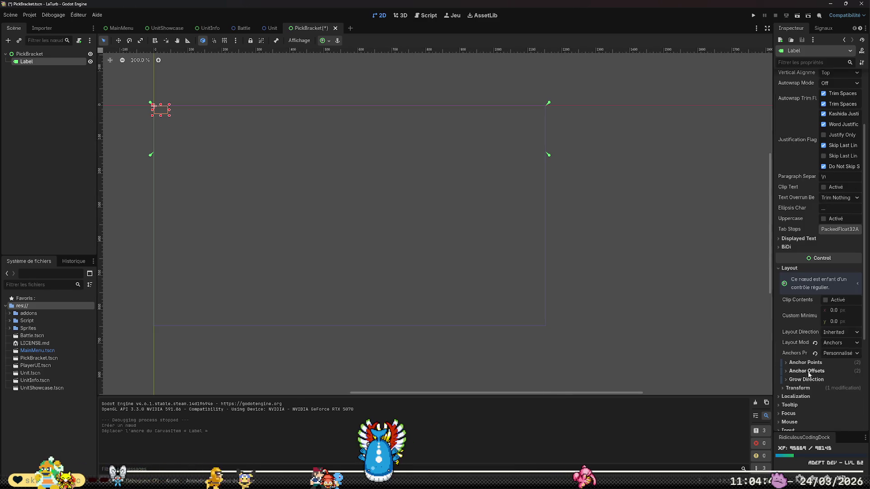
{"action": "left_click", "coordinate": [789, 363]}
{"action": "scroll", "coordinate": [815, 386], "scroll_direction": "down", "scroll_amount": 2}
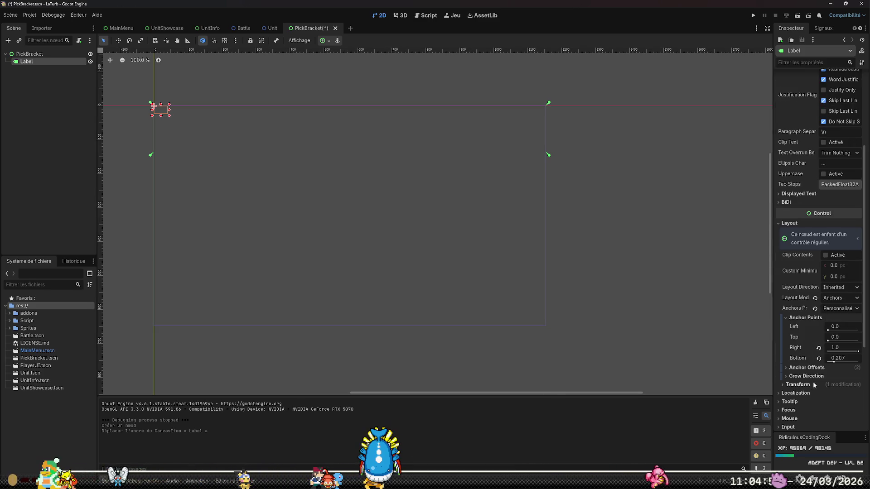
{"action": "left_click", "coordinate": [839, 358]}
{"action": "type", "text": "0"}
{"action": "key", "text": "Return"}
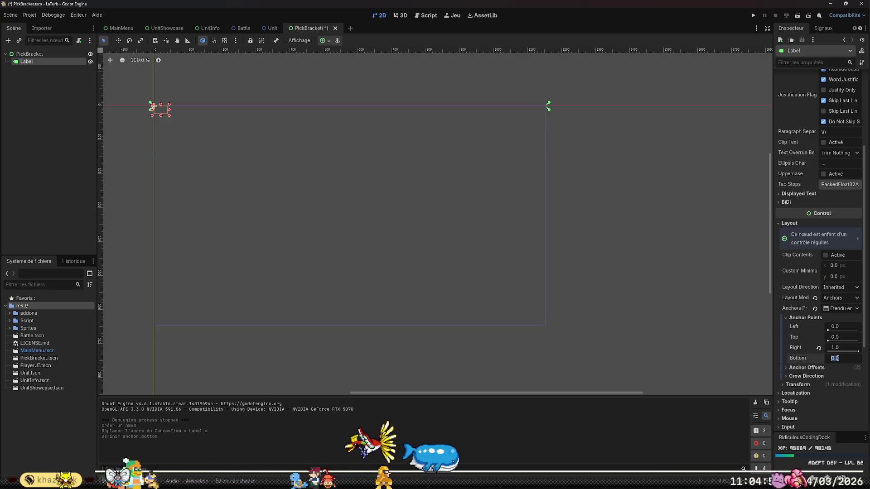
{"action": "type", "text": "0.2"}
{"action": "key", "text": "Return"}
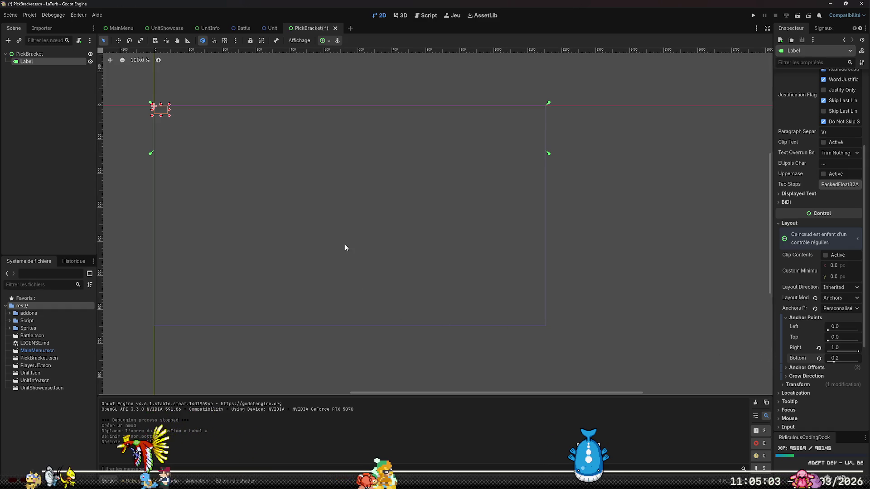
{"action": "left_click", "coordinate": [791, 368]}
Zero the Label's right and bottom offsets and set its text to 'Choisissez un adversaire'.
{"action": "left_click", "coordinate": [818, 398]}
{"action": "left_click", "coordinate": [819, 408]}
{"action": "scroll", "coordinate": [779, 158], "scroll_direction": "up", "scroll_amount": 5}
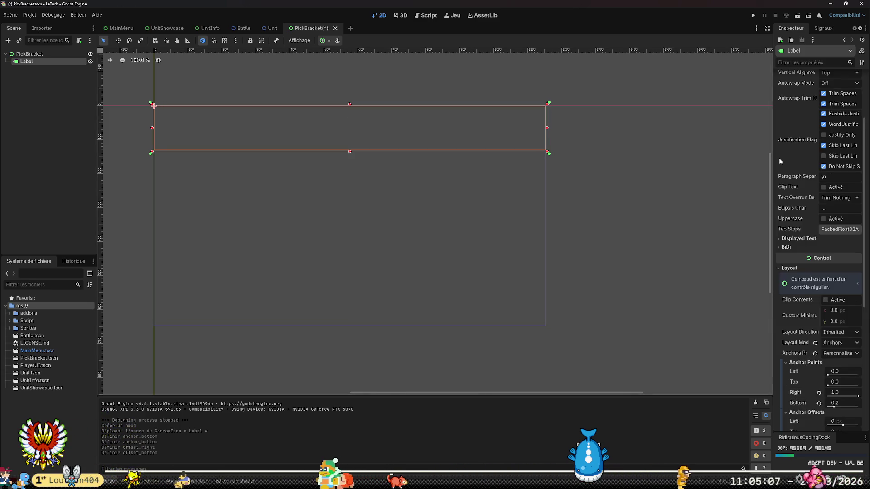
{"action": "left_click", "coordinate": [804, 118]}
{"action": "type", "text": "Choisissez un adv"}
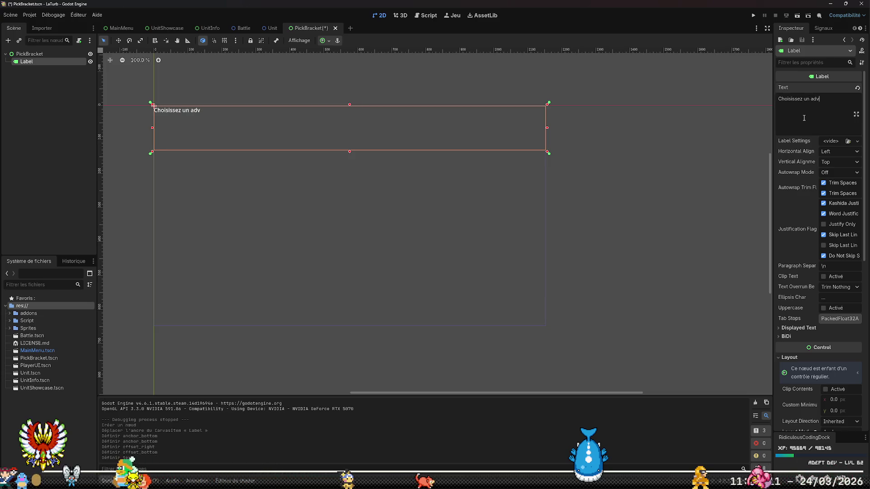
{"action": "type", "text": "ersaire"}
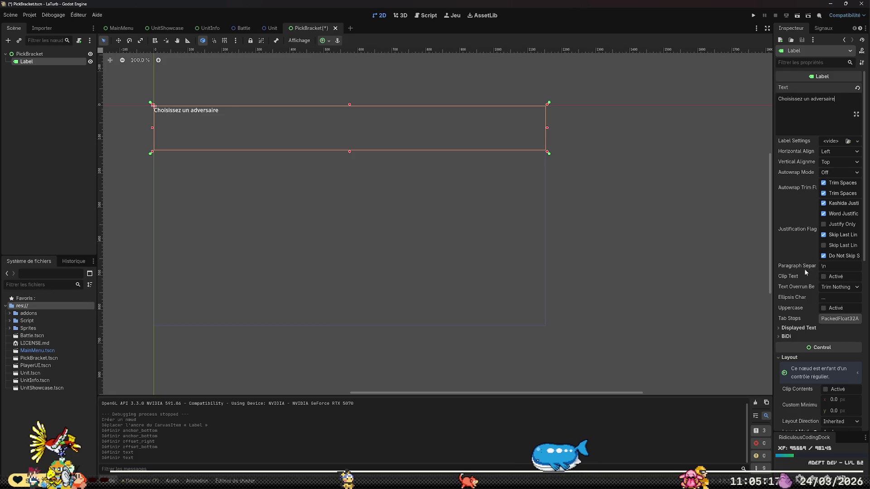
Center the Label text both horizontally and vertically.
{"action": "left_click", "coordinate": [830, 152]}
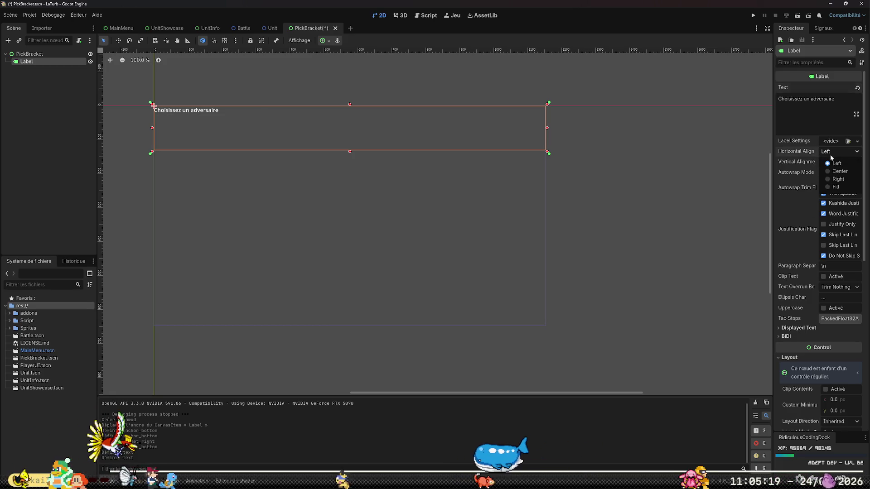
{"action": "left_click", "coordinate": [828, 170]}
{"action": "left_click", "coordinate": [834, 162]}
{"action": "left_click", "coordinate": [832, 182]}
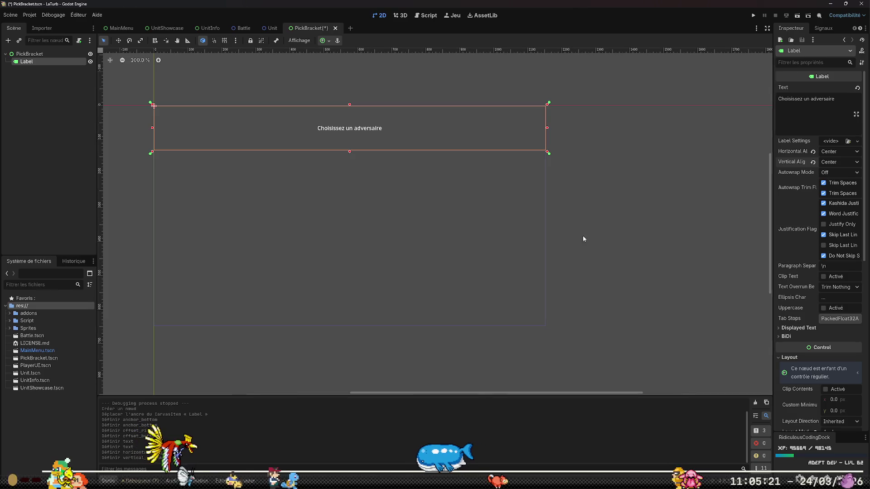
{"action": "left_click", "coordinate": [633, 213]}
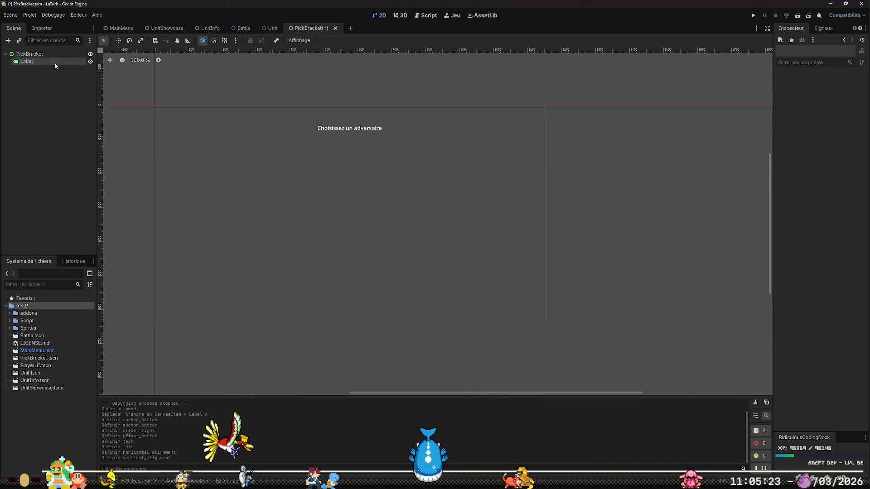
Add an HBoxContainer child node under PickBracket.
{"action": "right_click", "coordinate": [54, 63]}
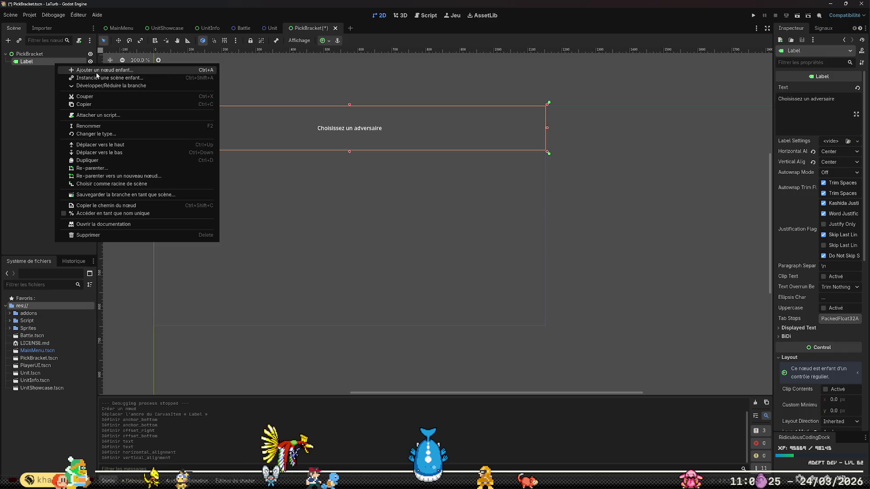
{"action": "right_click", "coordinate": [50, 55]}
{"action": "left_click", "coordinate": [66, 61]}
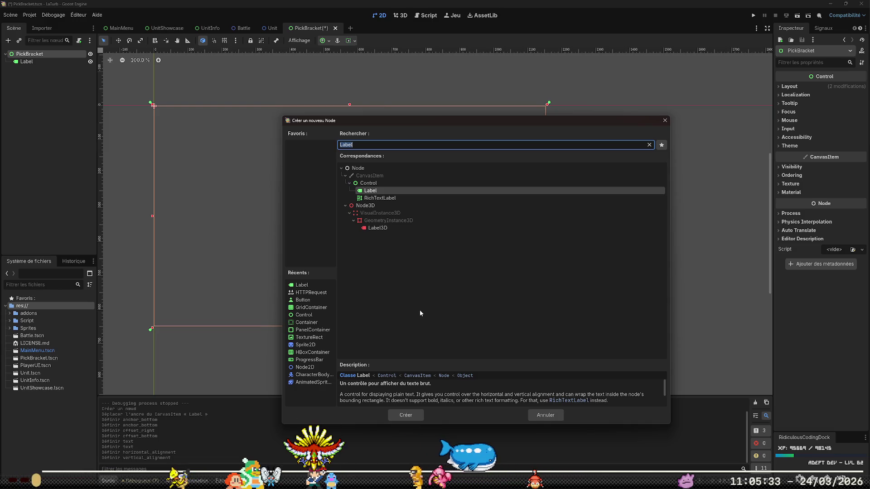
{"action": "type", "text": "Hcon"}
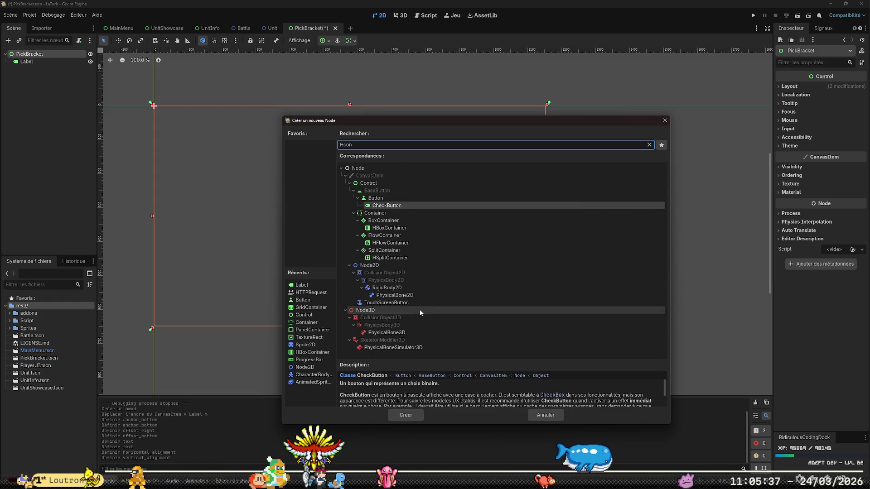
{"action": "left_click", "coordinate": [389, 228]}
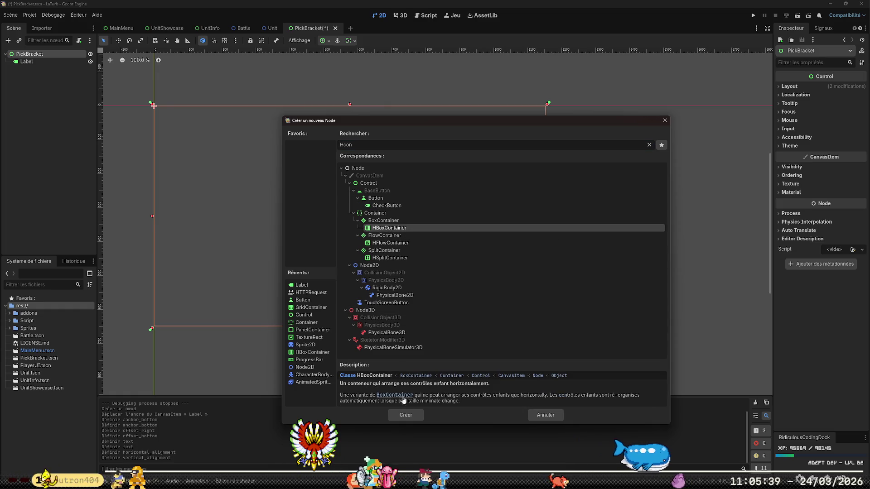
{"action": "left_click", "coordinate": [406, 415]}
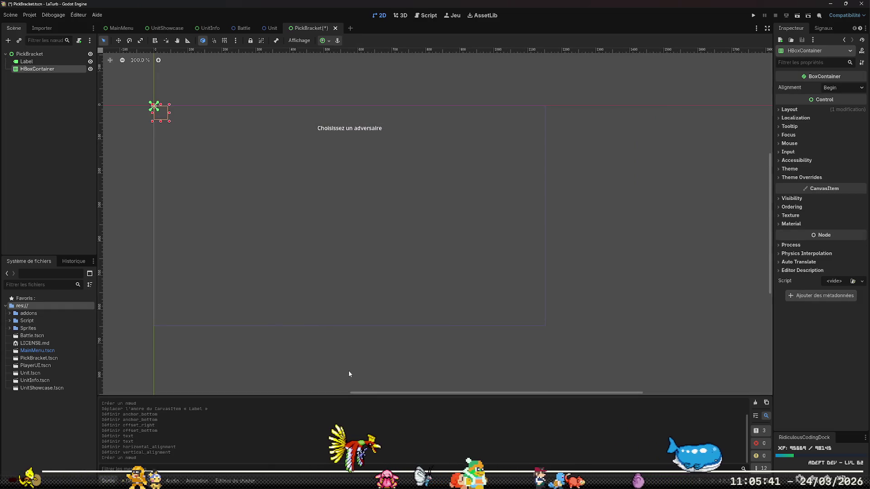
Anchor the HBoxContainer from top 0.2 to right 1, bottom 1, with all offsets reset to 0.
{"action": "left_click_drag", "start_coordinate": [154, 105], "coordinate": [345, 223]}
{"action": "left_click_drag", "start_coordinate": [550, 328], "coordinate": [550, 332]}
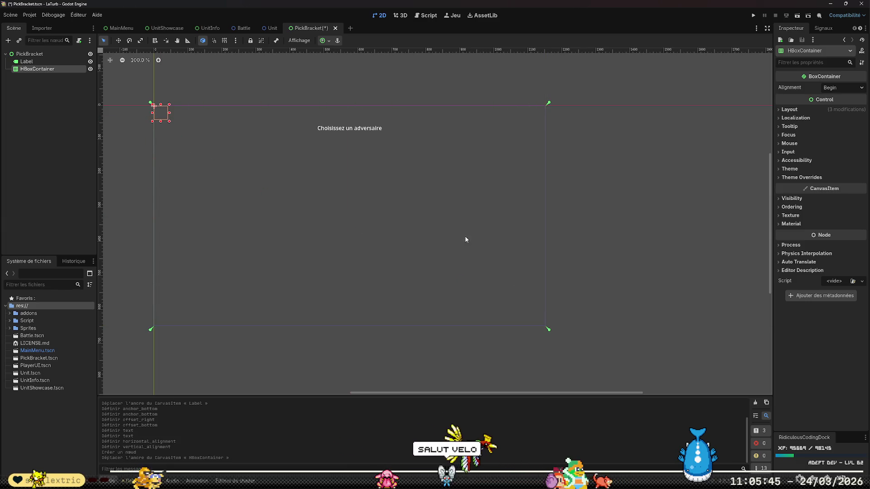
{"action": "left_click_drag", "start_coordinate": [151, 103], "coordinate": [151, 147]}
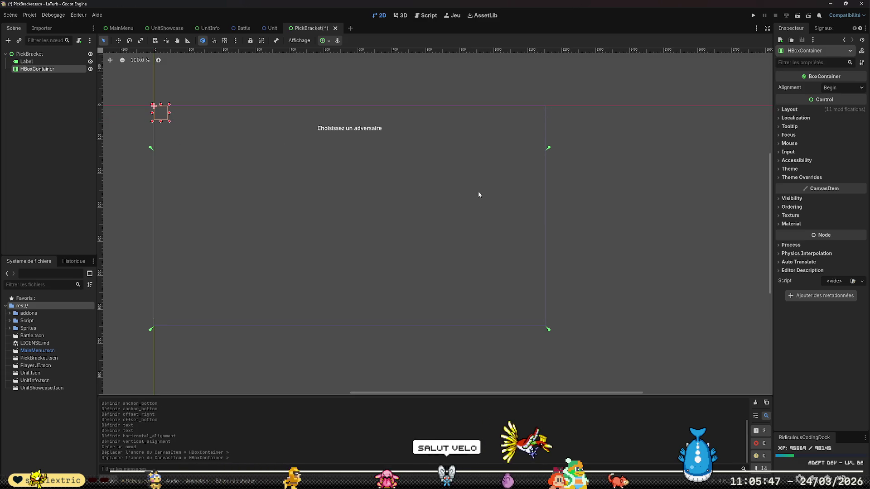
{"action": "left_click", "coordinate": [790, 109]}
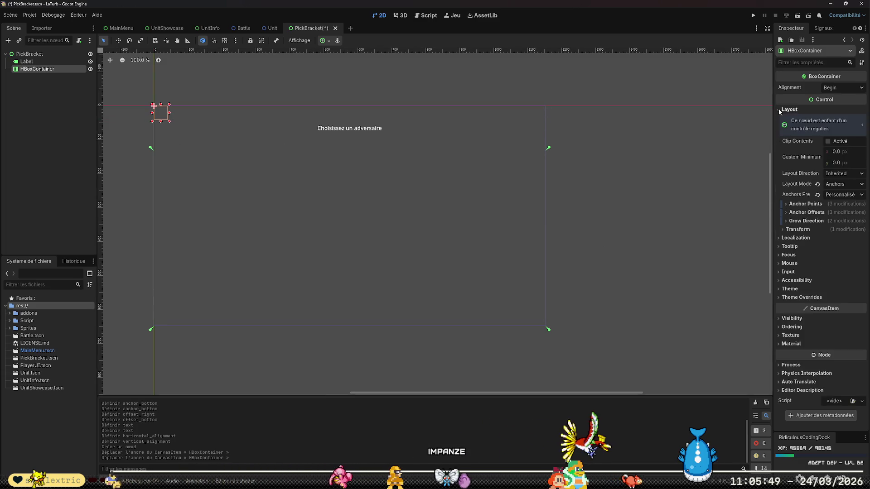
{"action": "left_click", "coordinate": [787, 205]}
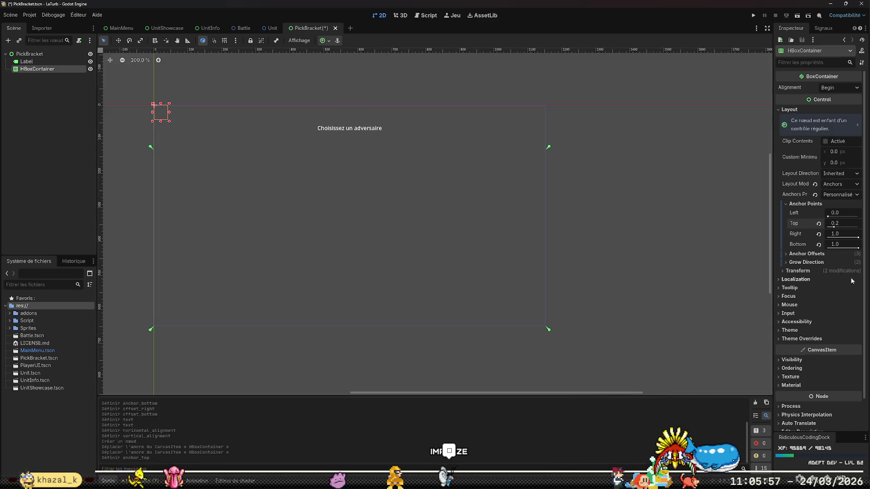
{"action": "left_click", "coordinate": [797, 254]}
{"action": "left_click", "coordinate": [819, 273]}
{"action": "left_click", "coordinate": [818, 283]}
{"action": "left_click", "coordinate": [818, 294]}
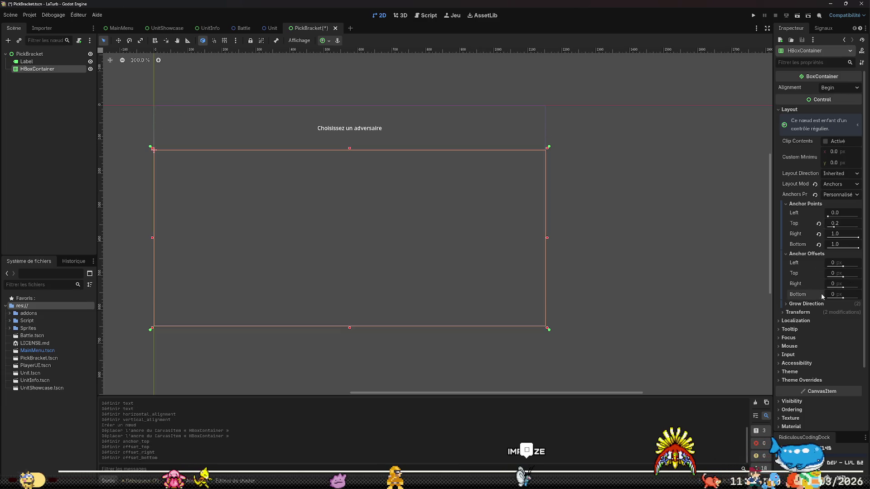
{"action": "left_click", "coordinate": [634, 351]}
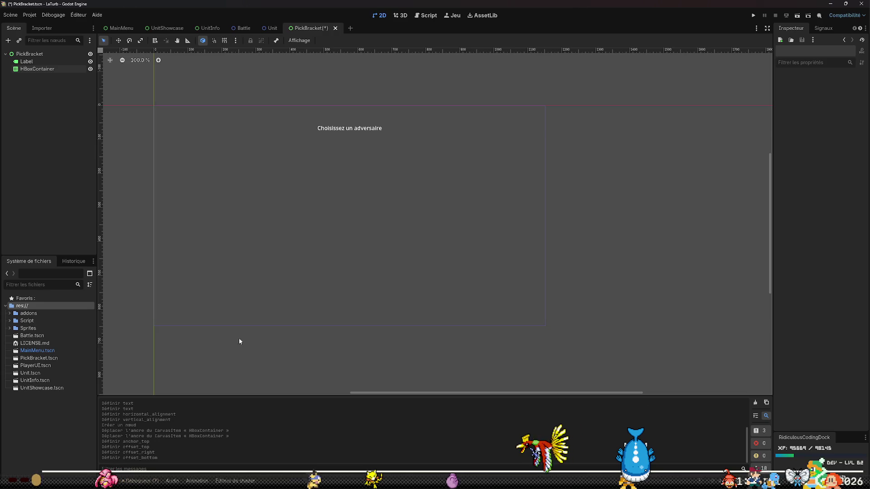
Glance at the UnitShowcase scene, then save the PickBracket scene with Ctrl+S.
{"action": "left_click", "coordinate": [40, 389]}
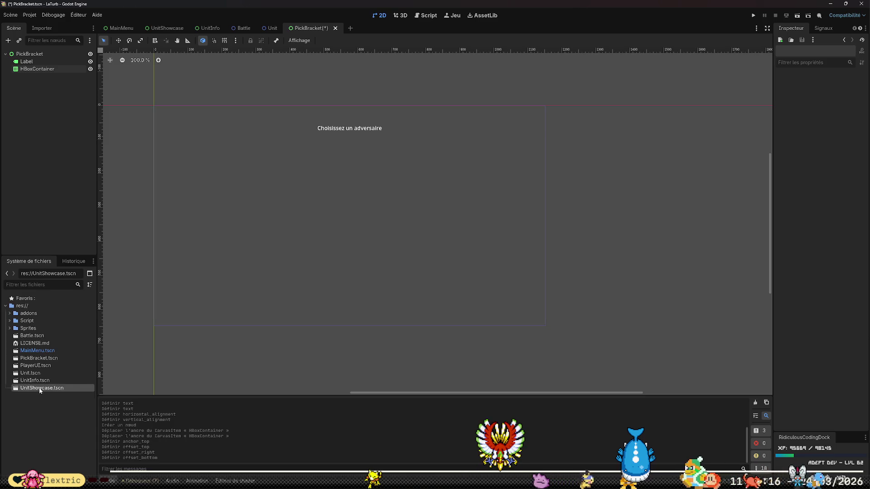
{"action": "left_click", "coordinate": [167, 28]}
{"action": "left_click", "coordinate": [318, 28]}
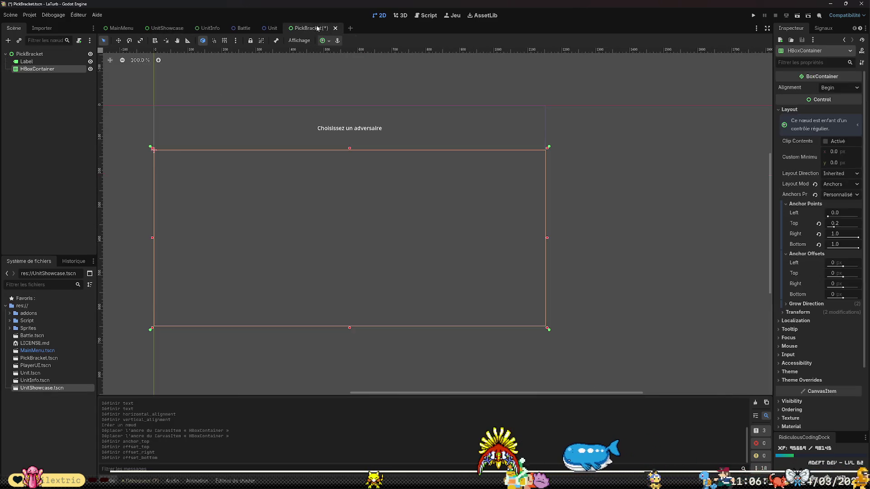
{"action": "key", "text": "ctrl+s"}
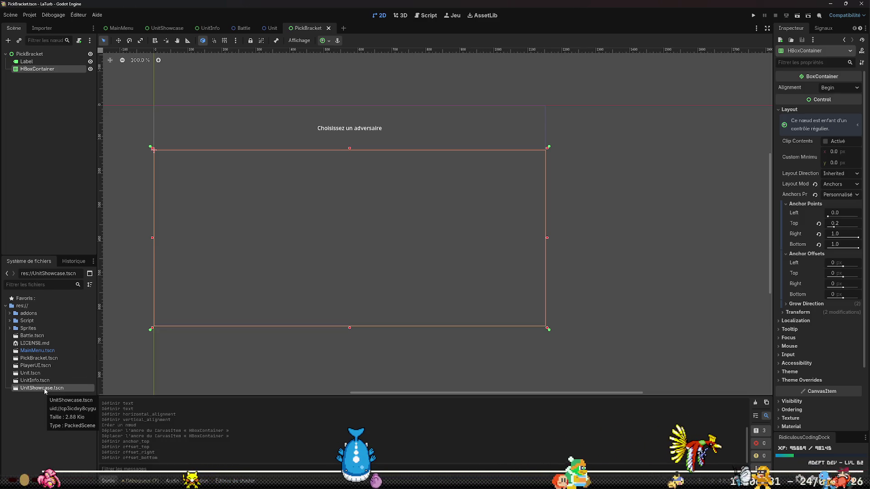
Open UnitShowcase.gd, then close and reopen PickBracket.tscn in the 2D view.
{"action": "left_click", "coordinate": [10, 321]}
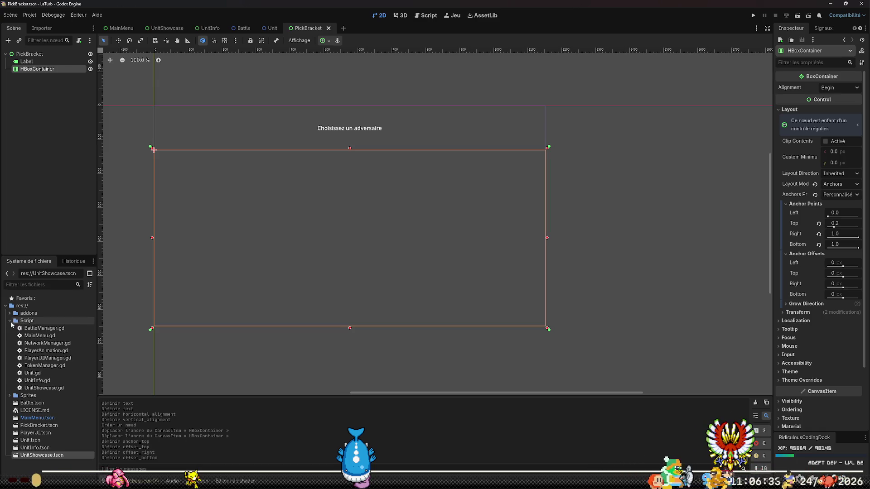
{"action": "double_click", "coordinate": [50, 388]}
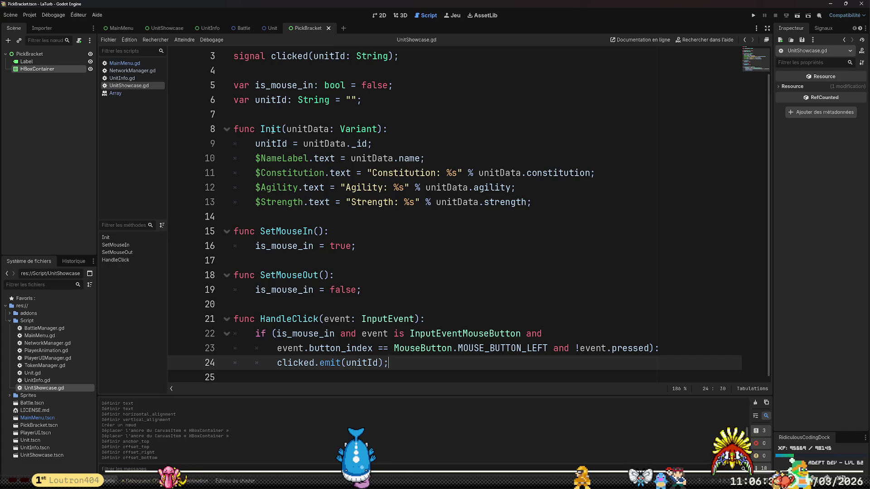
{"action": "left_click", "coordinate": [329, 28]}
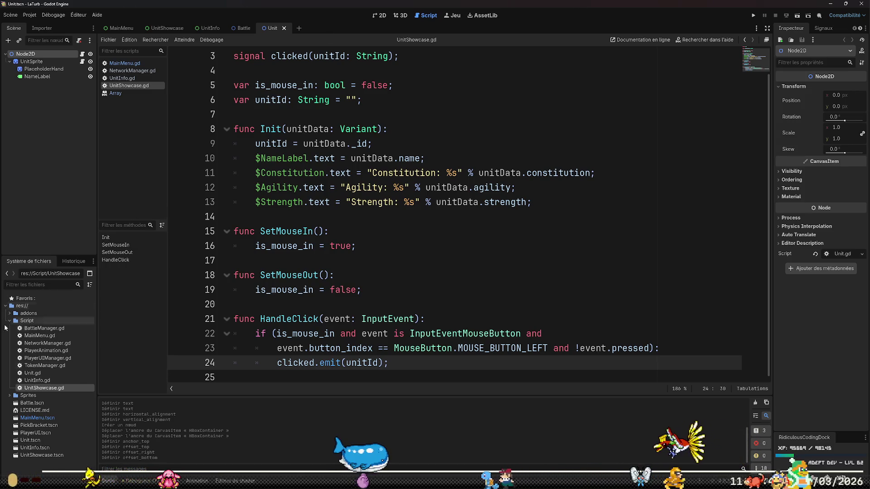
{"action": "double_click", "coordinate": [38, 425]}
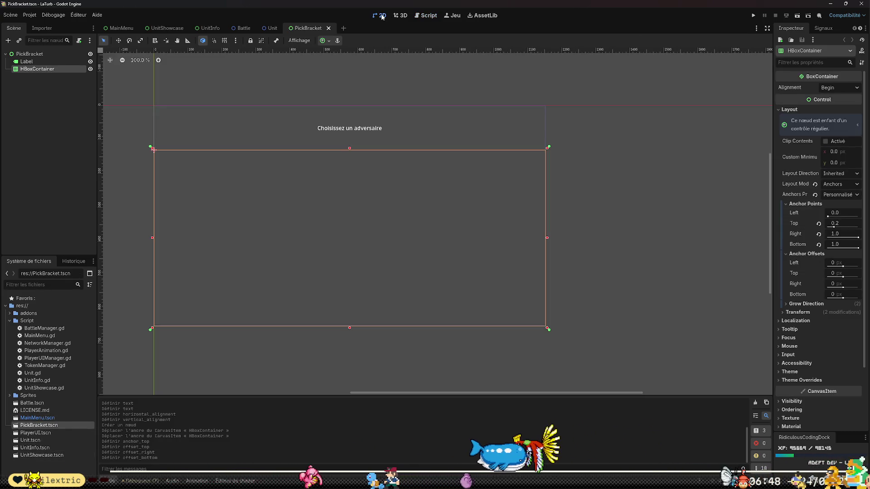
{"action": "left_click", "coordinate": [380, 15]}
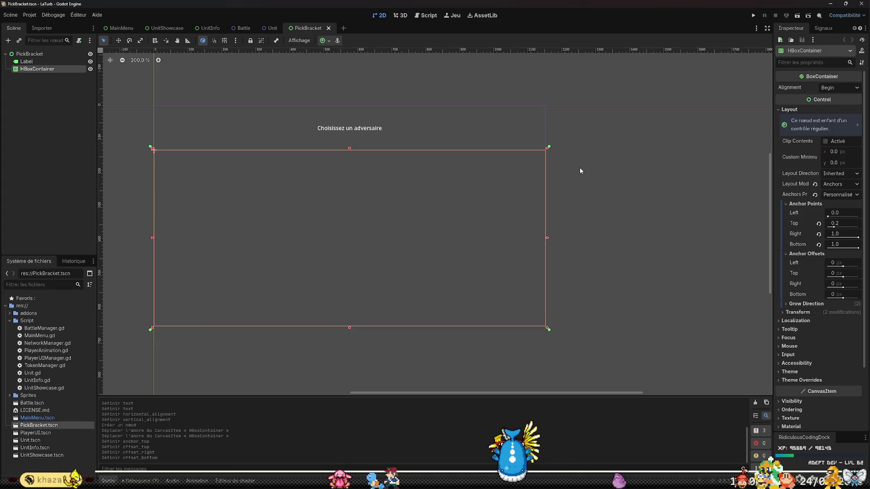
{"action": "scroll", "coordinate": [624, 248], "scroll_direction": "down", "scroll_amount": 2}
{"action": "scroll", "coordinate": [408, 260], "scroll_direction": "up", "scroll_amount": 3}
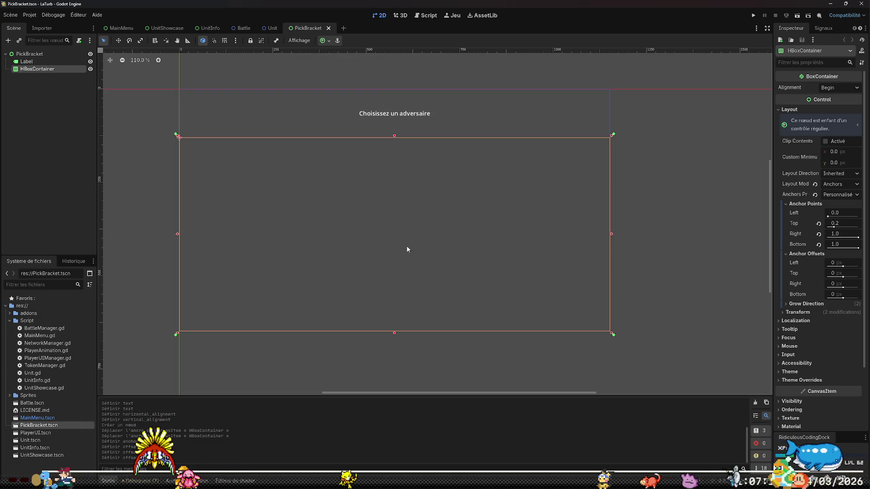
{"action": "left_click", "coordinate": [54, 417]}
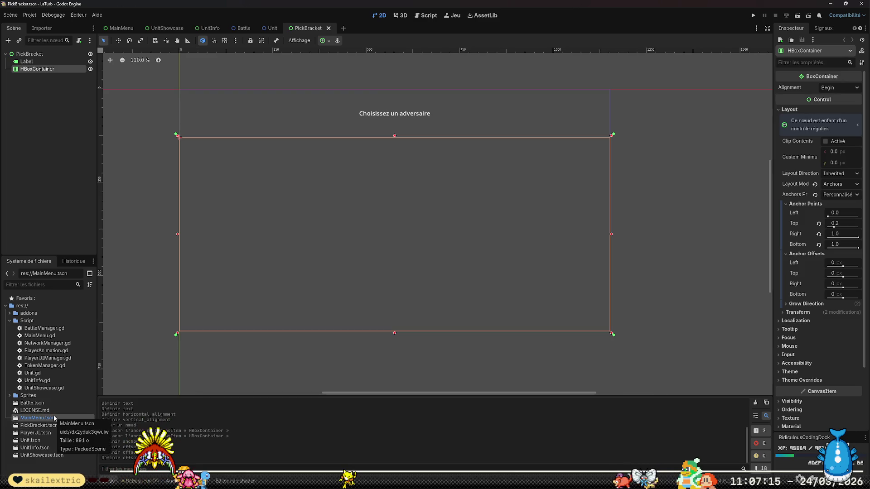
{"action": "left_click", "coordinate": [121, 28]}
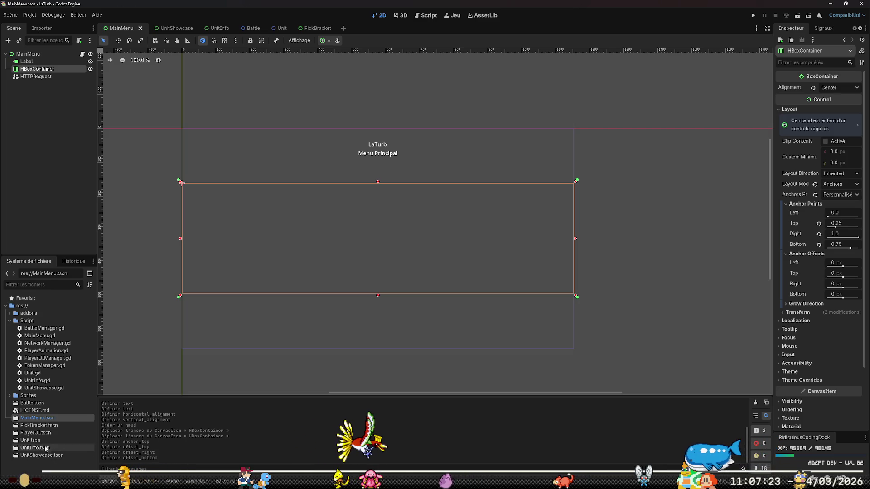
{"action": "left_click", "coordinate": [41, 426]}
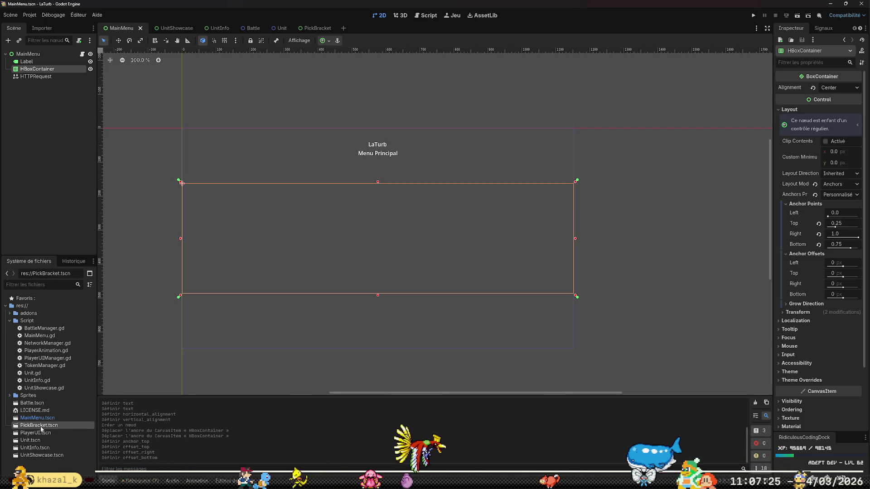
{"action": "double_click", "coordinate": [41, 426]}
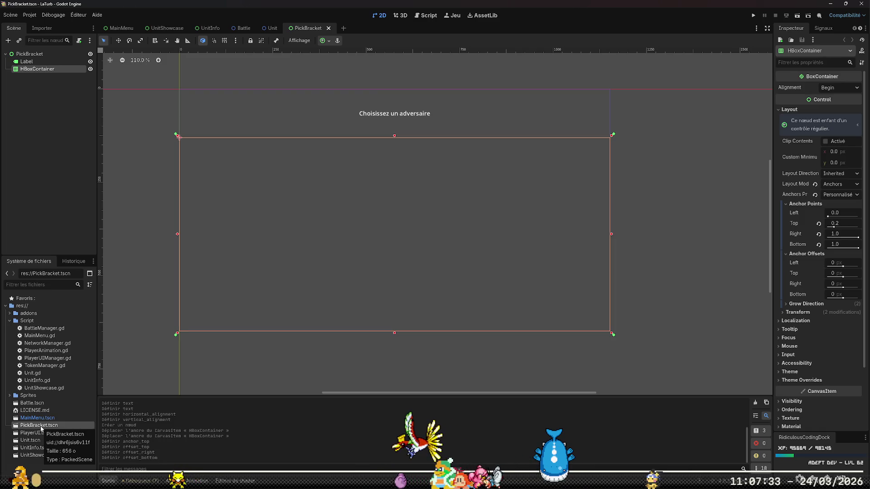
{"action": "right_click", "coordinate": [53, 323]}
Create a new script res://Script/Pick.gd from the Script folder and open it.
{"action": "mouse_move", "coordinate": [181, 330]}
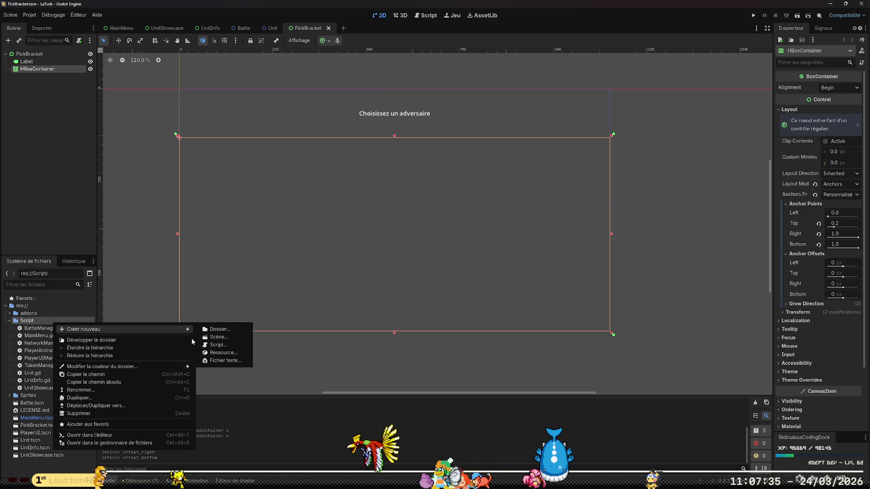
{"action": "left_click", "coordinate": [218, 345]}
{"action": "type", "text": "Plck"}
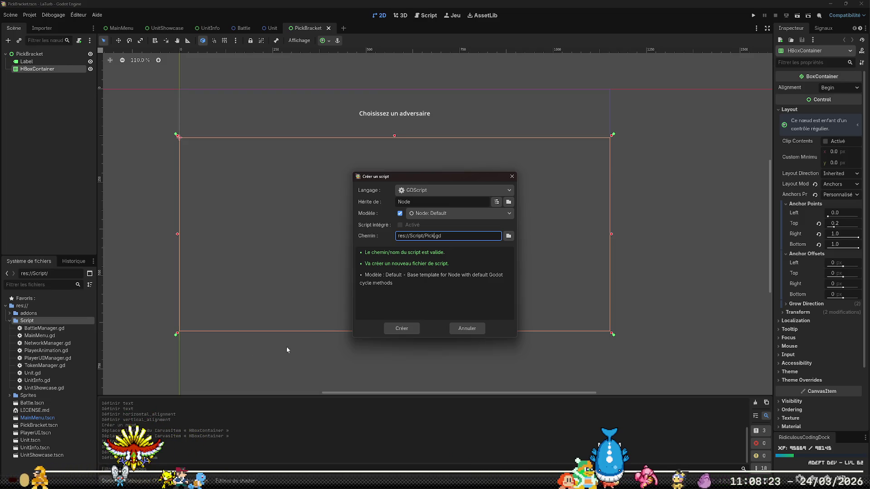
{"action": "left_click", "coordinate": [386, 330]}
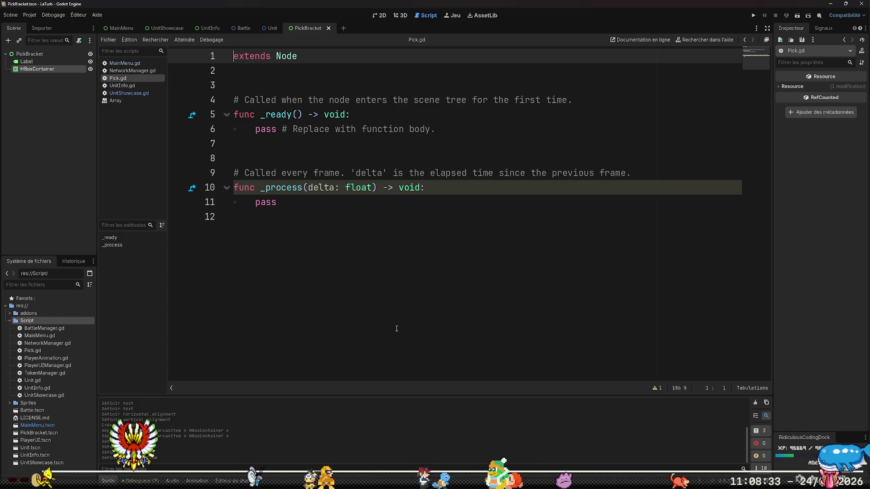
Write var UnitInfoScene = load("res://UnitInfo.tscn") on line 3 of Pick.gd.
{"action": "key", "text": "Down"}
{"action": "key", "text": "Down"}
{"action": "key", "text": "Return"}
{"action": "key", "text": "Return"}
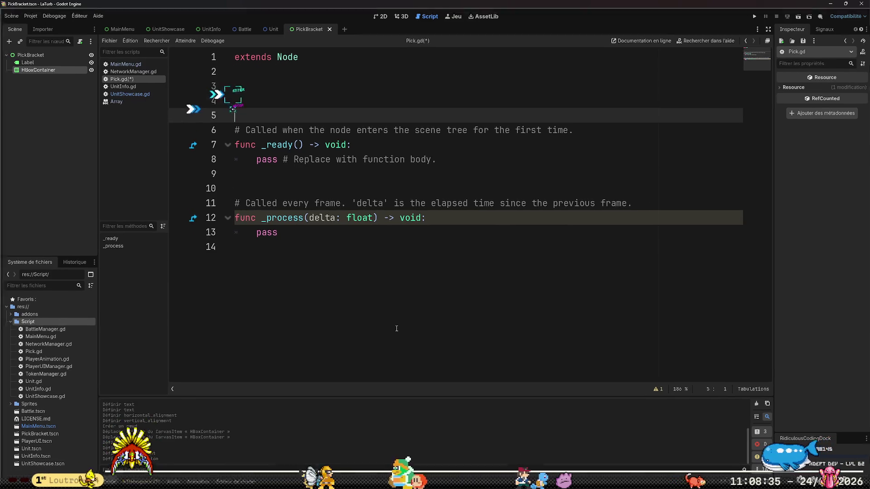
{"action": "key", "text": "Up"}
{"action": "key", "text": "Up"}
{"action": "type", "text": "ar "}
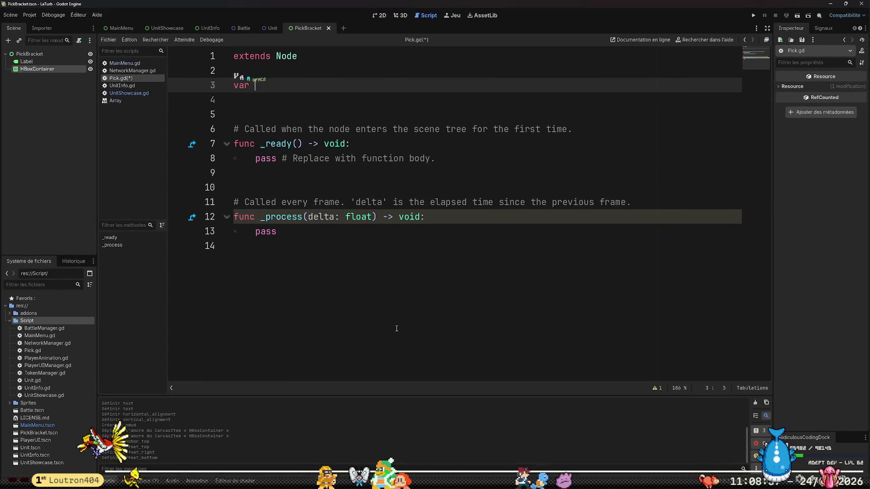
{"action": "type", "text": "UnitInfoScene"}
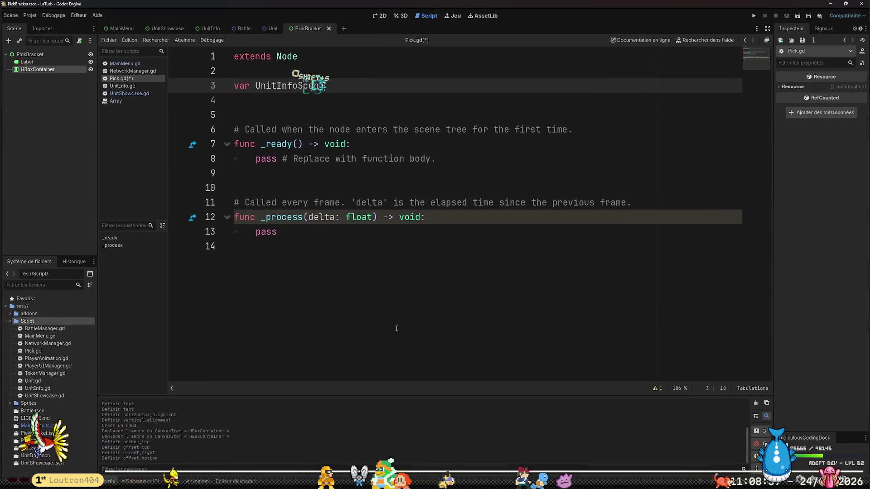
{"action": "type", "text": " = load(\"res"}
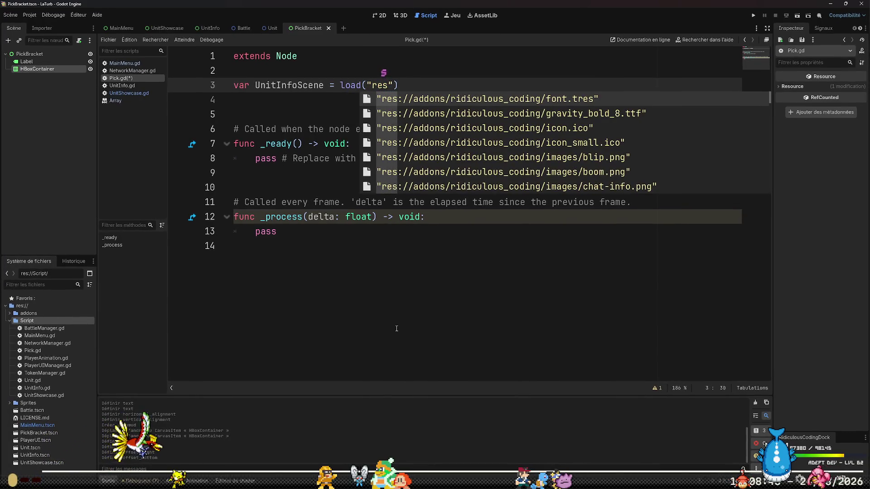
{"action": "type", "text": "://Scr"}
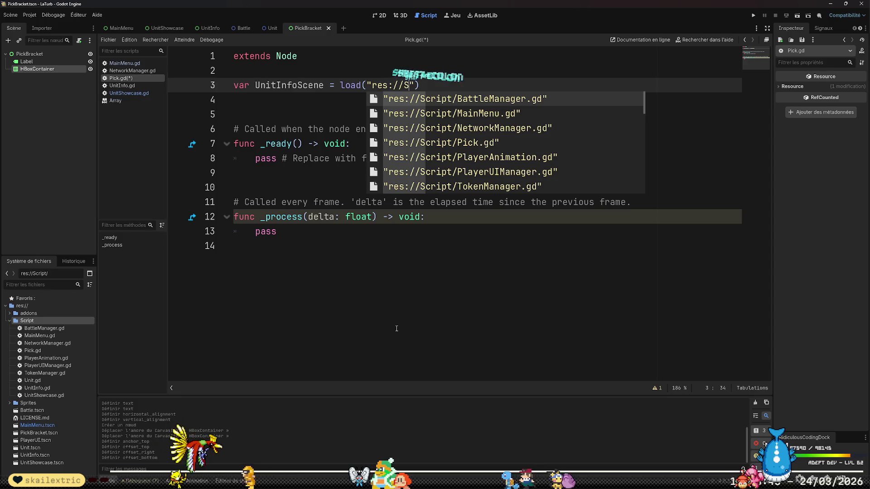
{"action": "type", "text": "nes"}
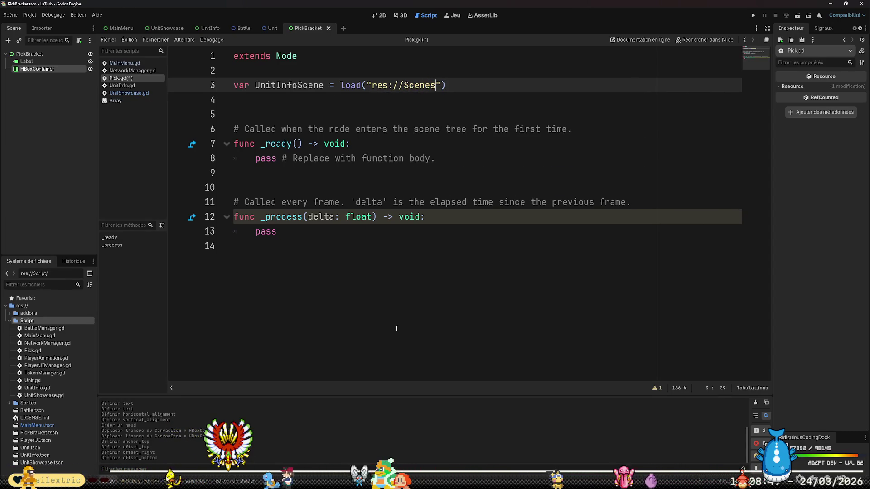
{"action": "key", "text": "BackSpace"}
{"action": "key", "text": "BackSpace"}
{"action": "key", "text": "BackSpace"}
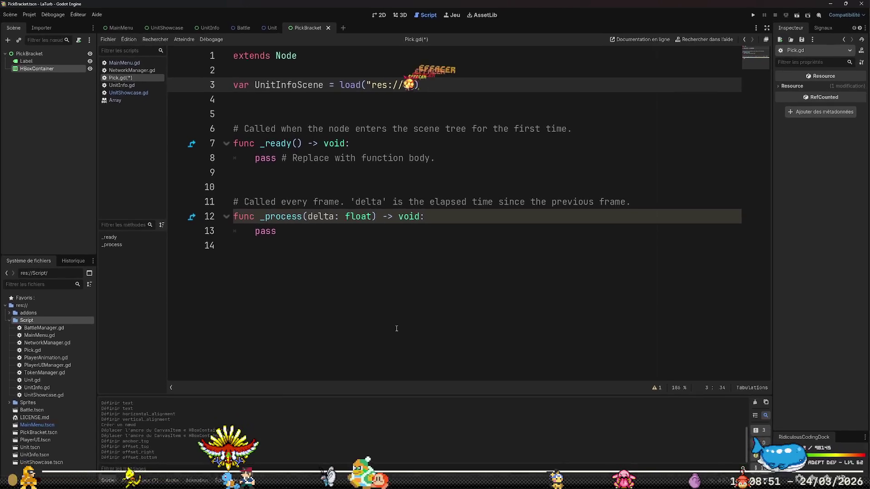
{"action": "type", "text": "UnitI"}
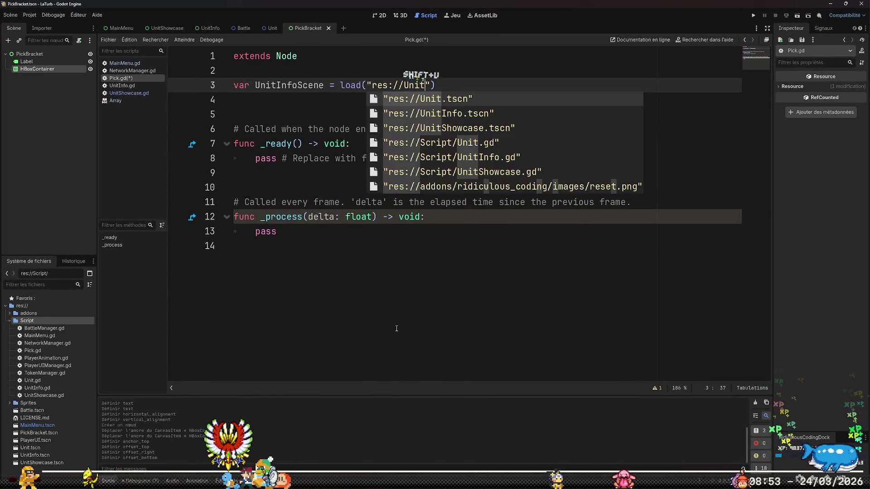
{"action": "key", "text": "Tab"}
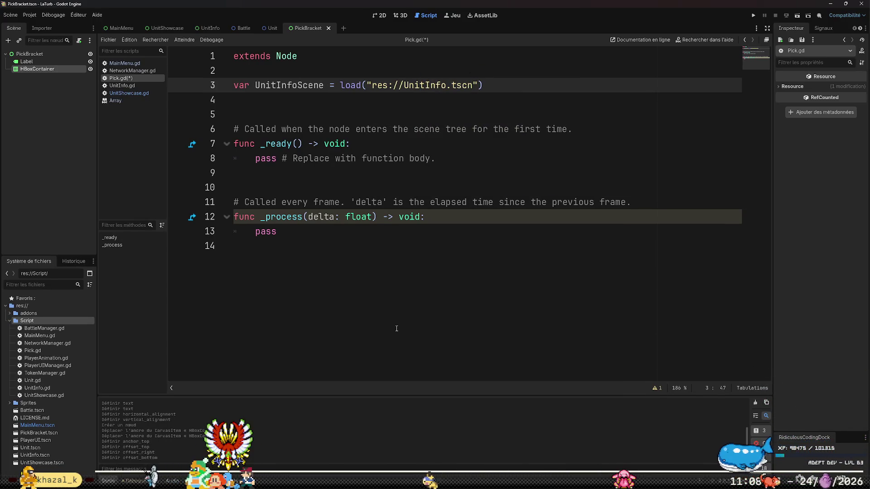
Review the UnitInfo and UnitShowcase scenes, then return to the Pick.gd script.
{"action": "left_click", "coordinate": [205, 28]}
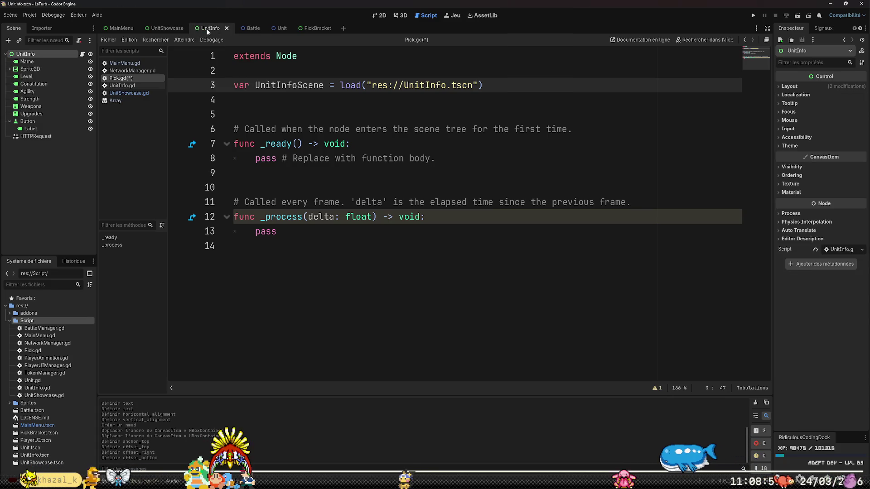
{"action": "left_click", "coordinate": [377, 16]}
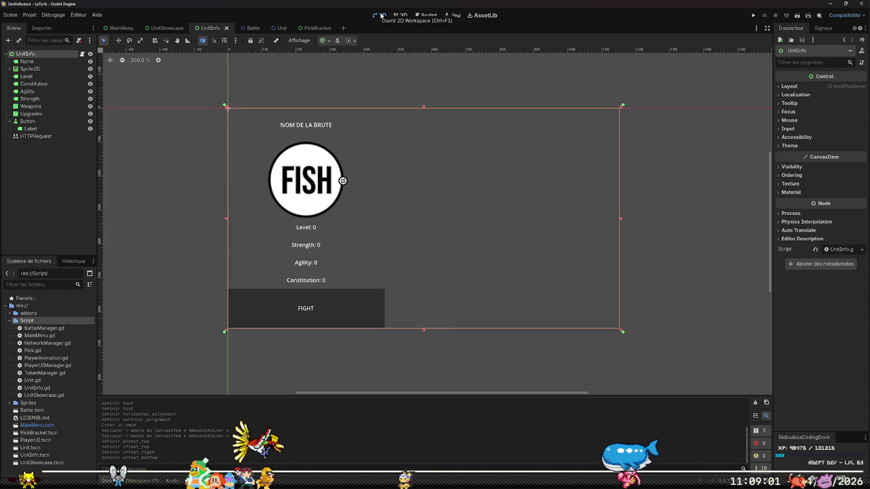
{"action": "left_click", "coordinate": [166, 29]}
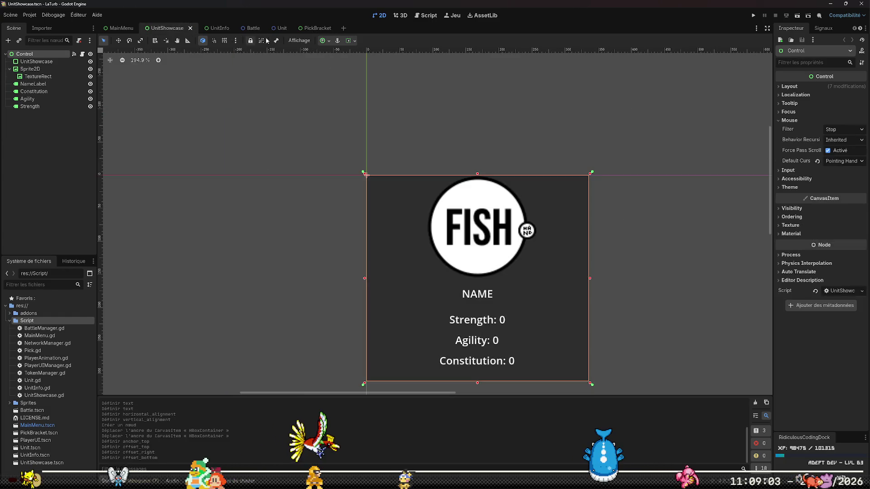
{"action": "left_click", "coordinate": [313, 28]}
{"action": "left_click", "coordinate": [425, 15]}
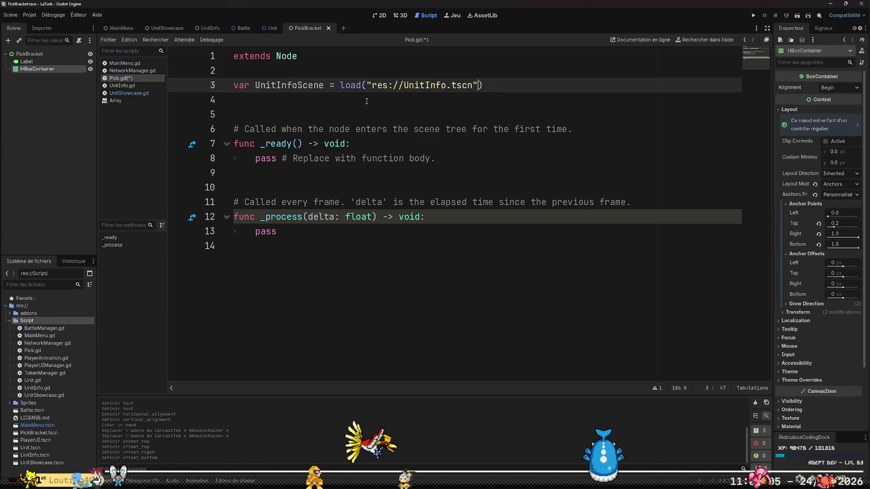
Change line 3 to var UnitShowcaseScene = load("res://UnitShowcase.tscn"); with a blank line after.
{"action": "left_click", "coordinate": [297, 85], "text": "shift"}
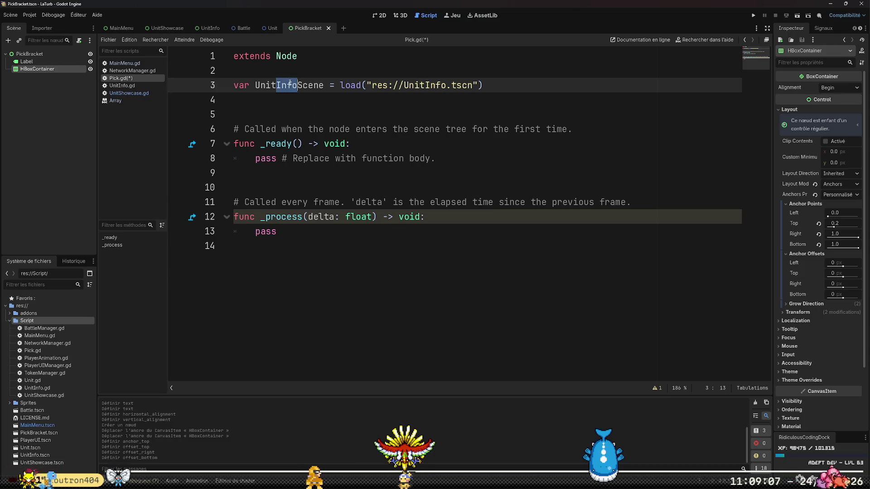
{"action": "type", "text": "Showcase"}
{"action": "key", "text": "Home"}
{"action": "key", "text": "Down"}
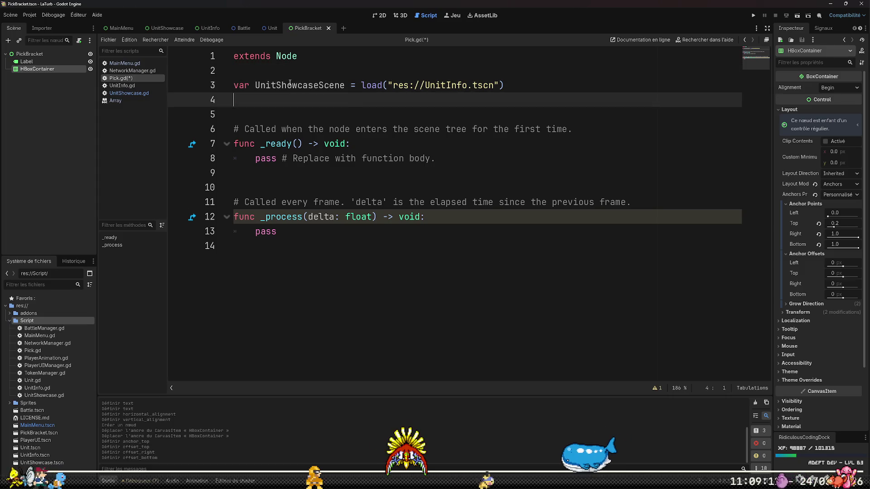
{"action": "key", "text": "Up"}
{"action": "key", "text": "End"}
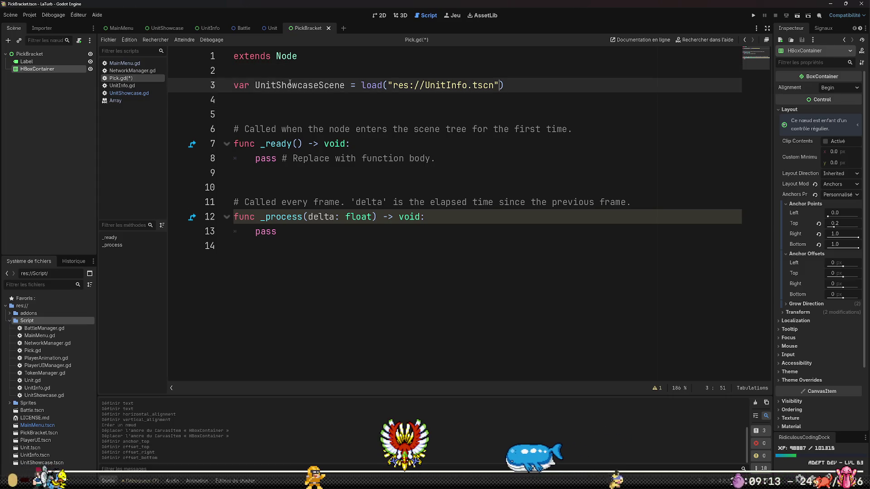
{"action": "key", "text": "Left"}
{"action": "key", "text": "Left"}
{"action": "key", "text": "Left"}
{"action": "key", "text": "BackSpace"}
{"action": "key", "text": "BackSpace"}
{"action": "key", "text": "BackSpace"}
{"action": "type", "text": "Show"}
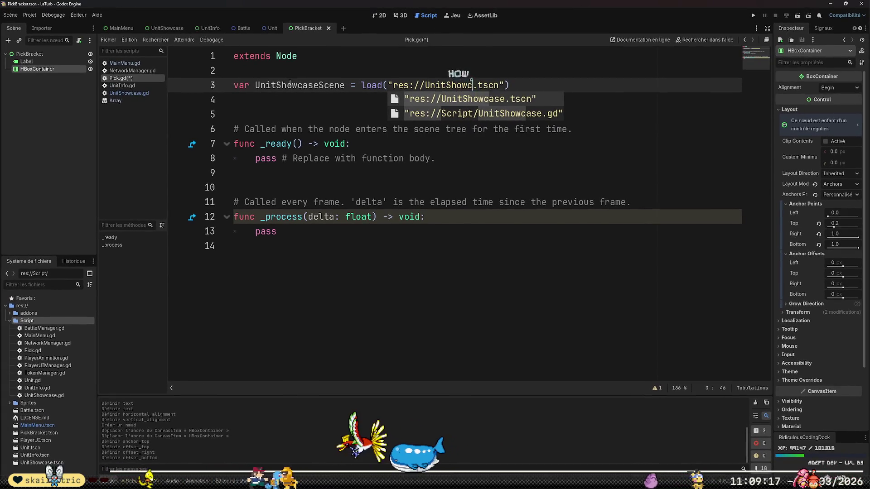
{"action": "key", "text": "Return"}
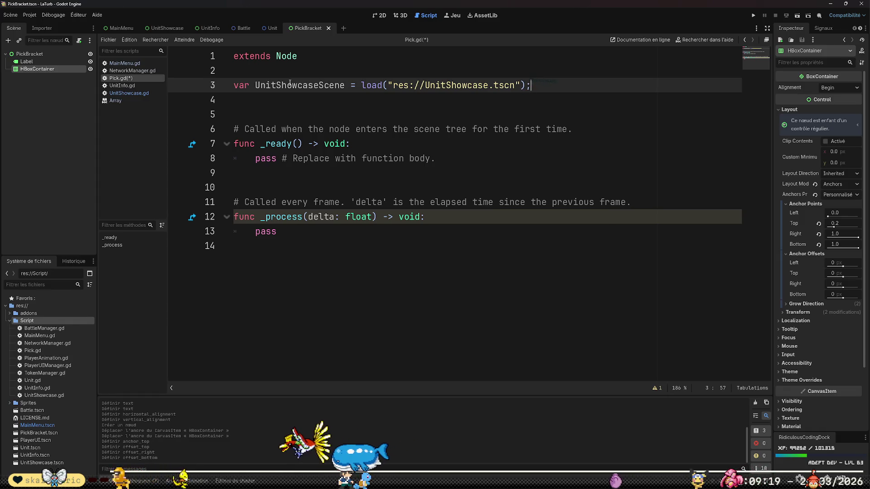
{"action": "type", "text": ";"}
{"action": "key", "text": "Down"}
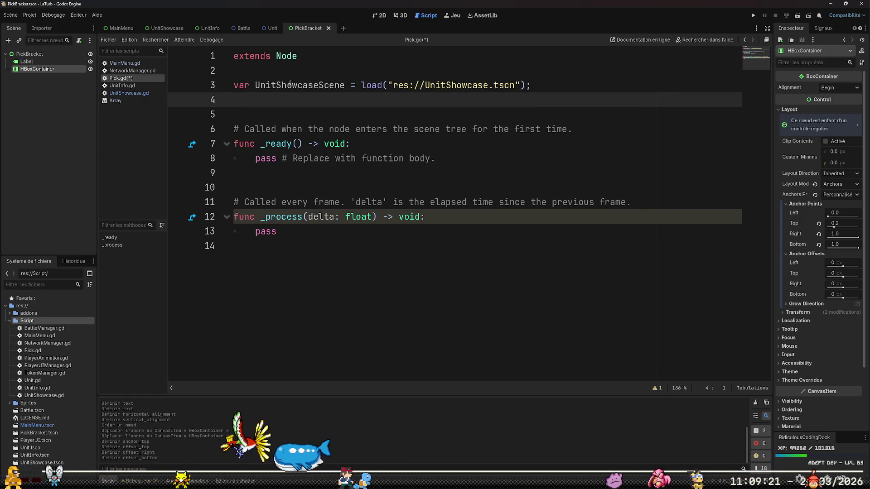
{"action": "key", "text": "Return"}
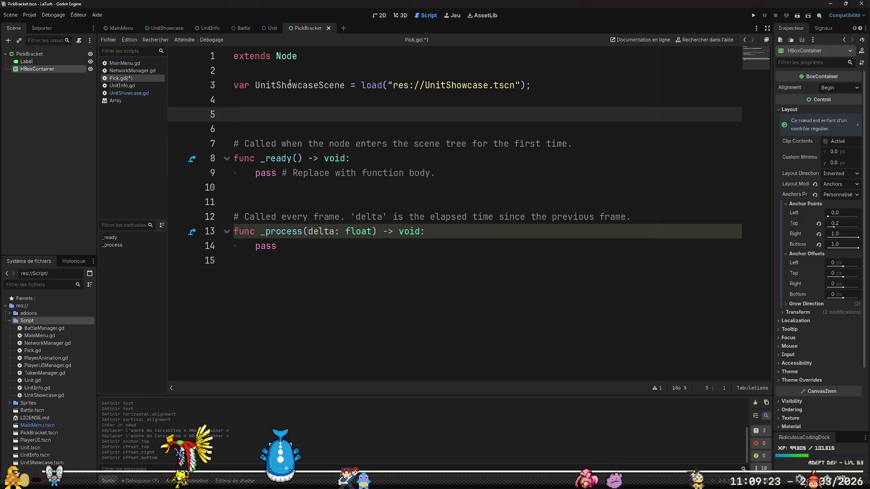
Draft a signal declaration on line 5, correcting the signal name to select.
{"action": "type", "text": "signal"}
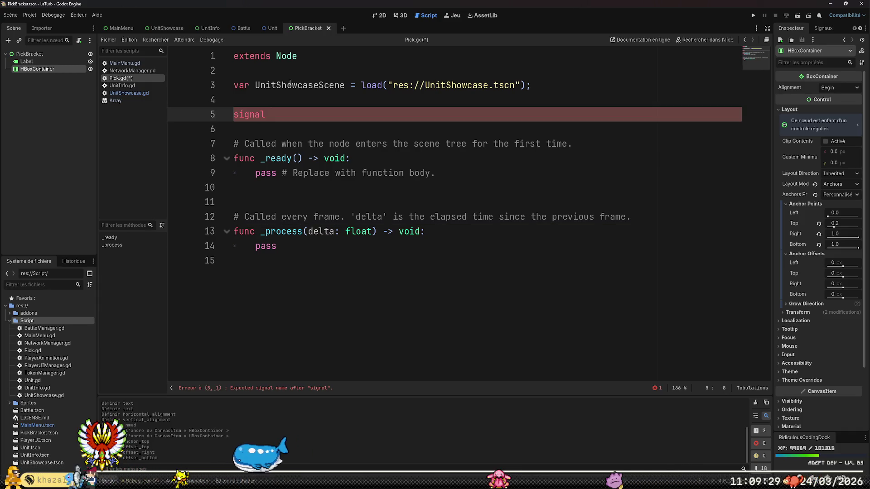
{"action": "type", "text": " sle"}
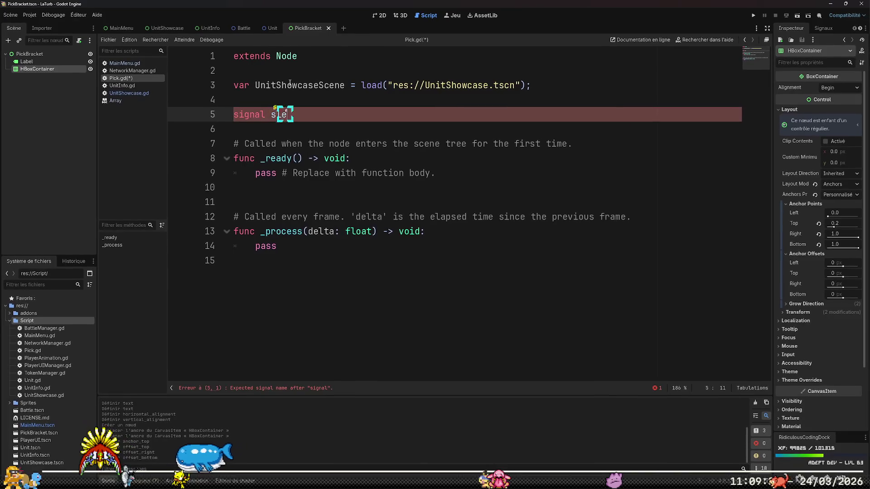
{"action": "key", "text": "BackSpace"}
{"action": "key", "text": "BackSpace"}
{"action": "key", "text": "BackSpace"}
{"action": "type", "text": "se"}
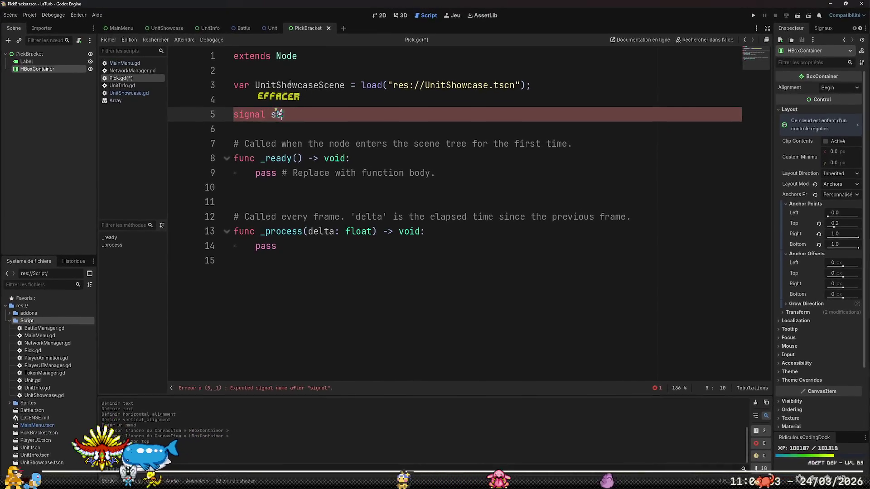
{"action": "type", "text": "lected:"}
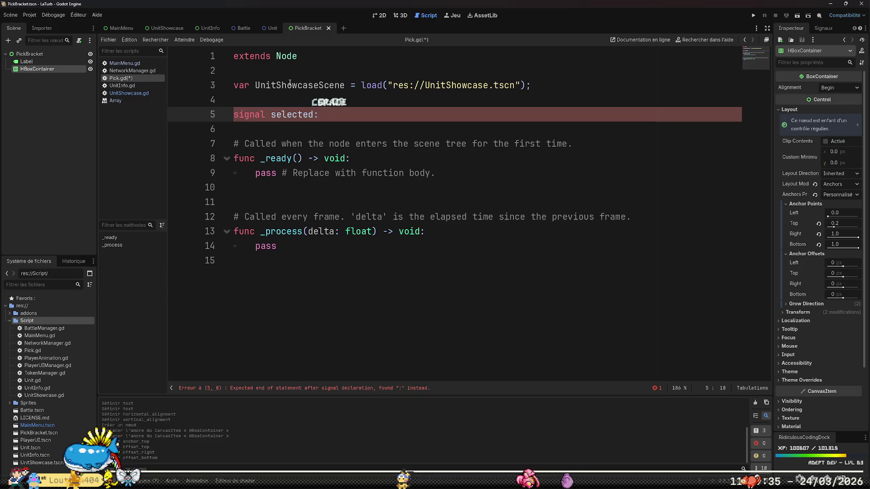
{"action": "key", "text": "BackSpace"}
{"action": "key", "text": "BackSpace"}
{"action": "type", "text": "("}
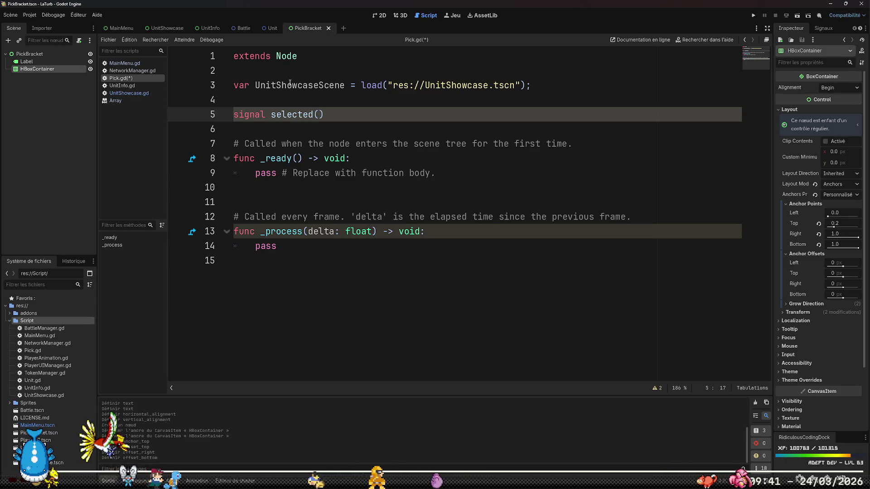
{"action": "type", "text": "selected"}
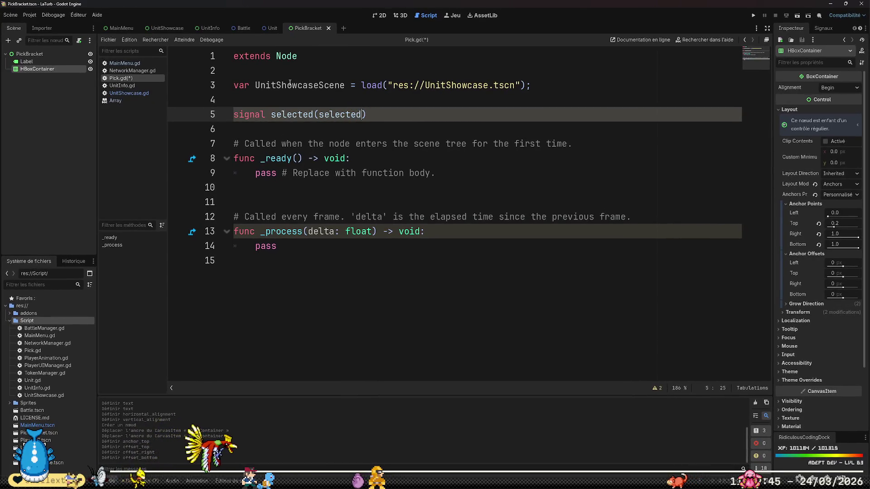
{"action": "type", "text": "Un"}
{"action": "key", "text": "BackSpace"}
{"action": "key", "text": "BackSpace"}
{"action": "key", "text": "BackSpace"}
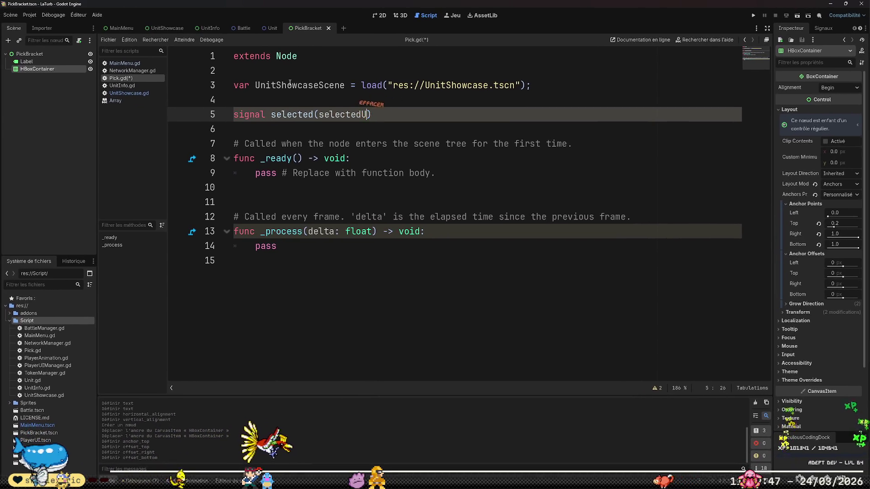
{"action": "key", "text": "Left"}
{"action": "key", "text": "Left"}
{"action": "key", "text": "Left"}
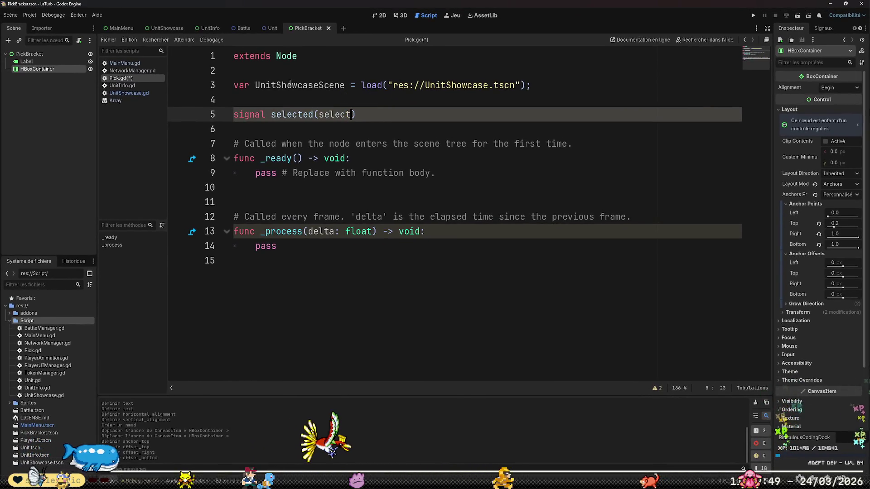
{"action": "key", "text": "BackSpace"}
{"action": "key", "text": "BackSpace"}
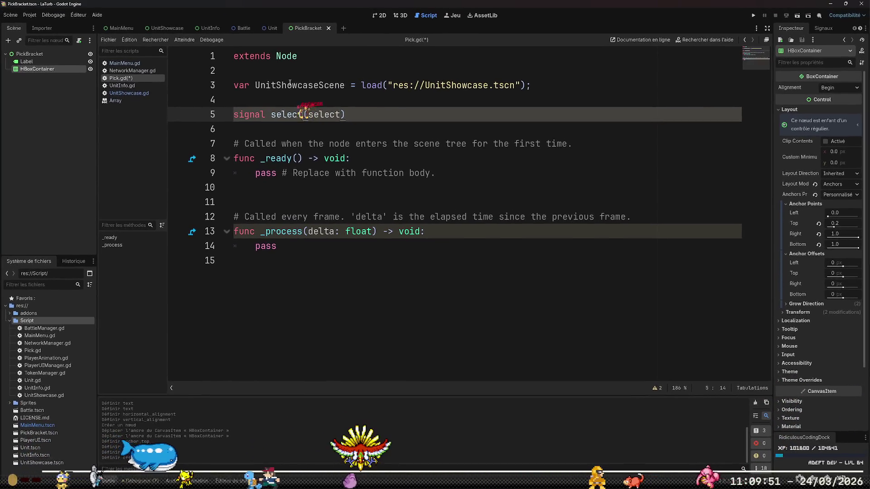
{"action": "key", "text": "End"}
{"action": "key", "text": "Left"}
{"action": "type", "text": "ed"}
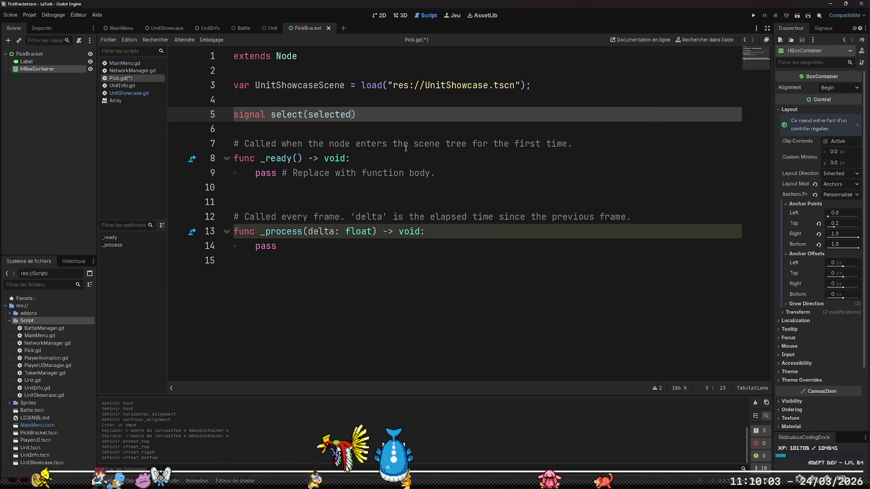
Finish the line as signal select(choice: Variant); and add a blank line below it.
{"action": "key", "text": "BackSpace"}
{"action": "key", "text": "BackSpace"}
{"action": "key", "text": "BackSpace"}
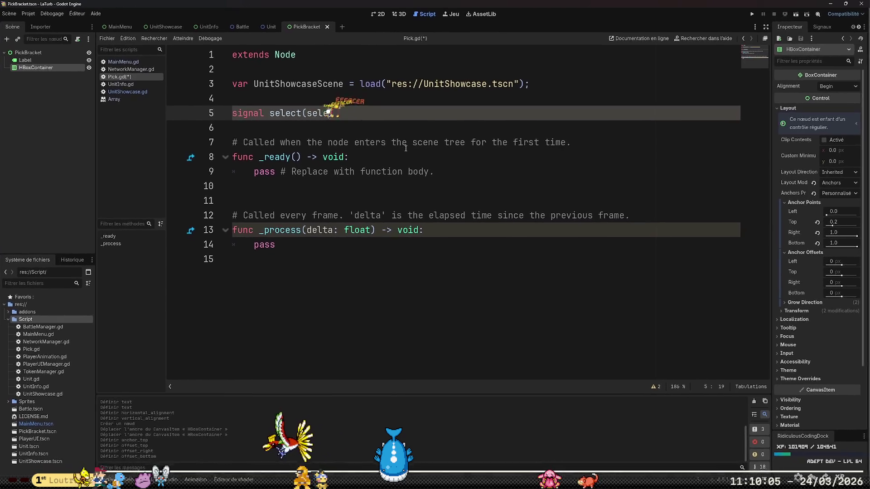
{"action": "type", "text": "choice"}
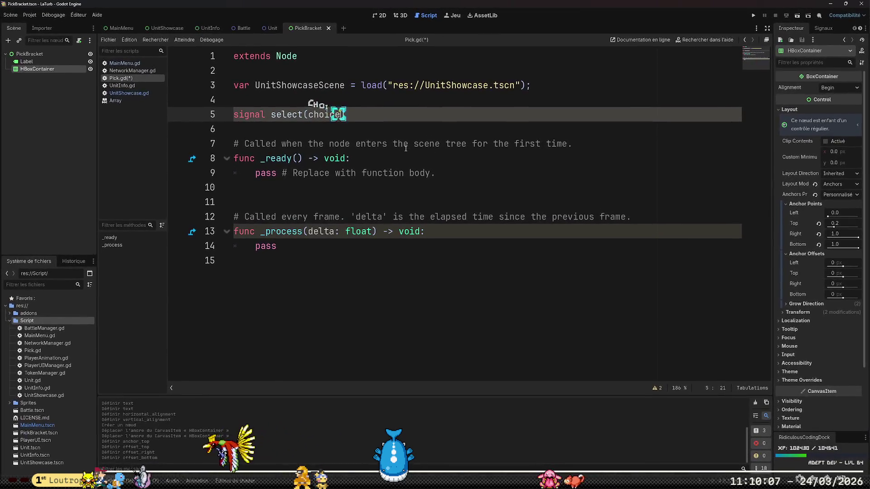
{"action": "type", "text": ": Variant);"}
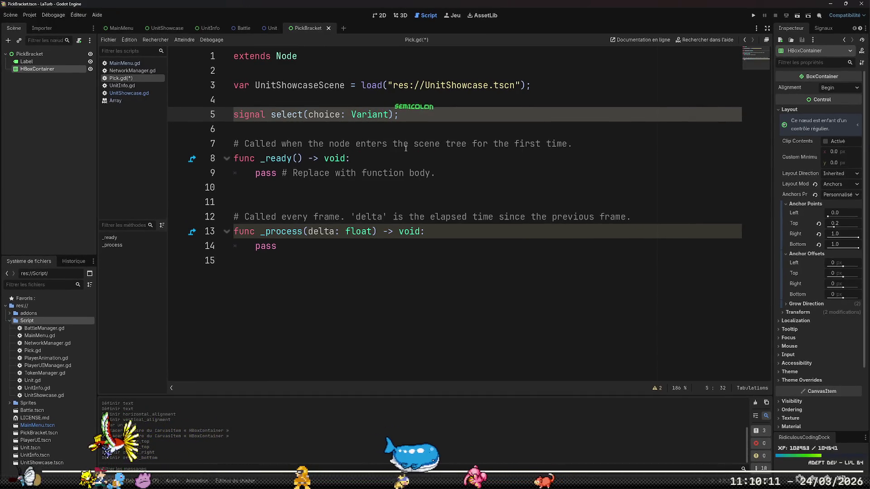
{"action": "key", "text": "Down"}
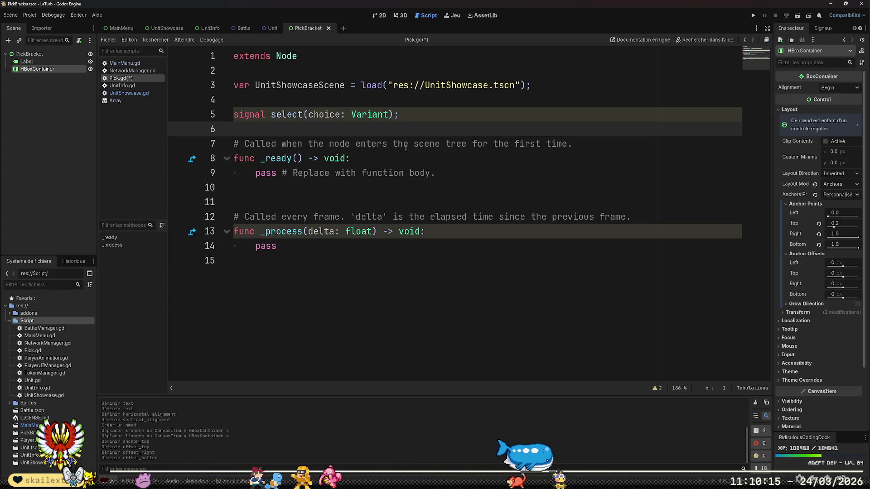
{"action": "key", "text": "Return"}
{"action": "key", "text": "Down"}
{"action": "key", "text": "shift+Down"}
{"action": "key", "text": "shift+Down"}
{"action": "key", "text": "shift+Down"}
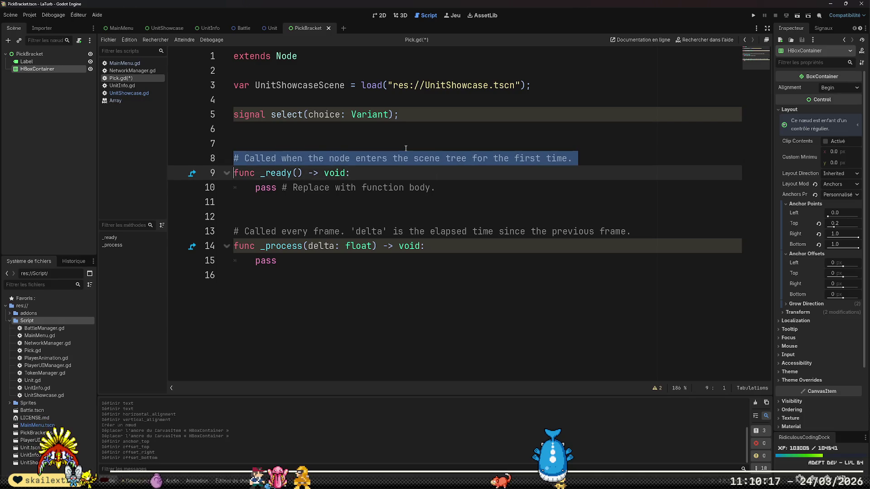
Replace the template _ready and _process functions with a func init(choices: Array) header.
{"action": "key", "text": "shift+Down"}
{"action": "key", "text": "BackSpace"}
{"action": "key", "text": "BackSpace"}
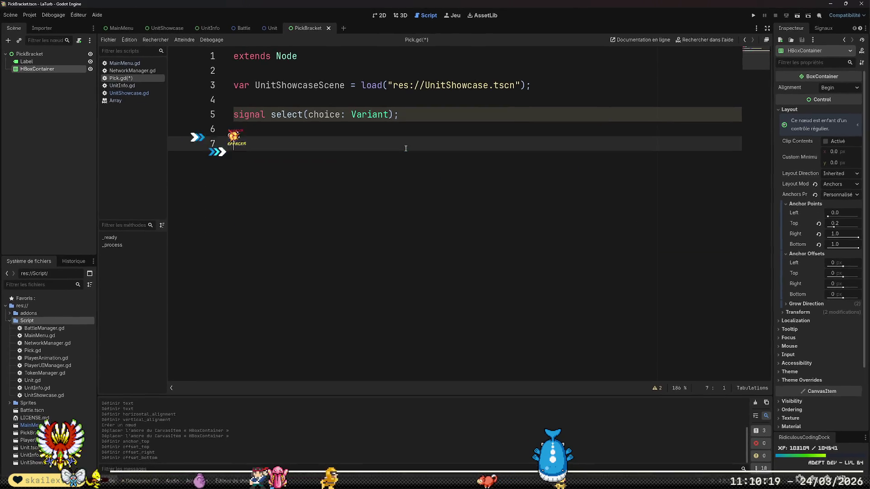
{"action": "key", "text": "BackSpace"}
{"action": "type", "text": "func in"}
{"action": "key", "text": "BackSpace"}
{"action": "key", "text": "BackSpace"}
{"action": "type", "text": "init("}
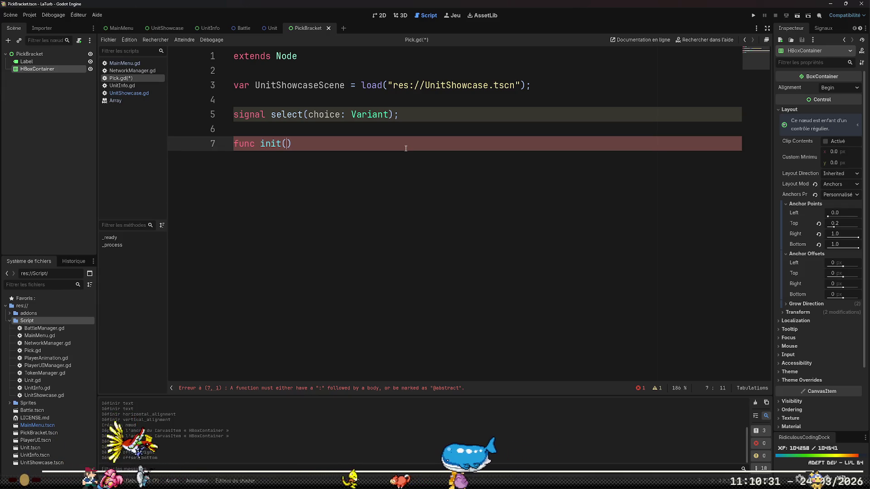
{"action": "type", "text": "choice"}
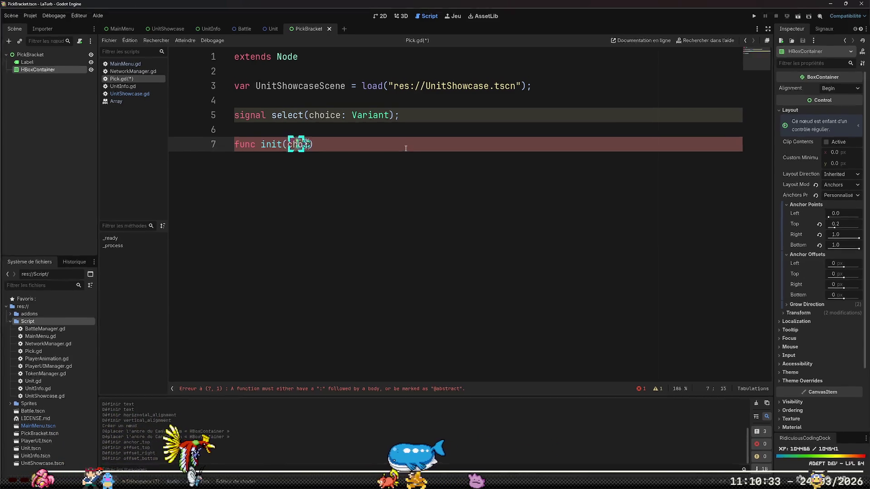
{"action": "type", "text": "s:"}
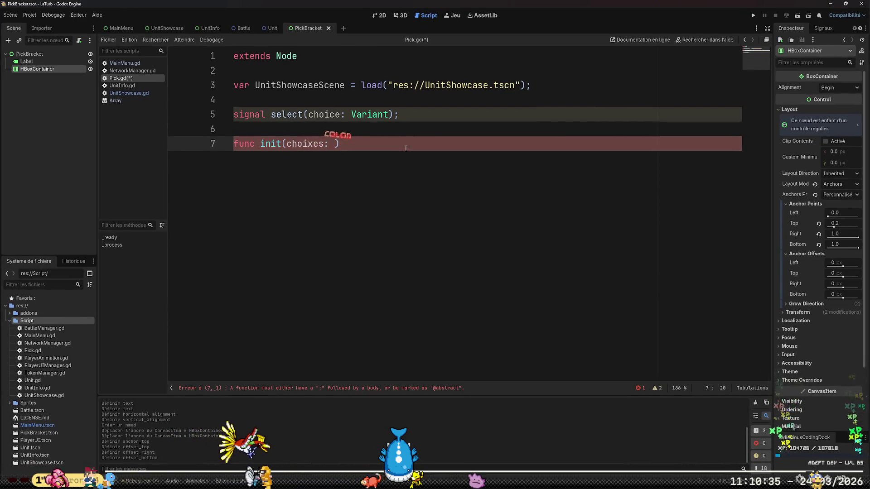
{"action": "key", "text": "Left"}
{"action": "key", "text": "Left"}
{"action": "key", "text": "Left"}
{"action": "key", "text": "Delete"}
{"action": "type", "text": "c"}
{"action": "key", "text": "Right"}
{"action": "key", "text": "Right"}
{"action": "type", "text": "rray)"}
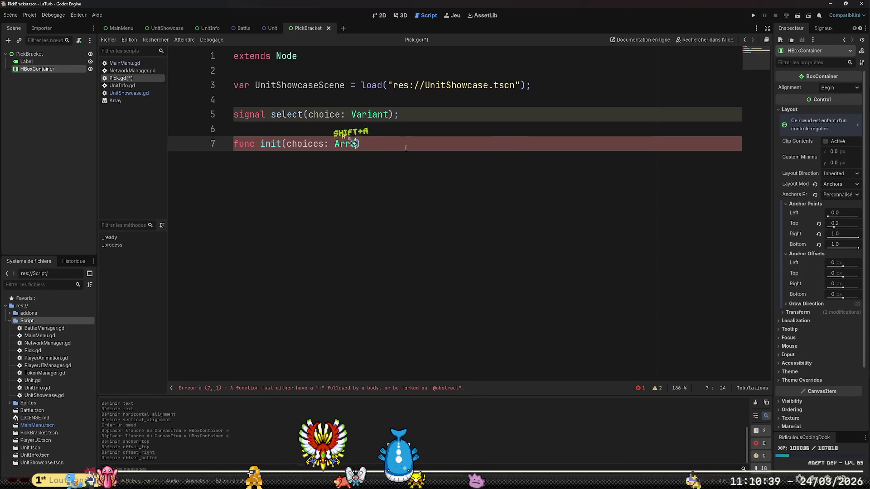
{"action": "type", "text": ":"}
{"action": "key", "text": "Return"}
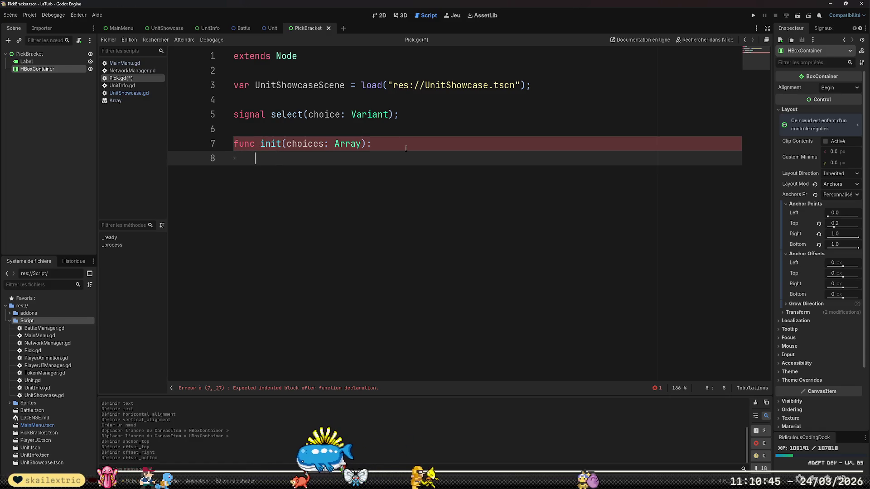
Start the init body with a choices.any(func(elem): ...) lambda and an empty indented line.
{"action": "type", "text": "choic"}
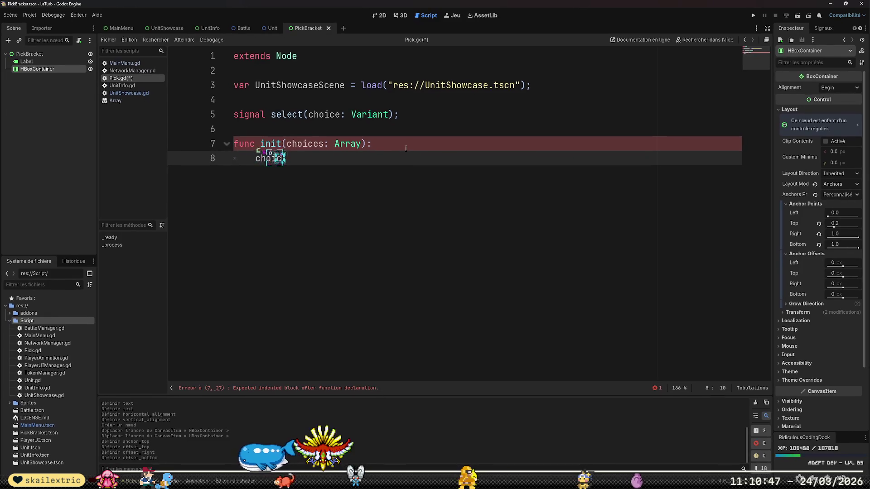
{"action": "type", "text": "es.any("}
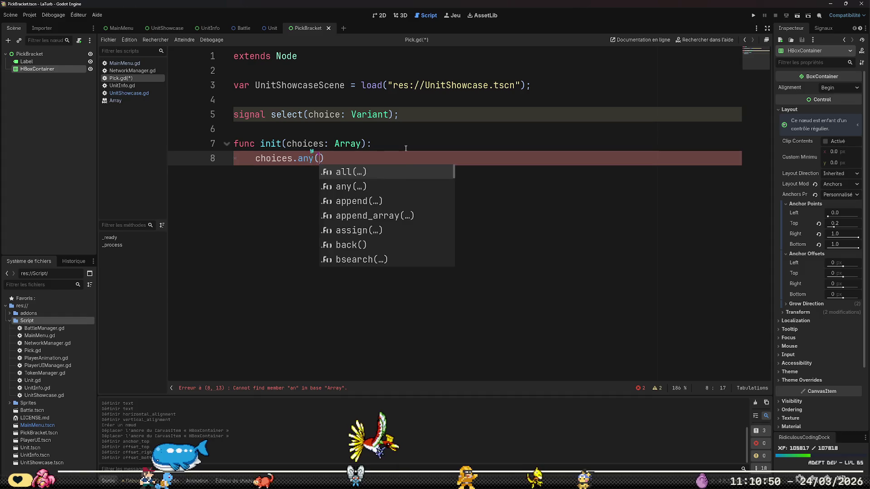
{"action": "key", "text": "Return"}
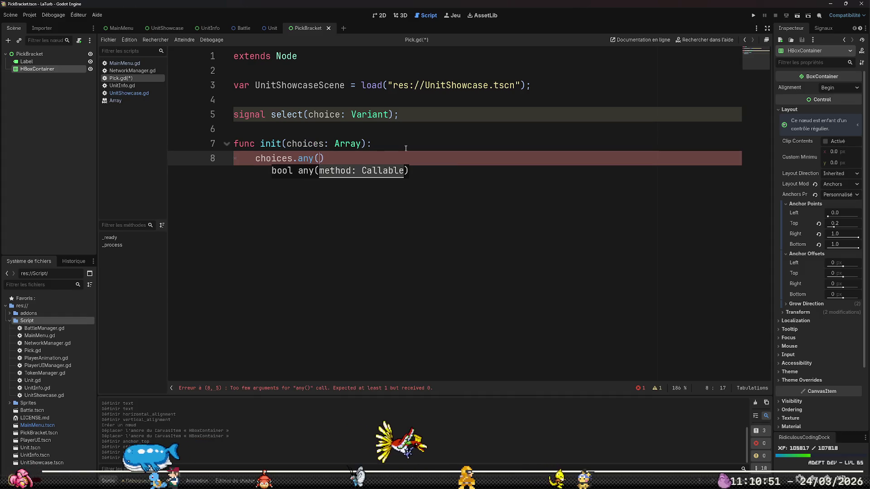
{"action": "type", "text": "func("}
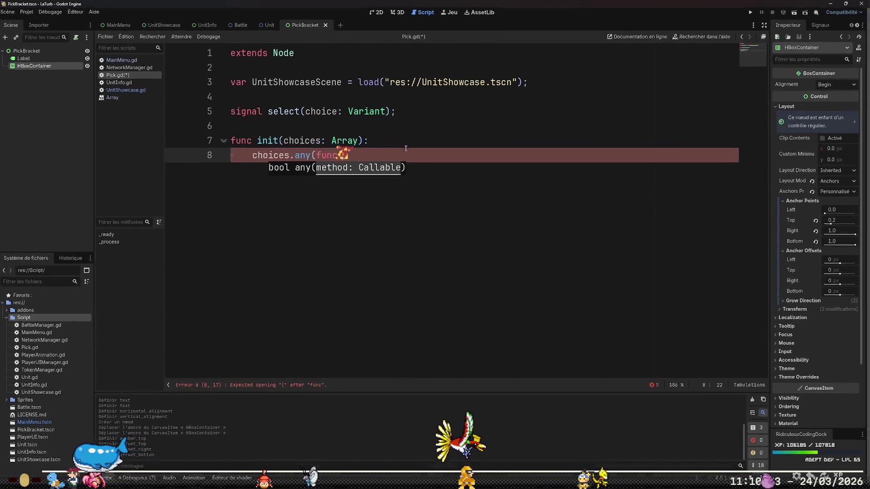
{"action": "type", "text": "elem)"}
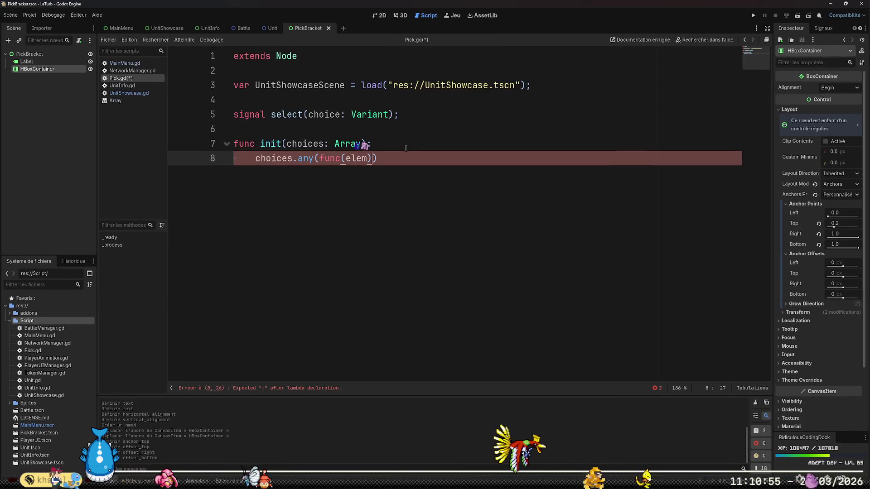
{"action": "type", "text": ":"}
{"action": "key", "text": "Return"}
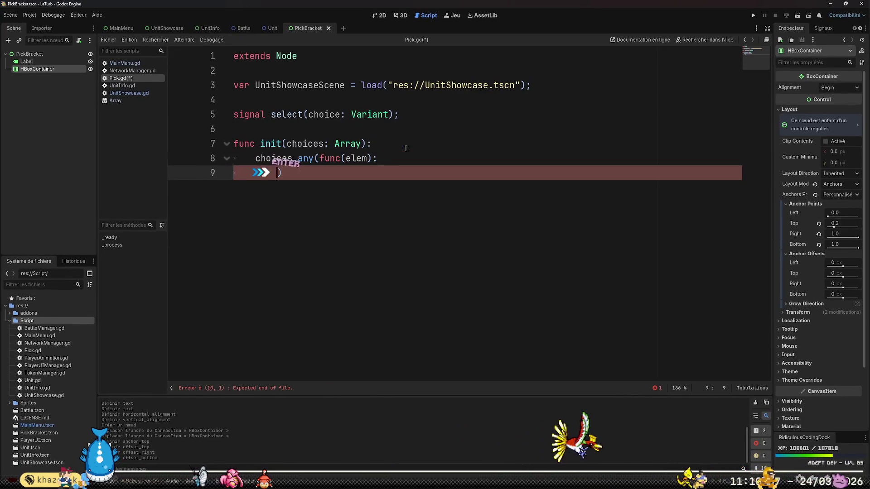
{"action": "key", "text": "Right"}
{"action": "key", "text": "Up"}
{"action": "key", "text": "End"}
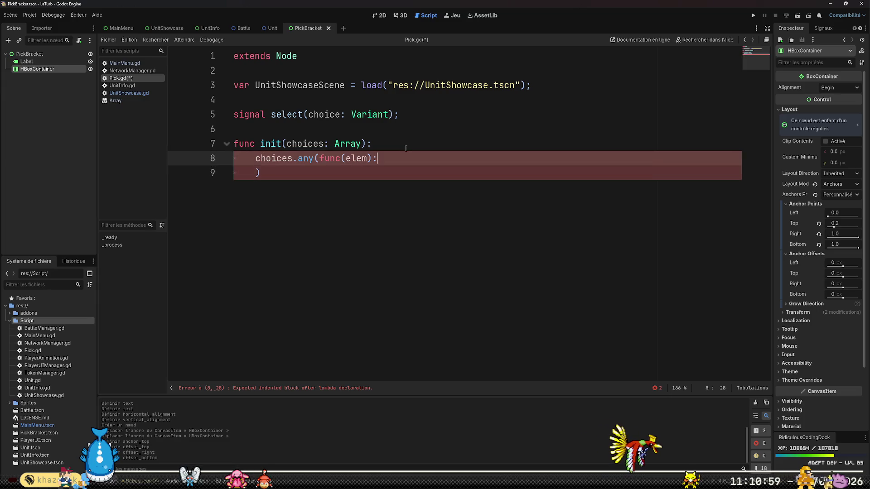
{"action": "key", "text": "Return"}
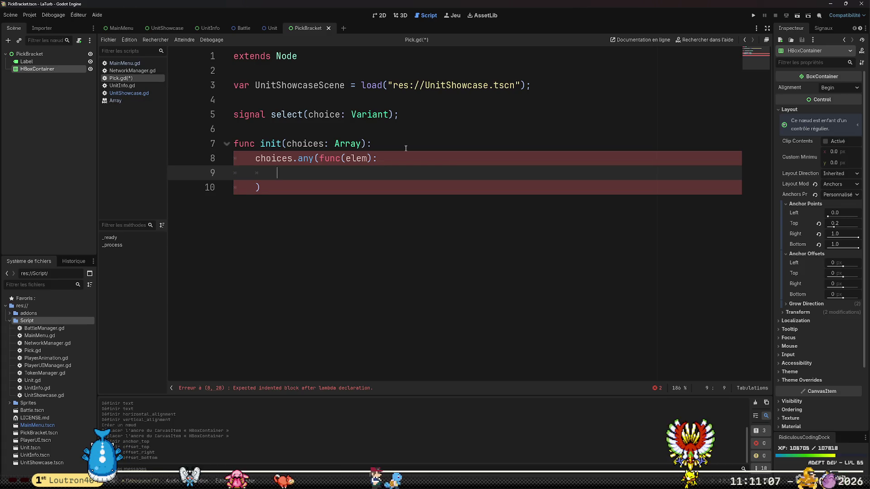
{"action": "key", "text": "Down"}
{"action": "key", "text": "Up"}
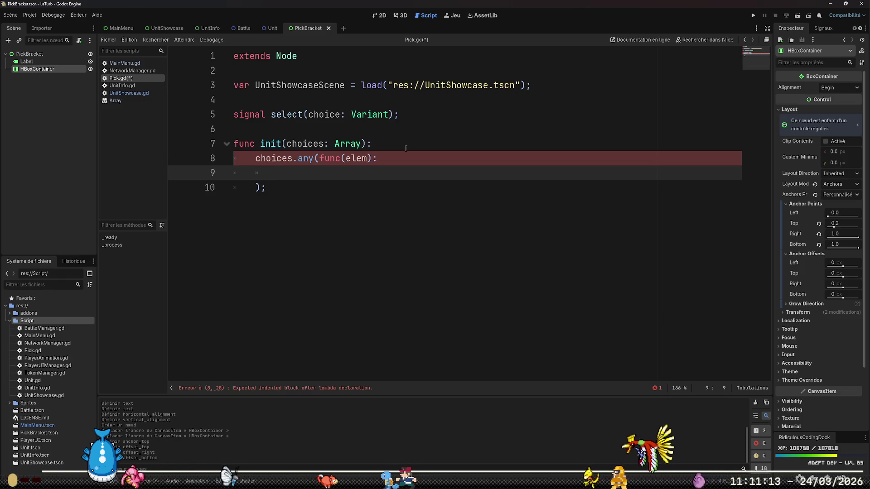
In the lambda, instantiate UnitShowcaseScene as elemShowcase, add_child it, and call UnitShowcaseScene.init(elem).
{"action": "type", "text": "var "}
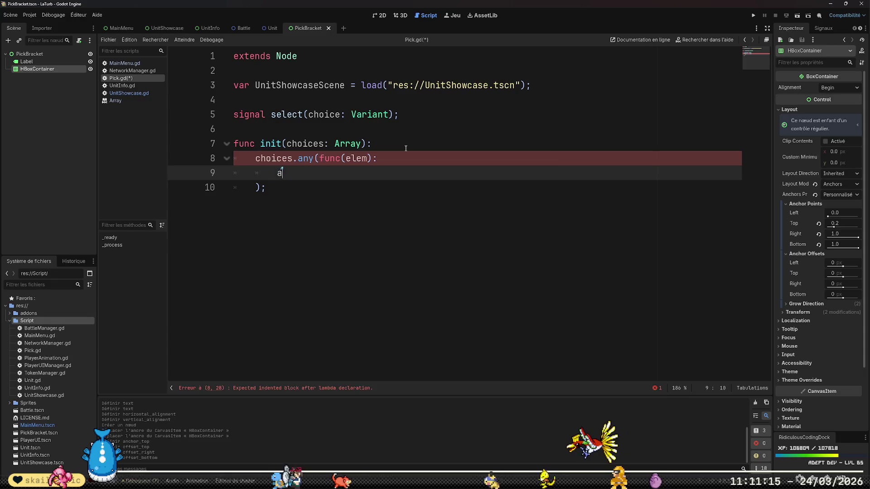
{"action": "type", "text": "e"}
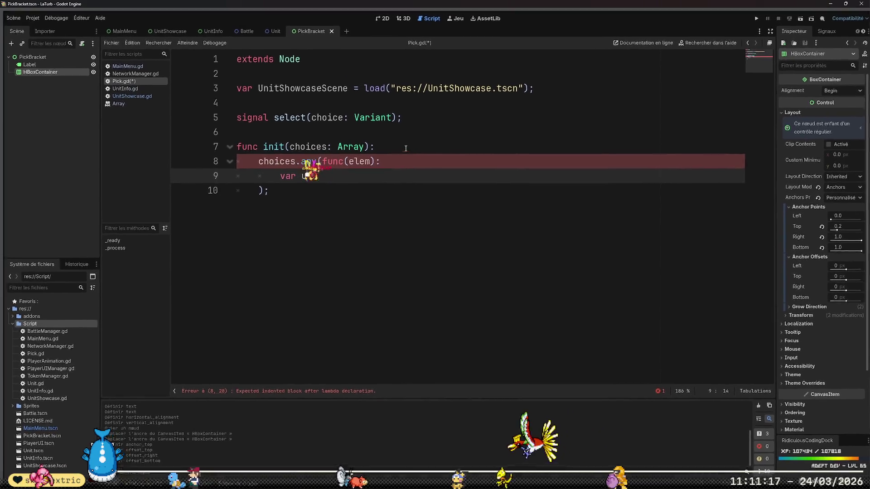
{"action": "type", "text": "lemSh"}
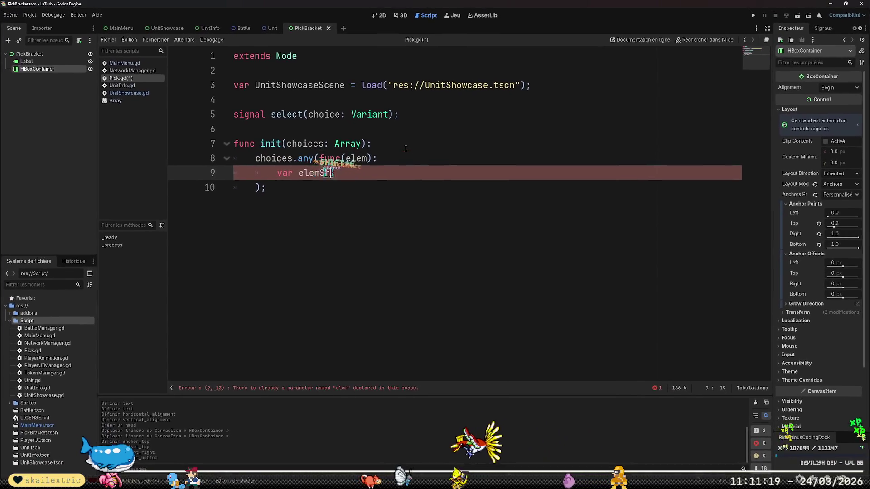
{"action": "type", "text": "owcase"}
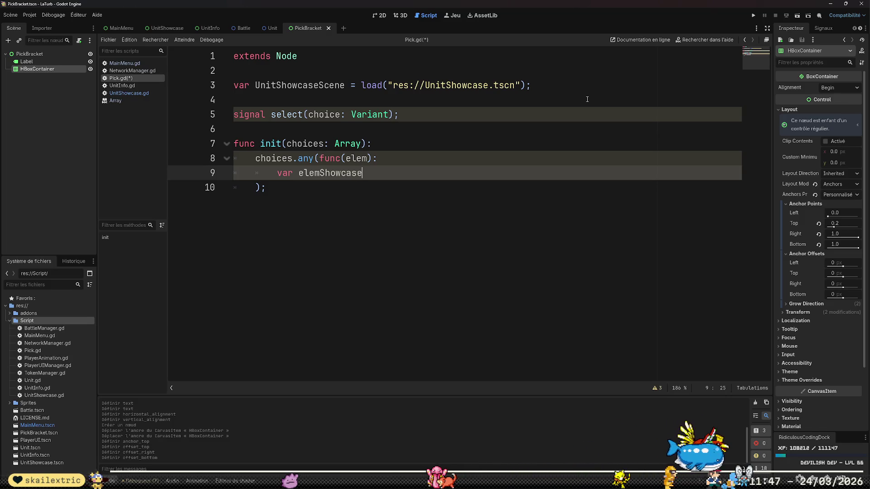
{"action": "type", "text": " = Uni"}
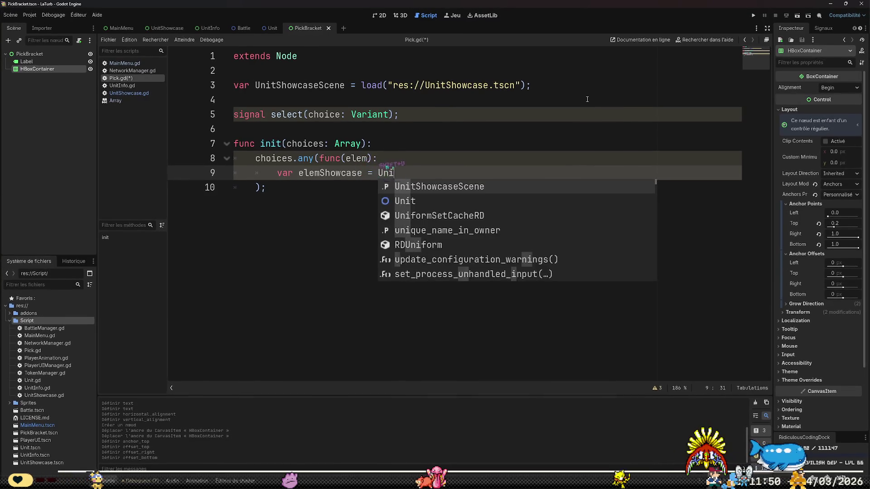
{"action": "key", "text": "Tab"}
{"action": "type", "text": ".instant"}
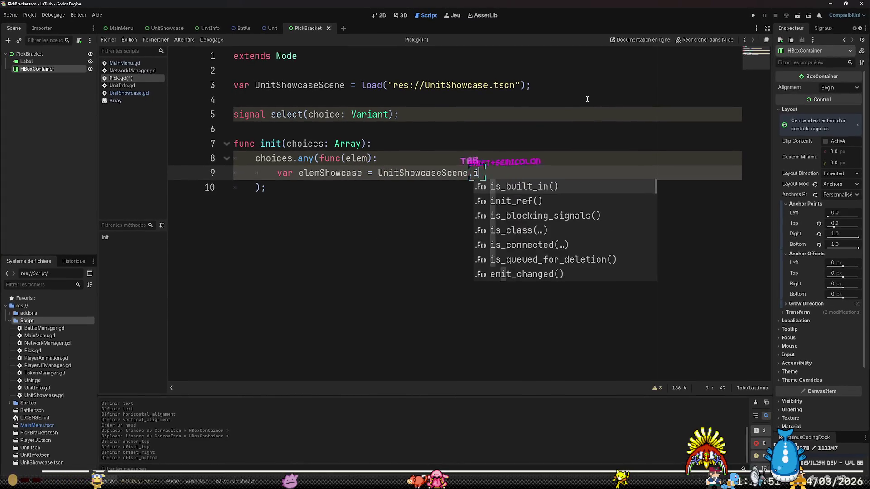
{"action": "type", "text": "iate();"}
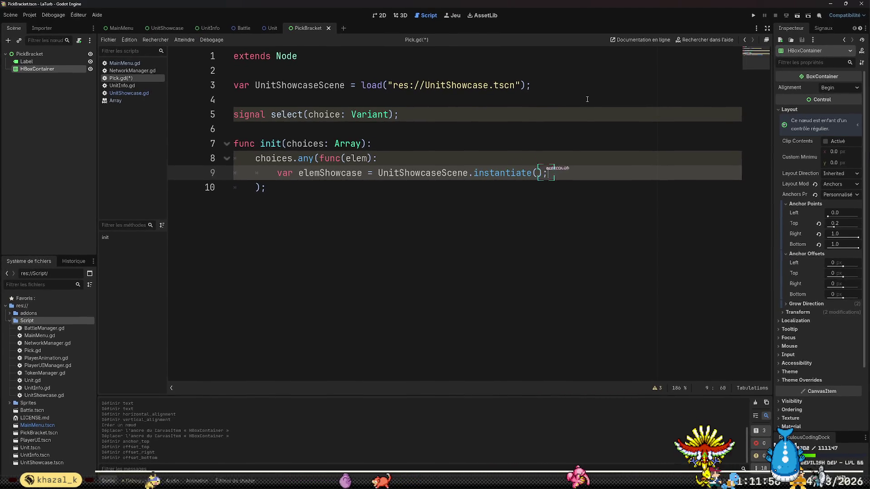
{"action": "key", "text": "Return"}
{"action": "key", "text": "Tab"}
{"action": "key", "text": "BackSpace"}
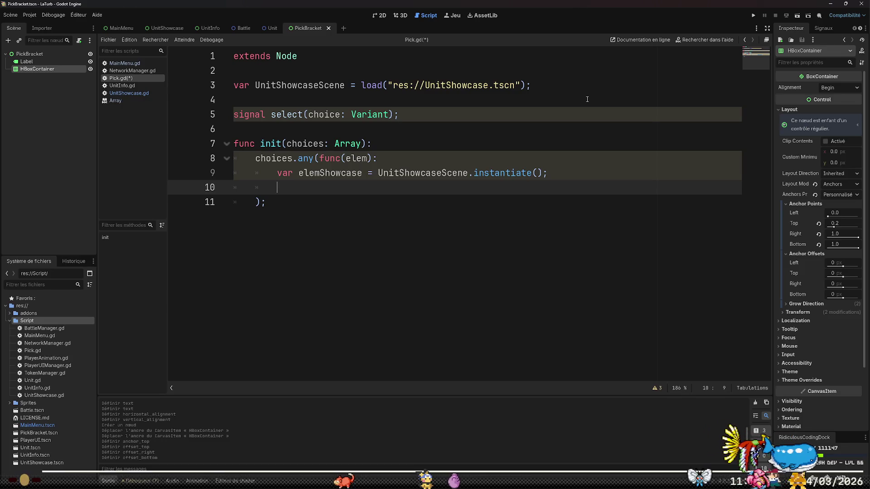
{"action": "type", "text": "add_ch"}
{"action": "key", "text": "Return"}
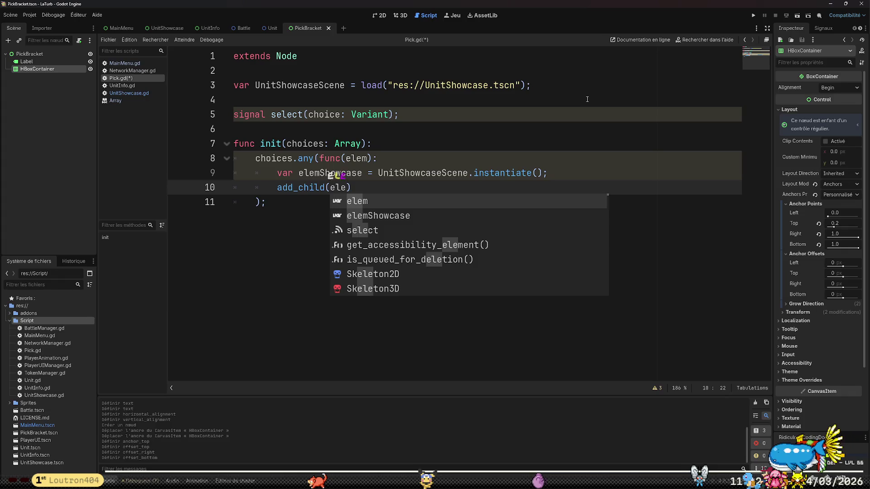
{"action": "key", "text": "Down"}
{"action": "key", "text": "Tab"}
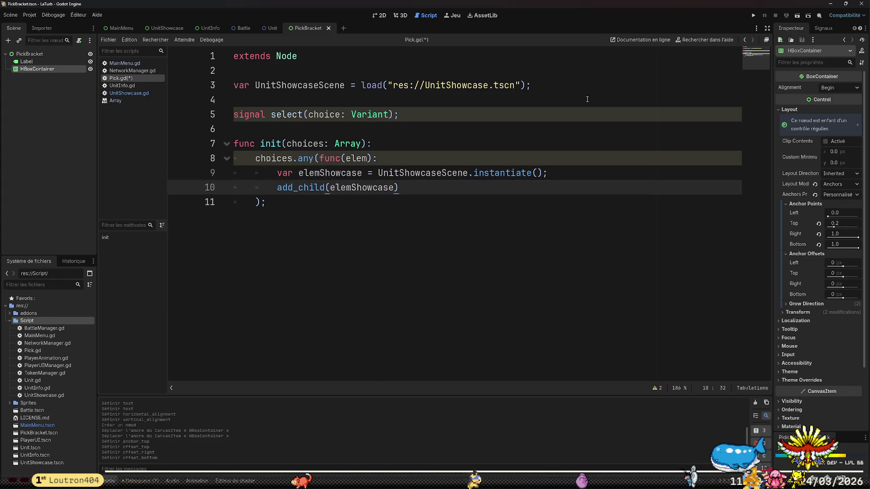
{"action": "type", "text": ";"}
{"action": "key", "text": "Return"}
{"action": "type", "text": "Unit"}
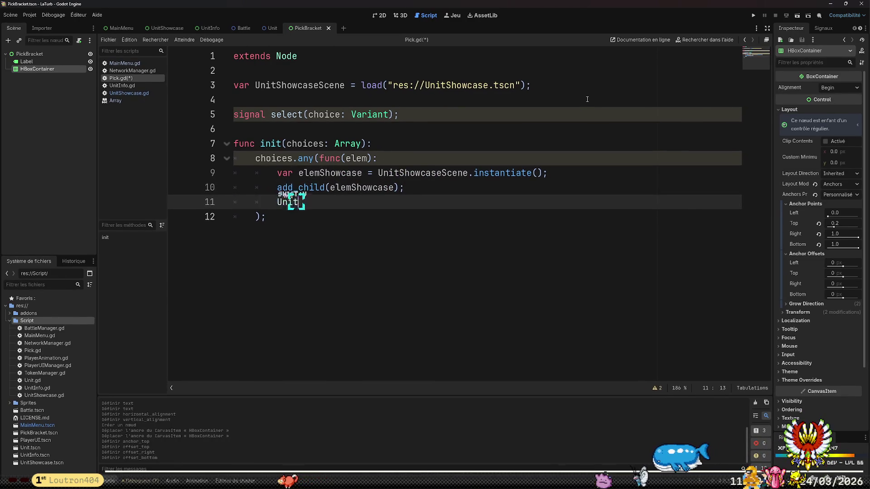
{"action": "key", "text": "Tab"}
{"action": "type", "text": ".init(elem"}
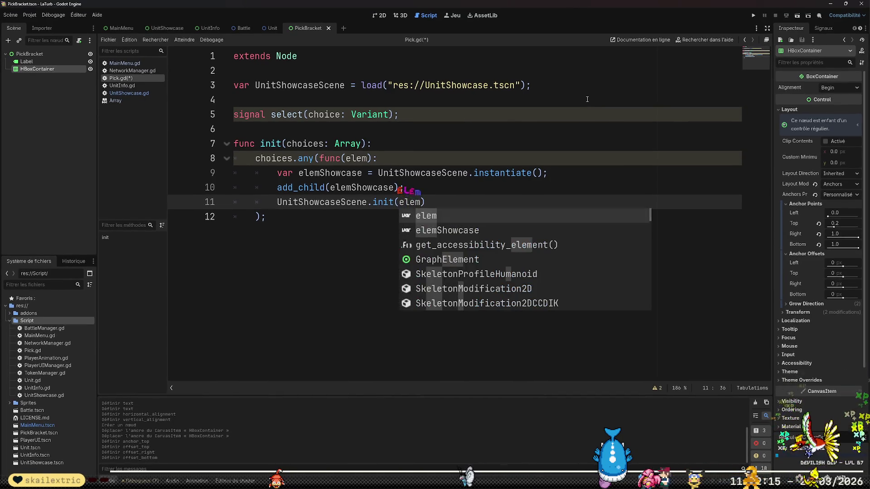
{"action": "type", "text": ");"}
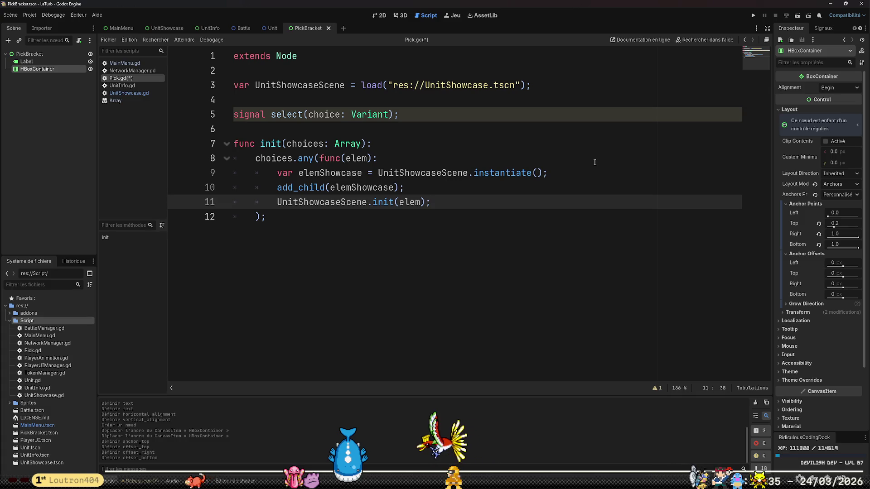
{"action": "left_click", "coordinate": [129, 93]}
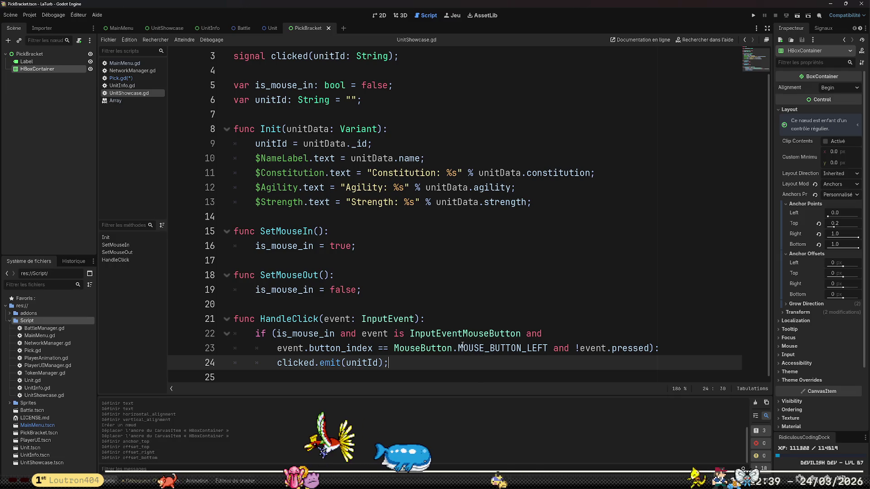
{"action": "scroll", "coordinate": [328, 123], "scroll_direction": "up", "scroll_amount": 1}
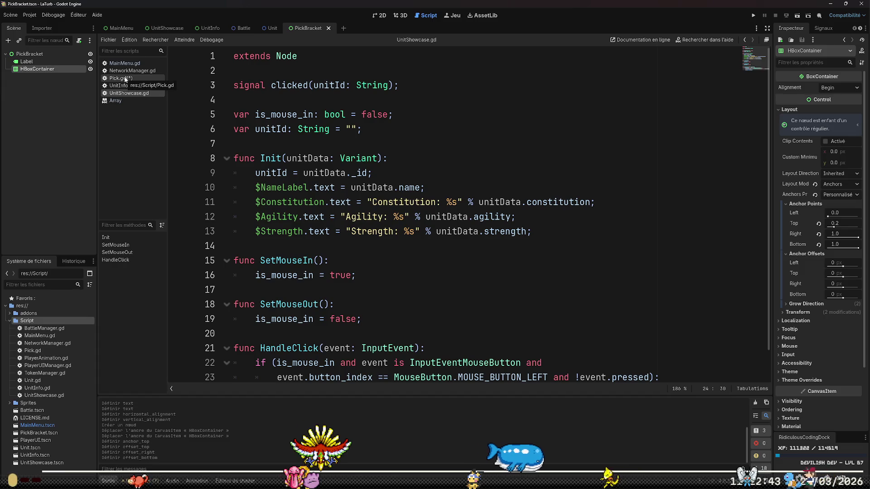
{"action": "scroll", "coordinate": [428, 143], "scroll_direction": "down", "scroll_amount": 1}
{"action": "scroll", "coordinate": [427, 143], "scroll_direction": "up", "scroll_amount": 1}
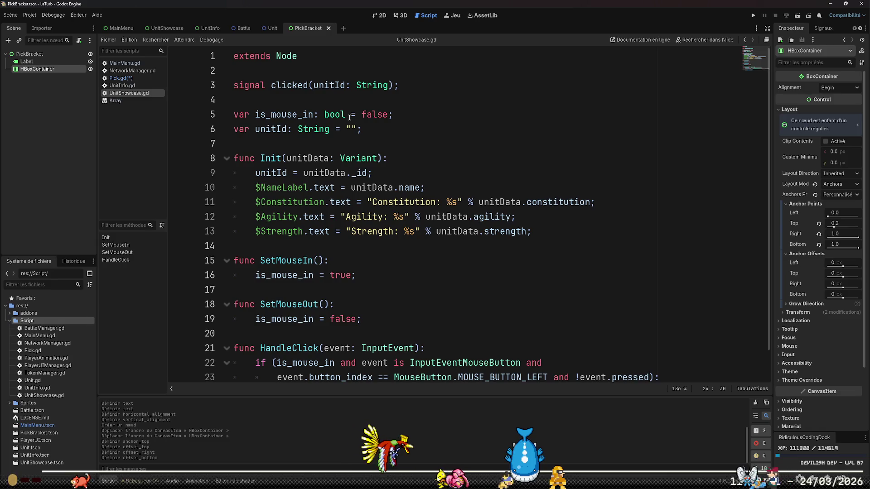
{"action": "scroll", "coordinate": [350, 117], "scroll_direction": "down", "scroll_amount": 1}
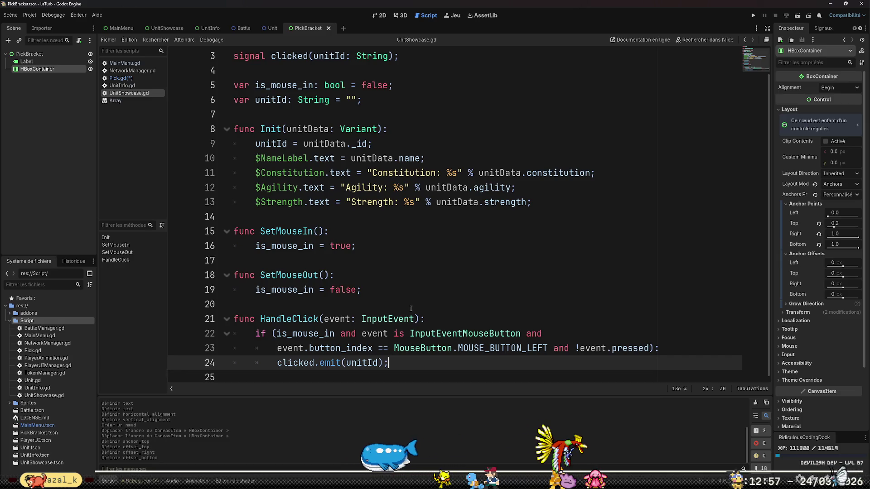
{"action": "left_click", "coordinate": [127, 79]}
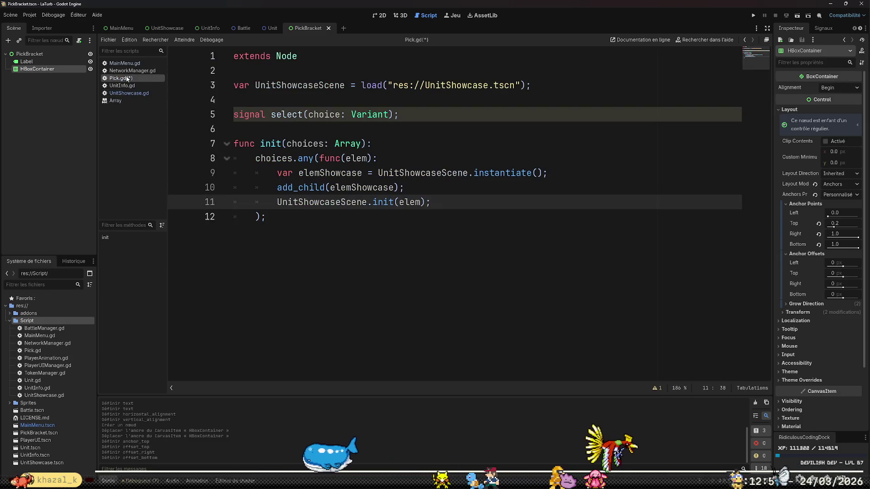
Add a new func clicked(selection: Variant) header below the init function.
{"action": "key", "text": "Down"}
{"action": "key", "text": "Return"}
{"action": "key", "text": "Return"}
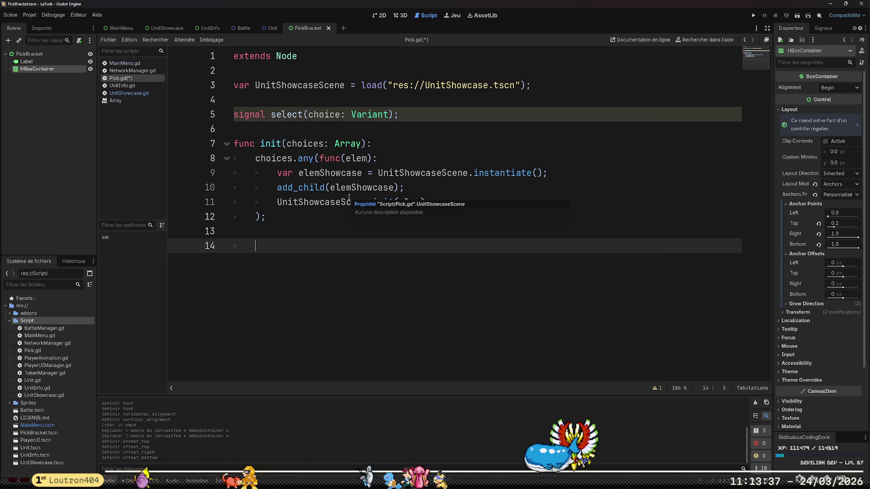
{"action": "key", "text": "BackSpace"}
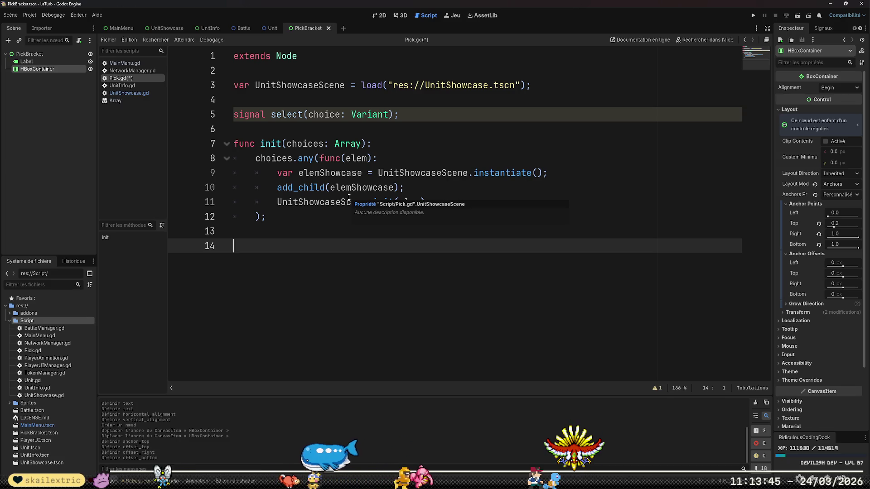
{"action": "type", "text": "func click("}
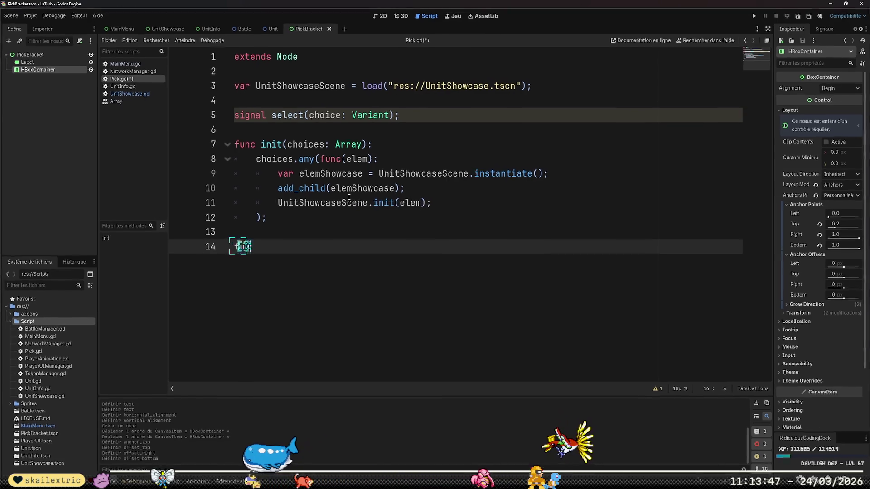
{"action": "key", "text": "BackSpace"}
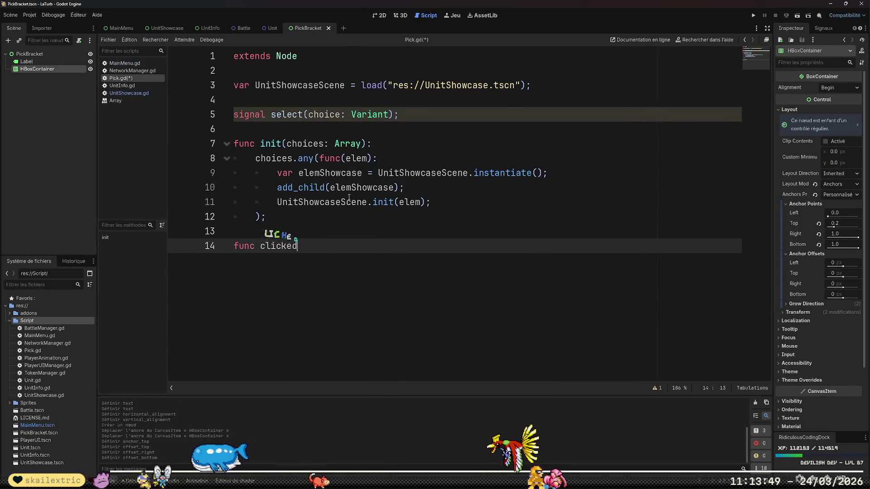
{"action": "type", "text": "ed("}
{"action": "type", "text": "ele"}
{"action": "key", "text": "BackSpace"}
{"action": "key", "text": "BackSpace"}
{"action": "key", "text": "BackSpace"}
{"action": "type", "text": "selection: "}
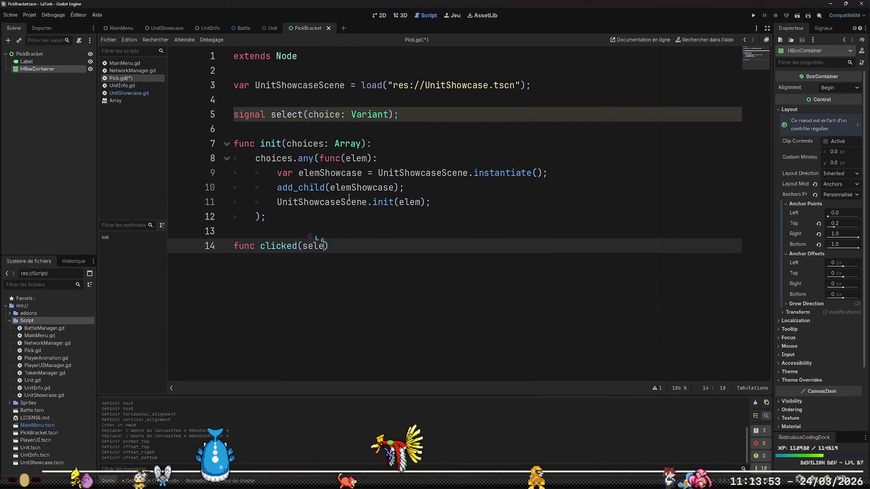
{"action": "type", "text": "Variant)"}
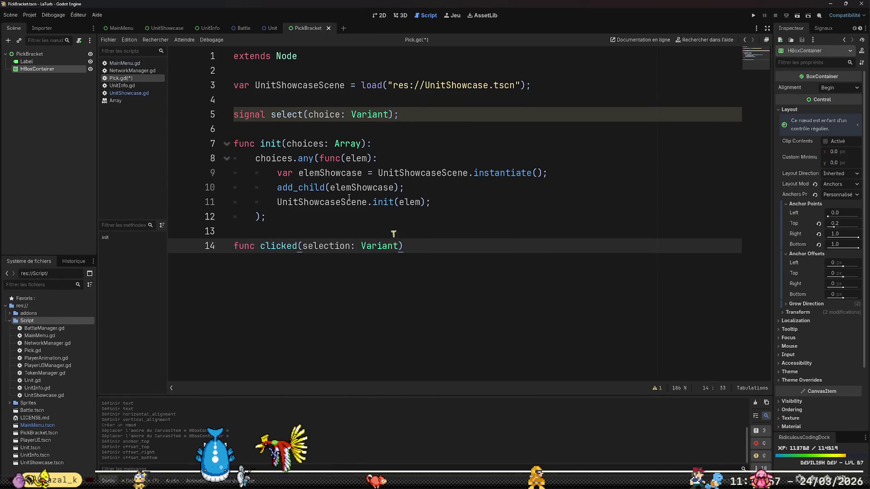
Rename the select signal's parameter from choice to selection and open an indented body line under clicked.
{"action": "key", "text": "Up"}
{"action": "key", "text": "Up"}
{"action": "key", "text": "Up"}
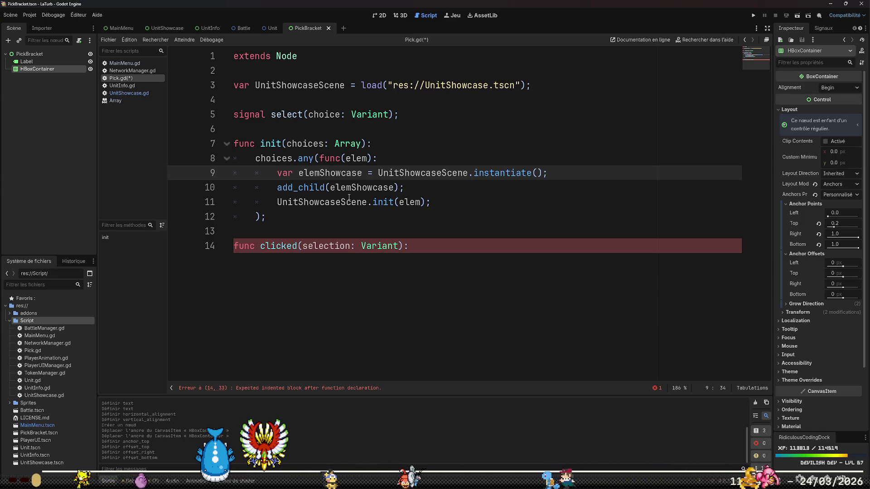
{"action": "key", "text": "Up"}
{"action": "key", "text": "Up"}
{"action": "key", "text": "Up"}
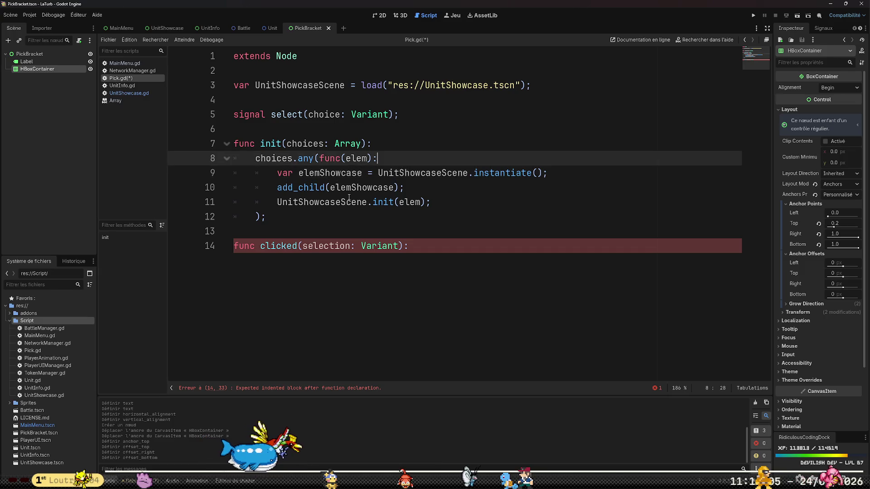
{"action": "key", "text": "ctrl+Left"}
{"action": "key", "text": "ctrl+Left"}
{"action": "key", "text": "ctrl+Left"}
{"action": "key", "text": "ctrl+shift+Right"}
{"action": "type", "text": "selection"}
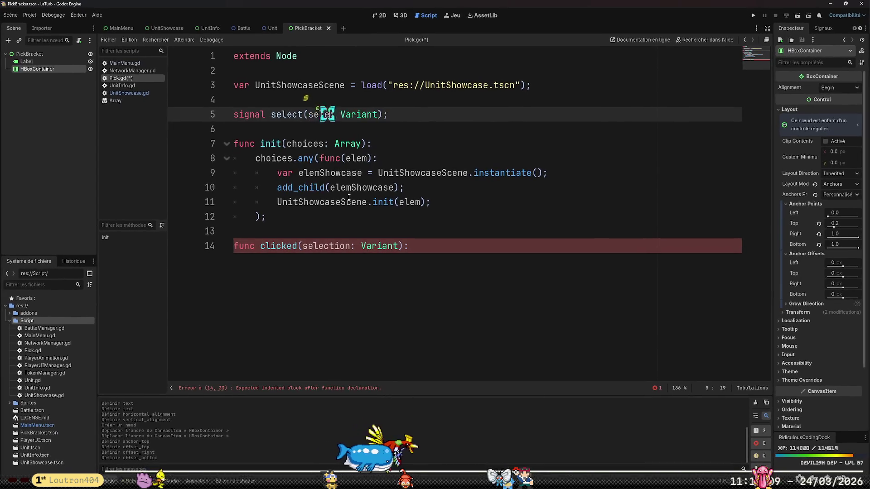
{"action": "key", "text": "Down"}
{"action": "key", "text": "Down"}
{"action": "key", "text": "Down"}
{"action": "key", "text": "Down"}
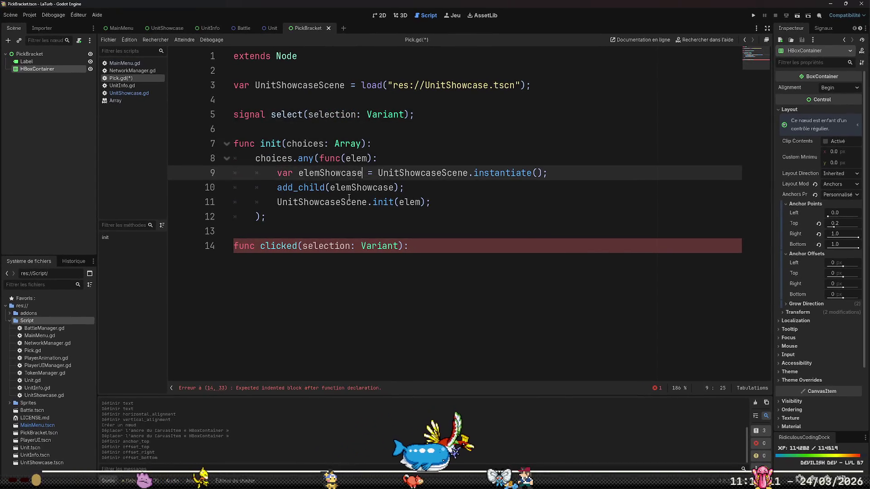
{"action": "key", "text": "End"}
{"action": "key", "text": "Return"}
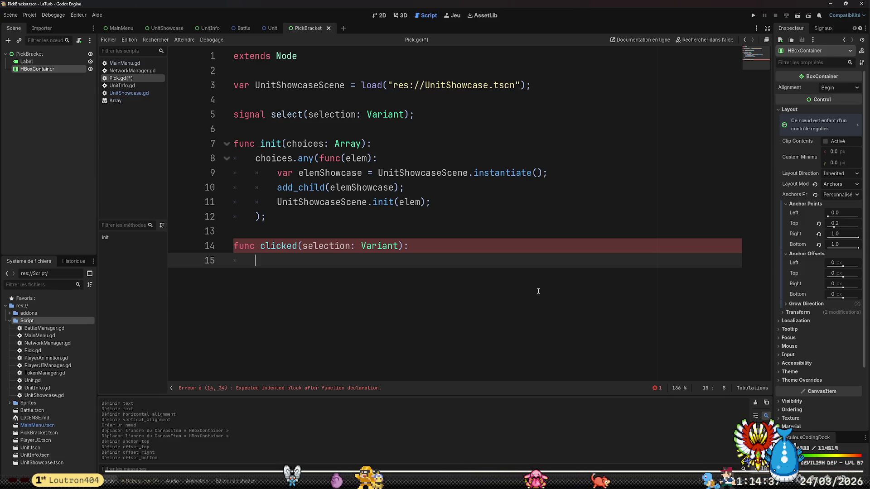
{"action": "key", "text": "Up"}
{"action": "key", "text": "Up"}
{"action": "key", "text": "Up"}
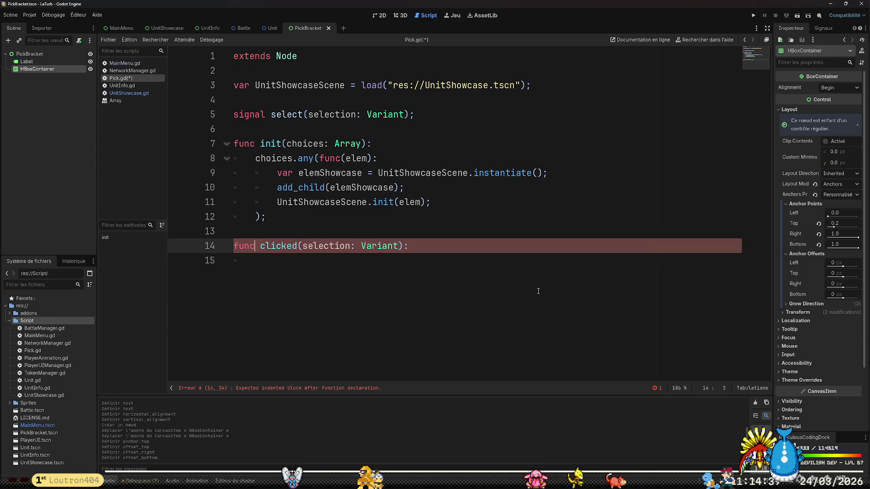
Insert a new line starting with elemShowcase right after the instantiate statement.
{"action": "key", "text": "Up"}
{"action": "key", "text": "Up"}
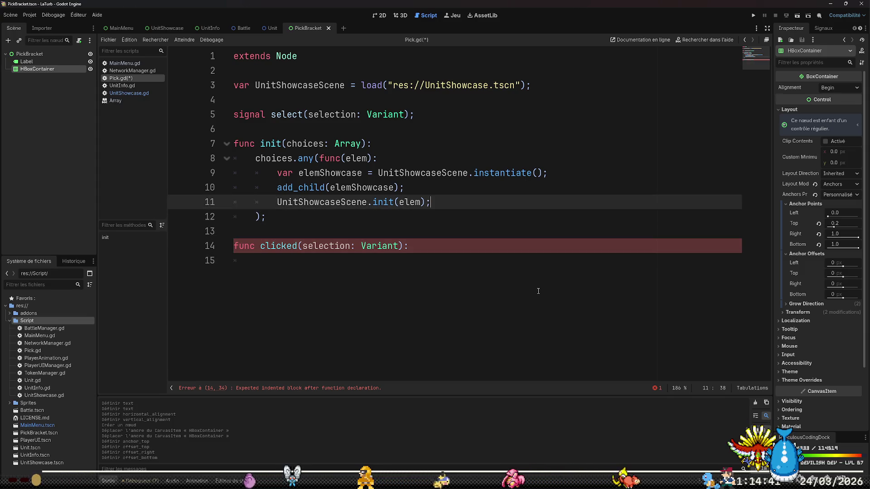
{"action": "key", "text": "End"}
{"action": "key", "text": "Down"}
{"action": "key", "text": "Down"}
{"action": "key", "text": "Up"}
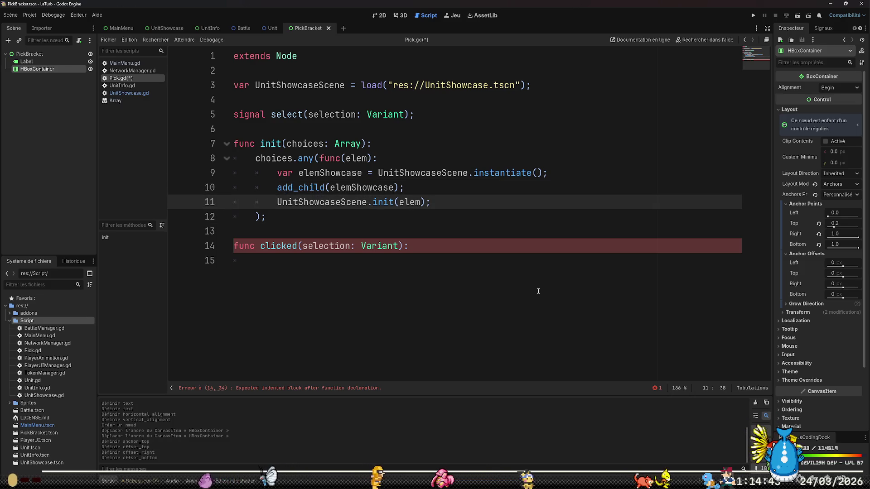
{"action": "key", "text": "Up"}
{"action": "key", "text": "Home"}
{"action": "key", "text": "Home"}
{"action": "key", "text": "Up"}
{"action": "key", "text": "End"}
{"action": "key", "text": "Return"}
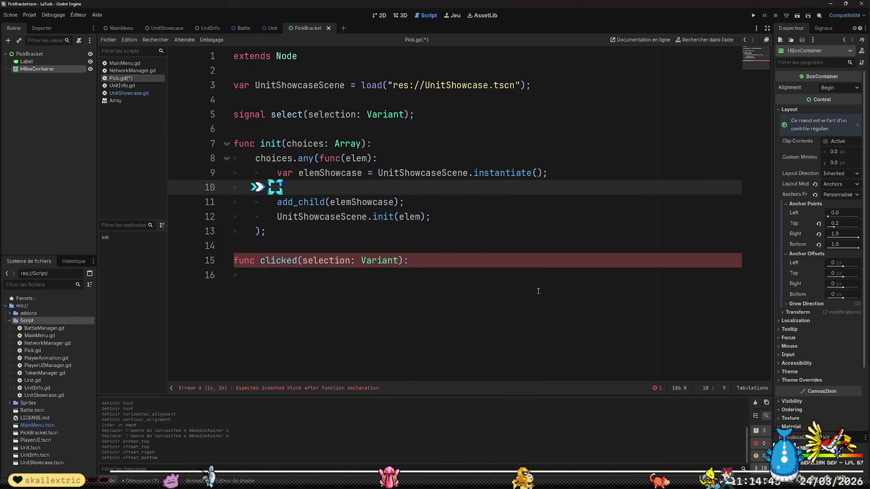
{"action": "type", "text": "elem"}
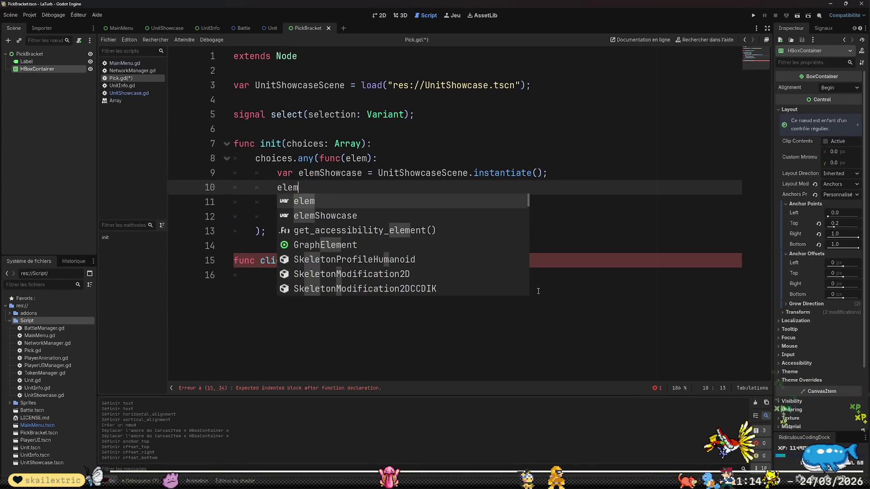
{"action": "key", "text": "Down"}
{"action": "key", "text": "Return"}
{"action": "key", "text": "Down"}
{"action": "key", "text": "Down"}
Change the init call to elemShowcase.init(elem) and complete elemShowcase.clicked.connect(clicked); on line 10.
{"action": "key", "text": "ctrl+shift+Left"}
{"action": "type", "text": "elem"}
{"action": "key", "text": "Down"}
{"action": "key", "text": "Tab"}
{"action": "key", "text": "Up"}
{"action": "key", "text": "Up"}
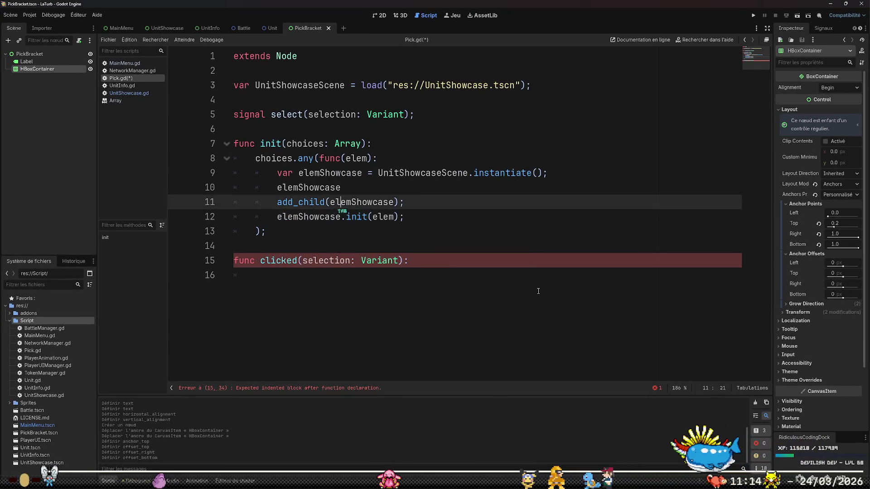
{"action": "type", "text": ".click"}
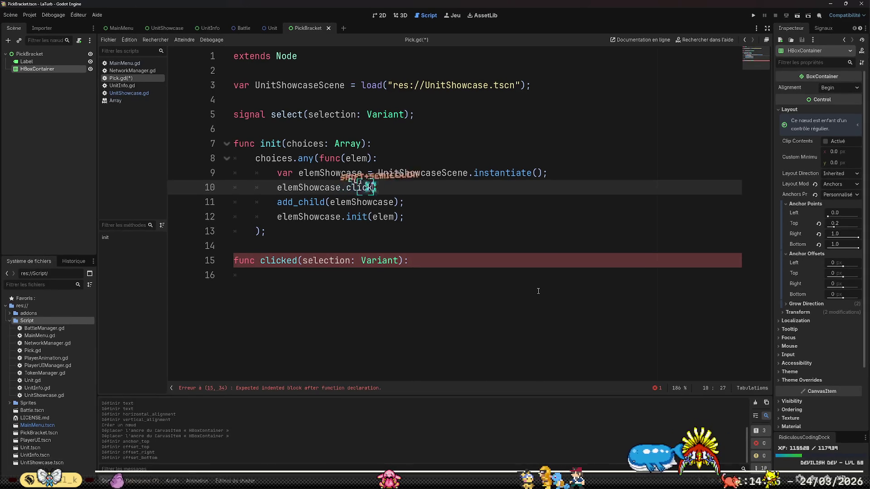
{"action": "type", "text": "ed.connect(clic"}
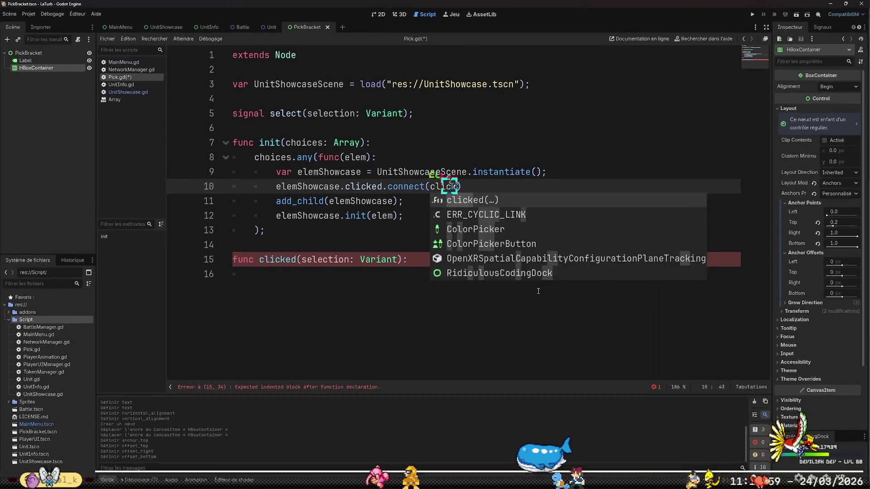
{"action": "type", "text": "ked);"}
{"action": "key", "text": "Down"}
{"action": "key", "text": "Down"}
{"action": "key", "text": "Down"}
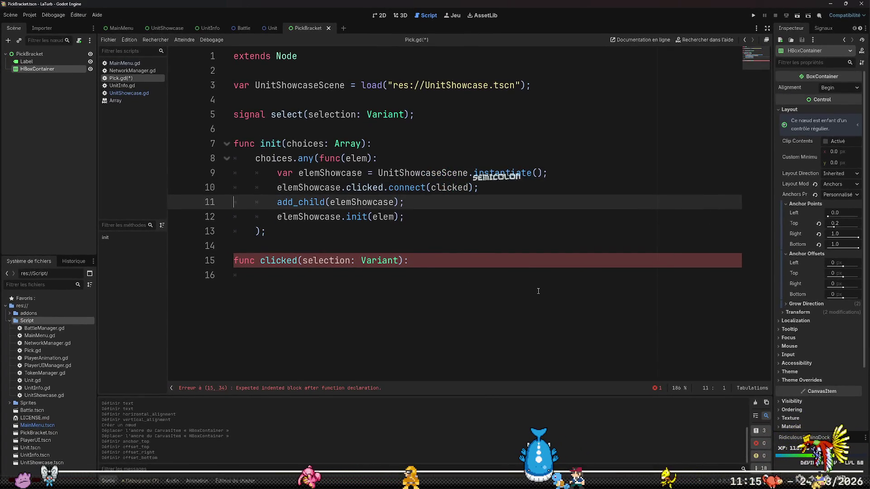
{"action": "key", "text": "Down"}
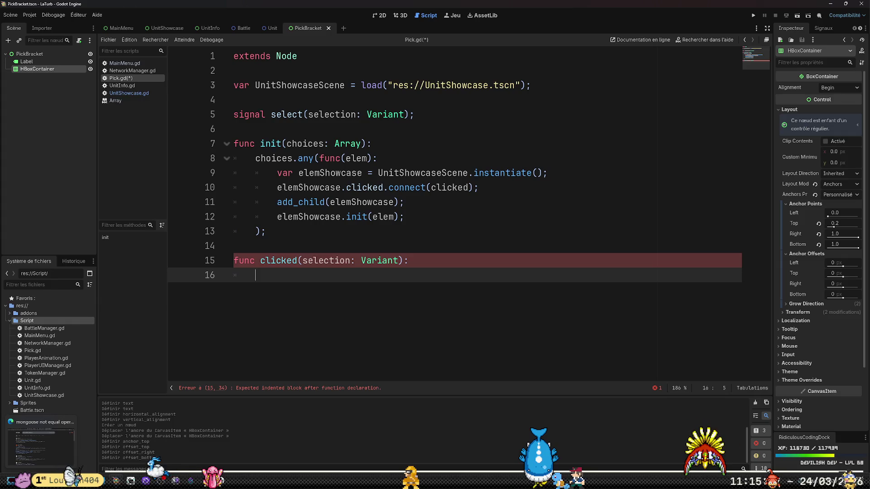
{"action": "left_click", "coordinate": [41, 447]}
Load yatai.bidji.fr in a new Edge tab and scroll through the card collection and back up.
{"action": "left_click", "coordinate": [581, 8]}
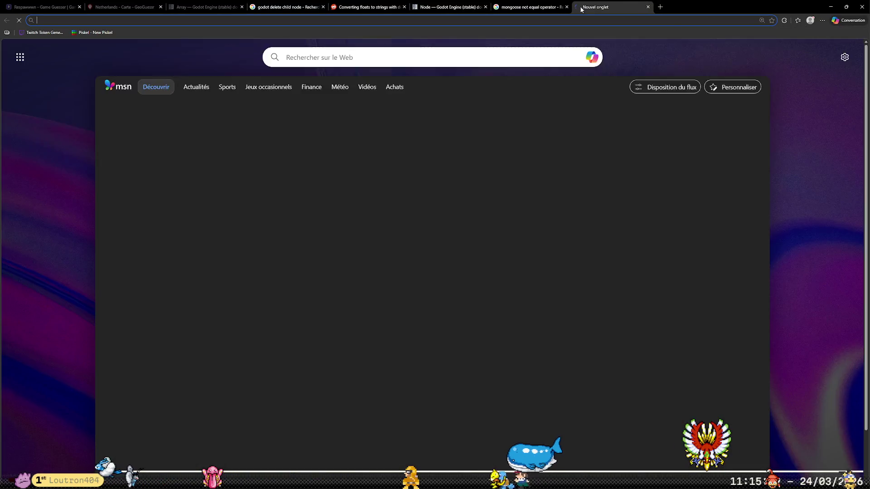
{"action": "type", "text": "yatai.bidji.fr"}
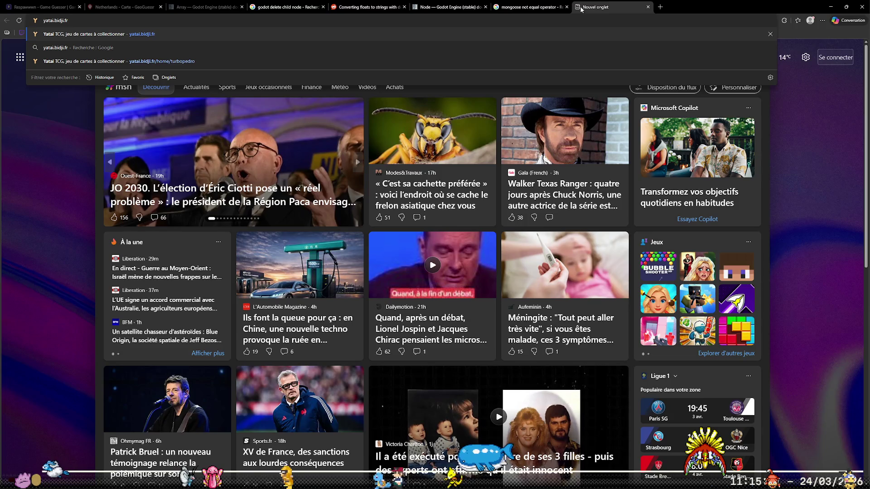
{"action": "key", "text": "Return"}
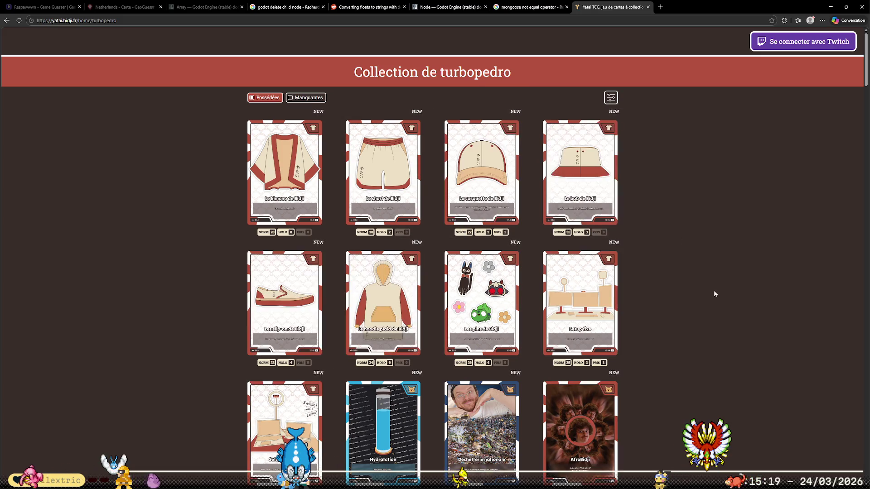
{"action": "scroll", "coordinate": [714, 290], "scroll_direction": "down", "scroll_amount": 6}
{"action": "middle_click", "coordinate": [703, 160]}
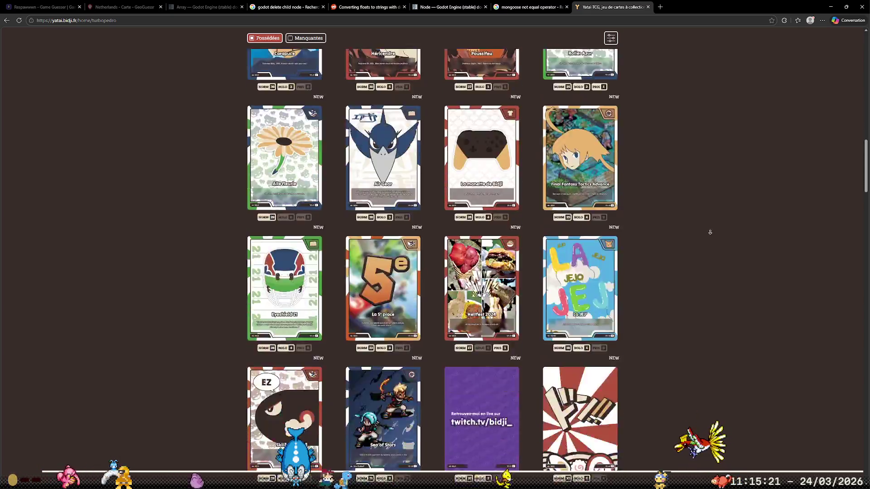
{"action": "middle_click", "coordinate": [706, 212]}
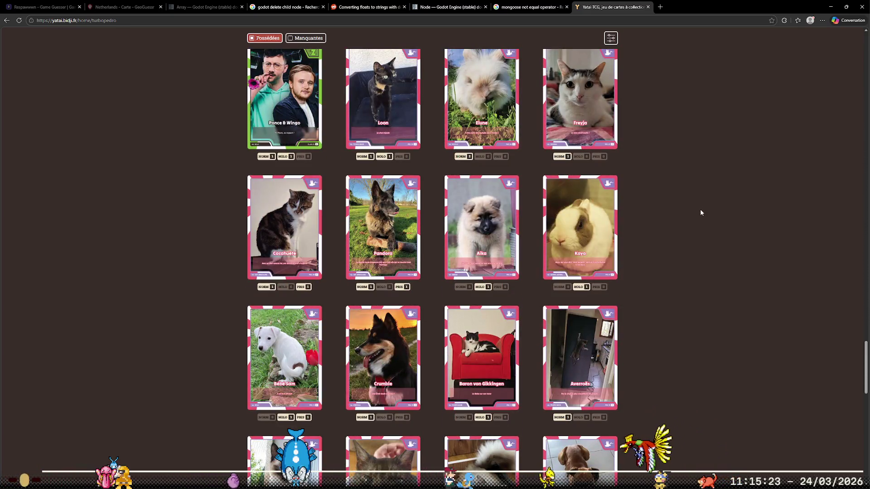
{"action": "scroll", "coordinate": [701, 213], "scroll_direction": "down", "scroll_amount": 5}
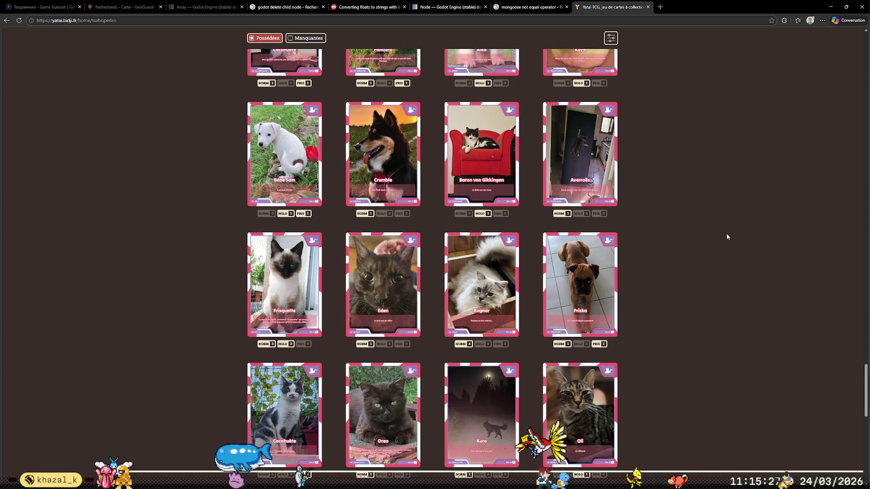
{"action": "scroll", "coordinate": [724, 253], "scroll_direction": "down", "scroll_amount": 12}
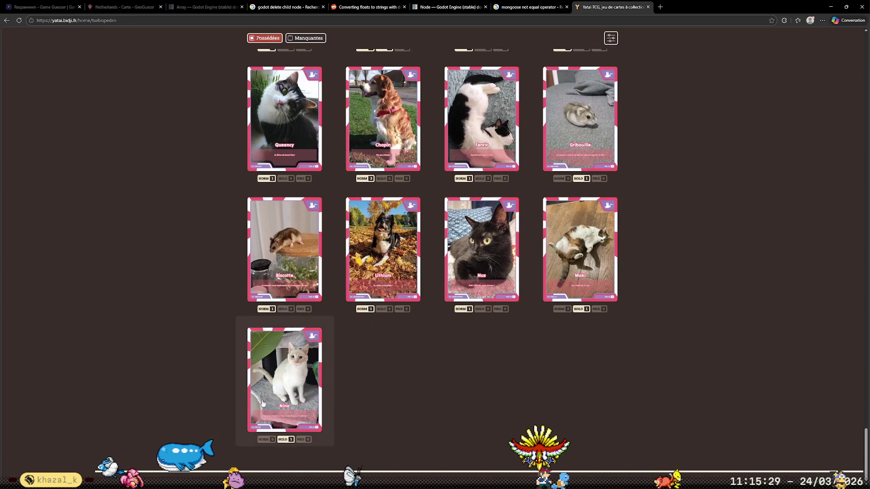
{"action": "scroll", "coordinate": [178, 433], "scroll_direction": "up", "scroll_amount": 20}
{"action": "scroll", "coordinate": [179, 433], "scroll_direction": "up", "scroll_amount": 20}
{"action": "scroll", "coordinate": [179, 431], "scroll_direction": "up", "scroll_amount": 20}
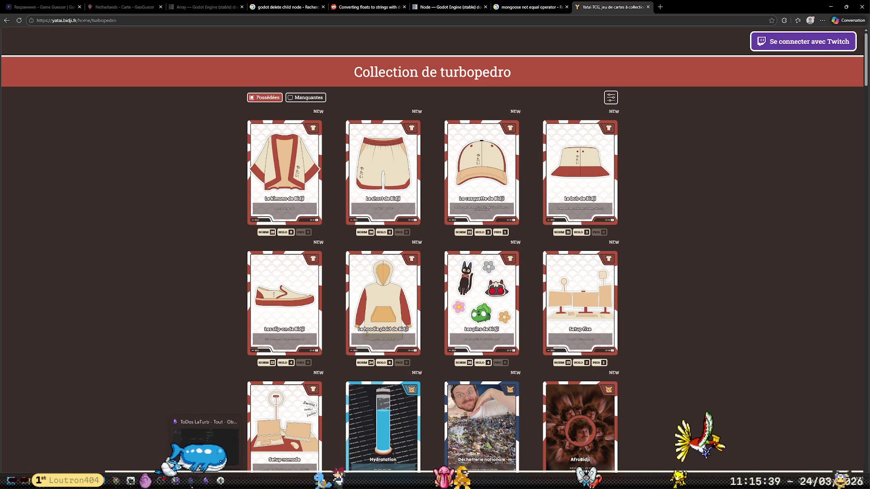
{"action": "key", "text": "alt+Tab"}
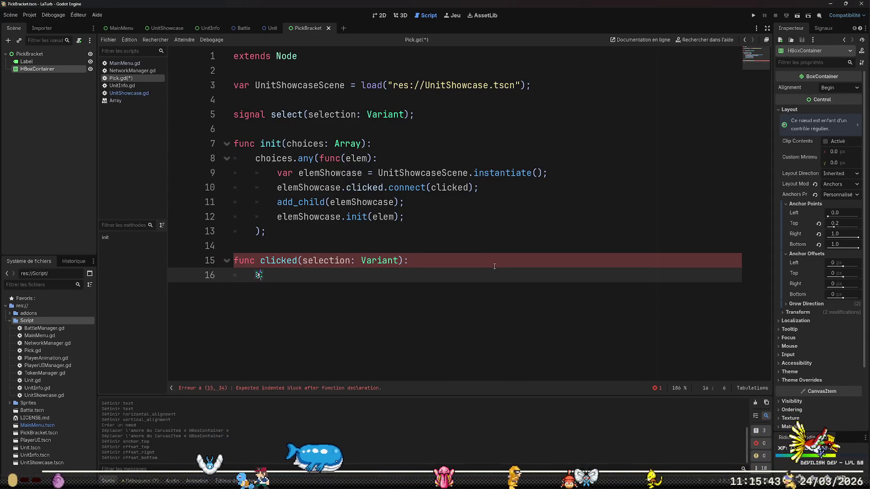
Write select.emit(selection) in the clicked function body and save Pick.gd.
{"action": "type", "text": "si"}
{"action": "type", "text": "lect.emit("}
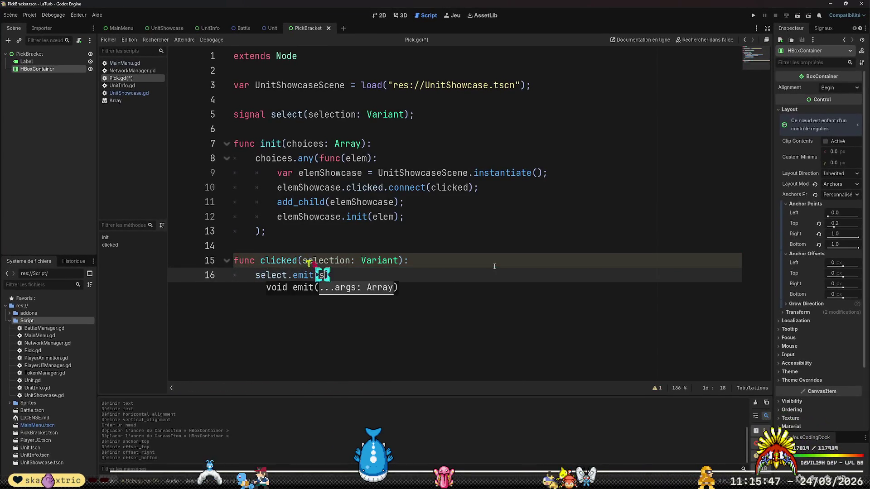
{"action": "type", "text": "selection)"}
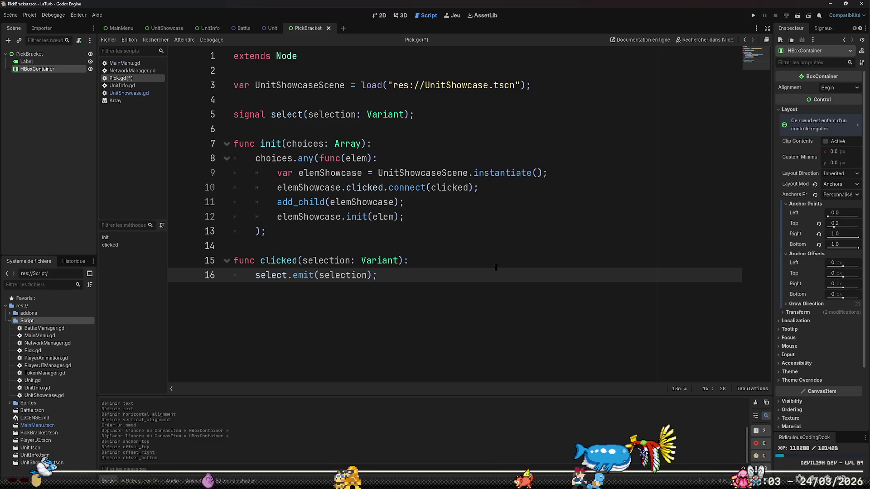
{"action": "key", "text": "ctrl+s"}
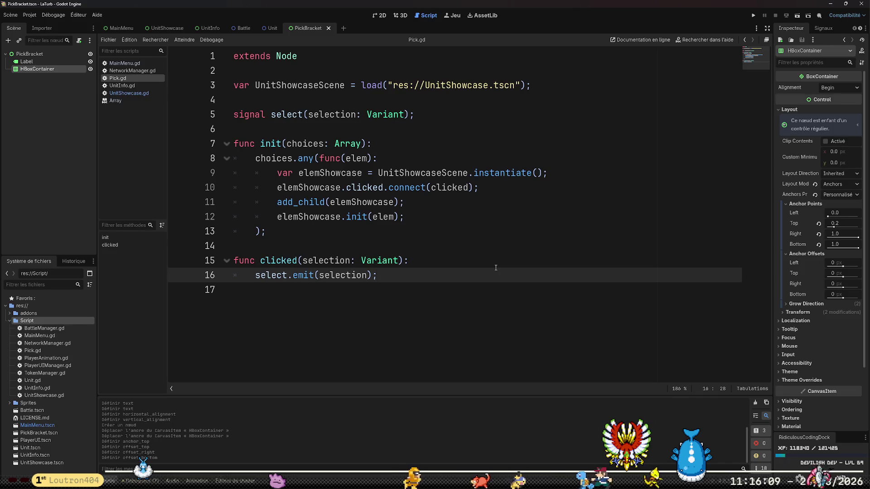
{"action": "left_click", "coordinate": [110, 94]}
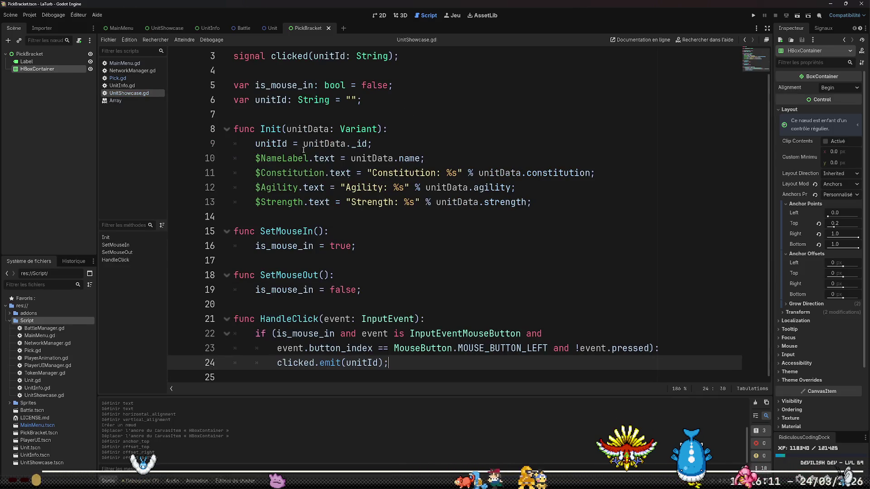
Change the unitId: String variable on line 6 to unit: Variant = null.
{"action": "left_click", "coordinate": [288, 99]}
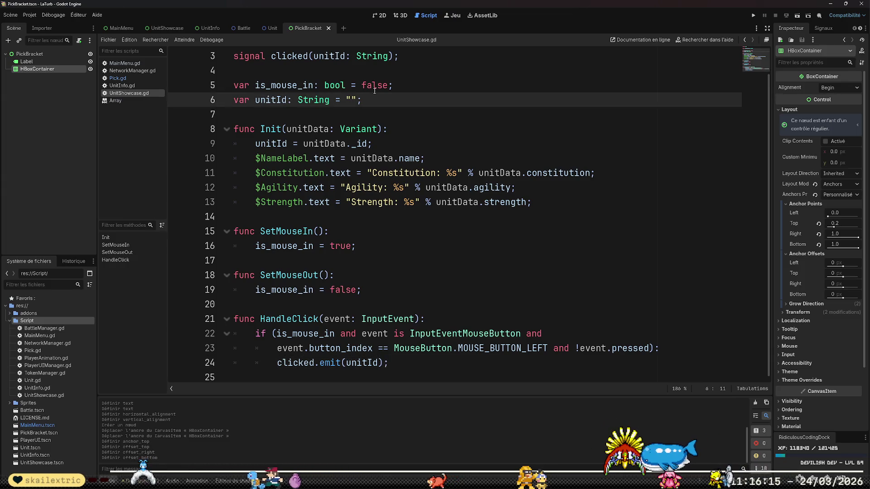
{"action": "key", "text": "BackSpace"}
{"action": "key", "text": "Delete"}
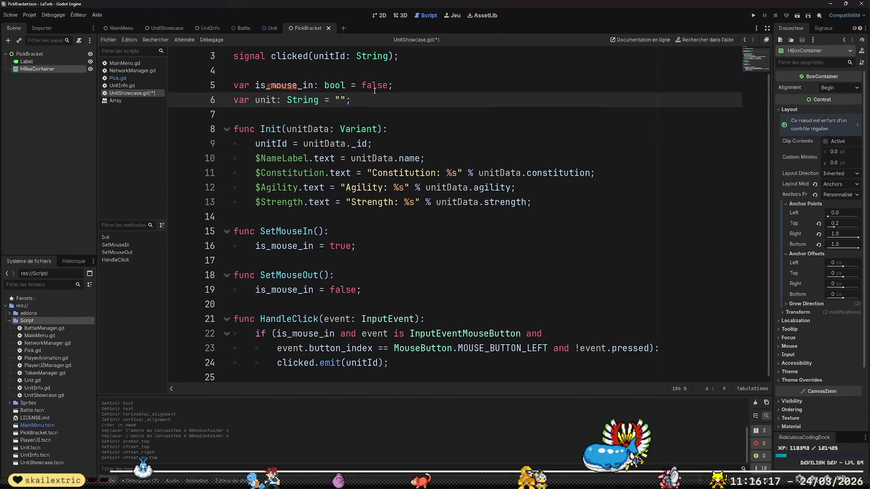
{"action": "key", "text": "ctrl+shift+Right"}
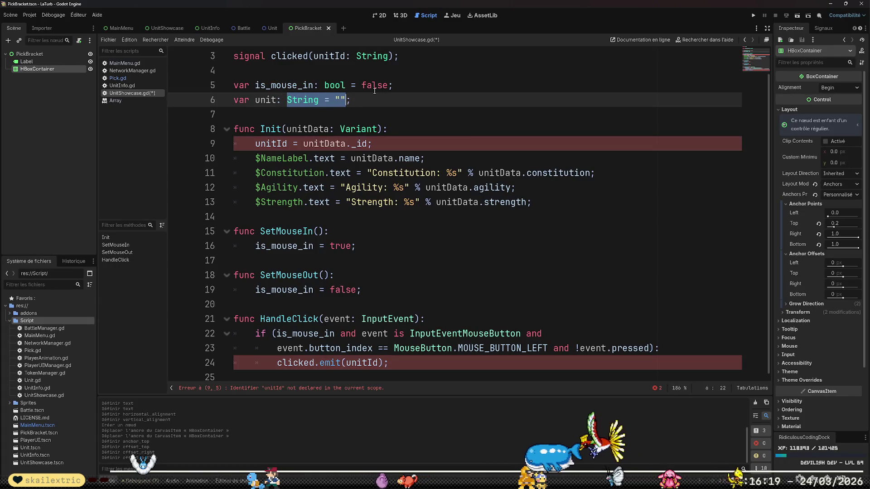
{"action": "type", "text": "Variant"}
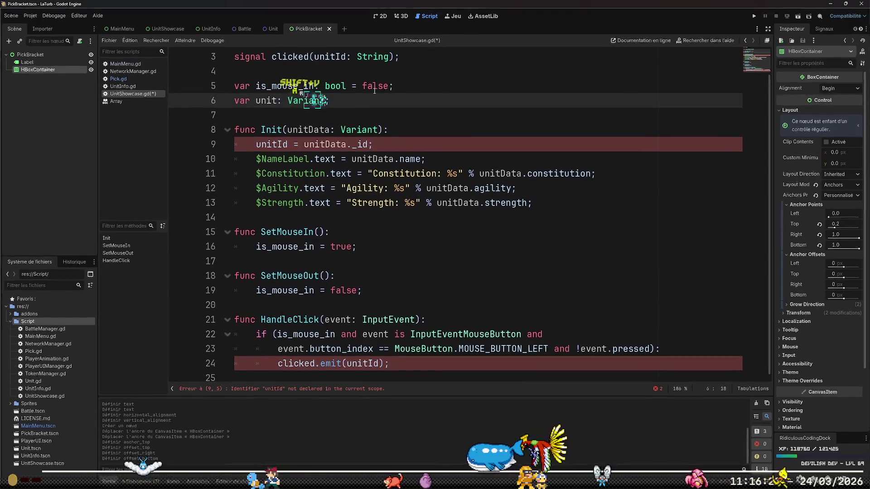
{"action": "type", "text": " = null;"}
Assign unit = unitData in Init and emit unit instead of unitId in HandleClick.
{"action": "key", "text": "Down"}
{"action": "key", "text": "Down"}
{"action": "key", "text": "Down"}
{"action": "key", "text": "Up"}
{"action": "key", "text": "End"}
{"action": "key", "text": "Left"}
{"action": "key", "text": "BackSpace"}
{"action": "key", "text": "BackSpace"}
{"action": "key", "text": "BackSpace"}
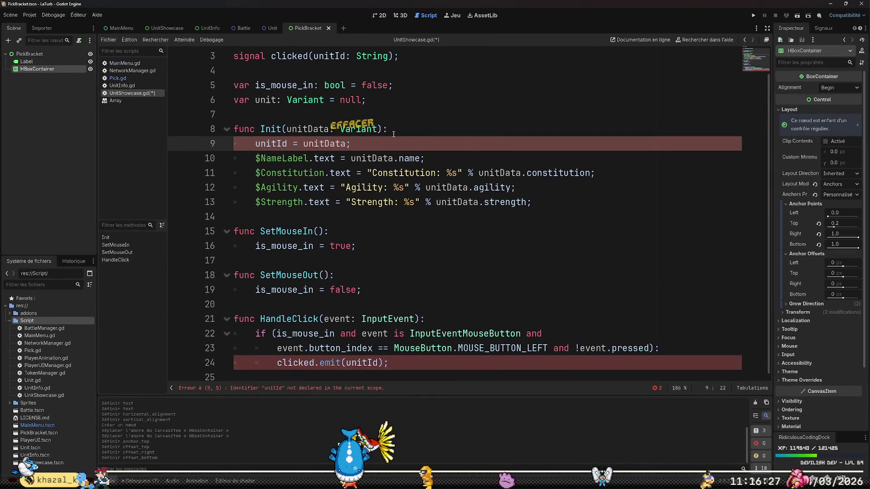
{"action": "double_click", "coordinate": [363, 363]}
{"action": "type", "text": "unit"}
{"action": "key", "text": "Right"}
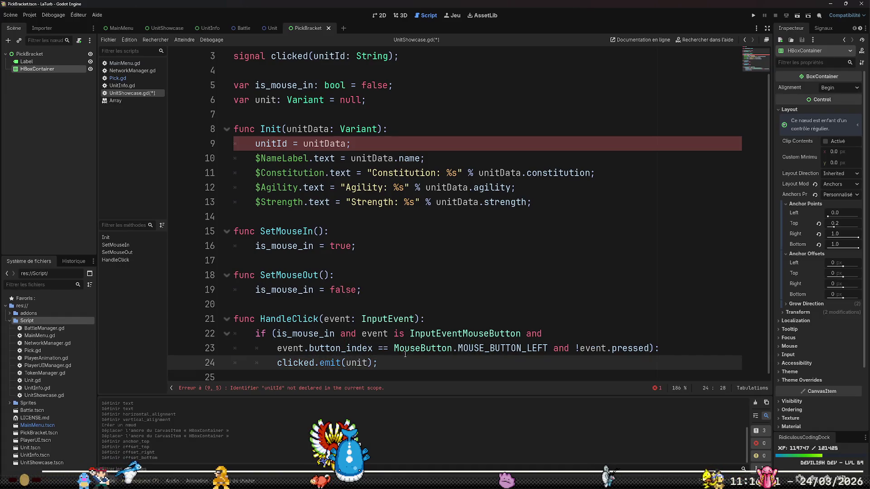
{"action": "left_click", "coordinate": [286, 143]}
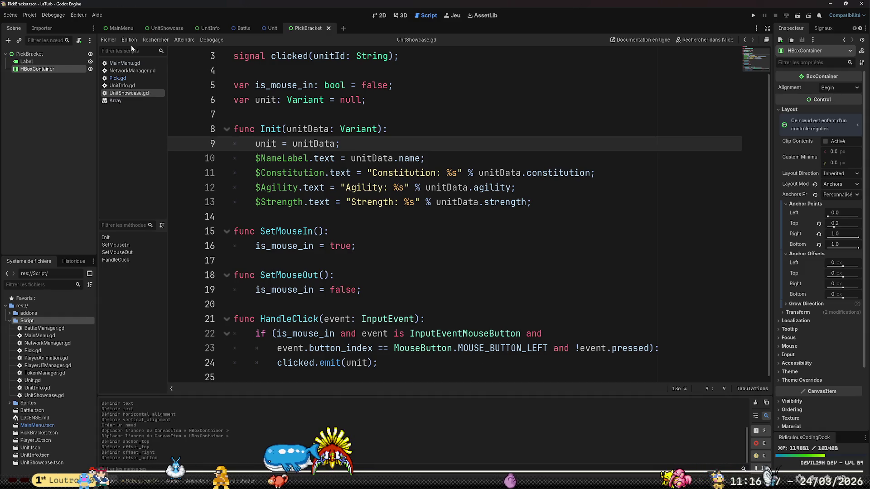
{"action": "left_click", "coordinate": [127, 64]}
{"action": "scroll", "coordinate": [531, 204], "scroll_direction": "down", "scroll_amount": 7}
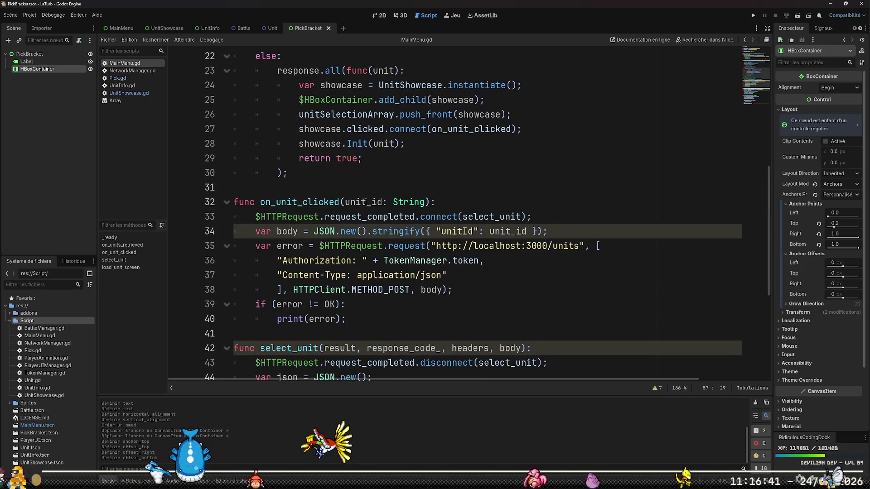
Change the on_unit_clicked parameter from unit_id: String to unit: Variant.
{"action": "left_click_drag", "start_coordinate": [367, 202], "coordinate": [383, 202]}
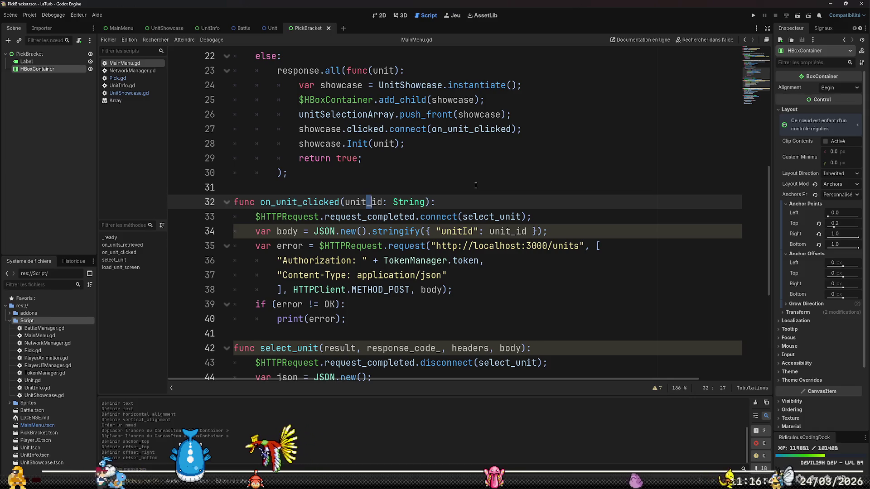
{"action": "key", "text": "BackSpace"}
{"action": "key", "text": "ctrl+shift+Right"}
{"action": "type", "text": "Caria"}
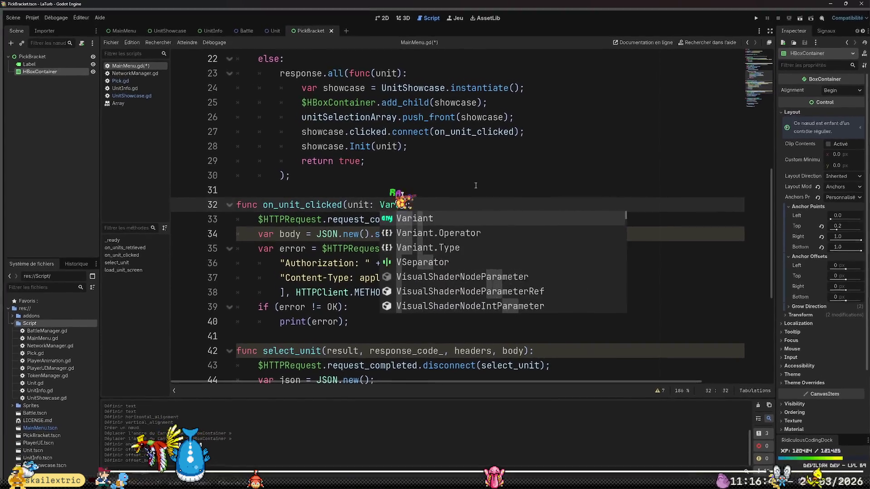
{"action": "type", "text": "nt"}
{"action": "key", "text": "Escape"}
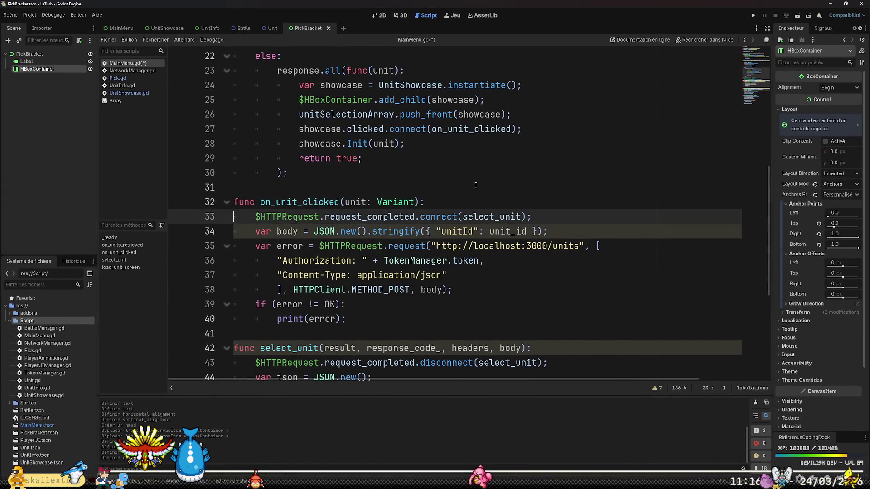
Send unit._id instead of unit_id in the request body and save MainMenu.gd.
{"action": "key", "text": "Down"}
{"action": "key", "text": "End"}
{"action": "key", "text": "Left"}
{"action": "key", "text": "Left"}
{"action": "key", "text": "Left"}
{"action": "key", "text": "BackSpace"}
{"action": "type", "text": "."}
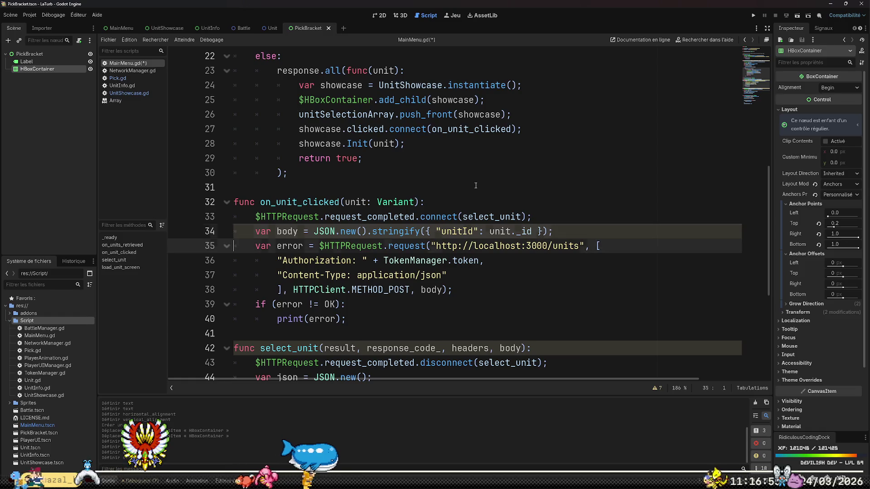
{"action": "key", "text": "Down"}
{"action": "key", "text": "Home"}
{"action": "key", "text": "ctrl+s"}
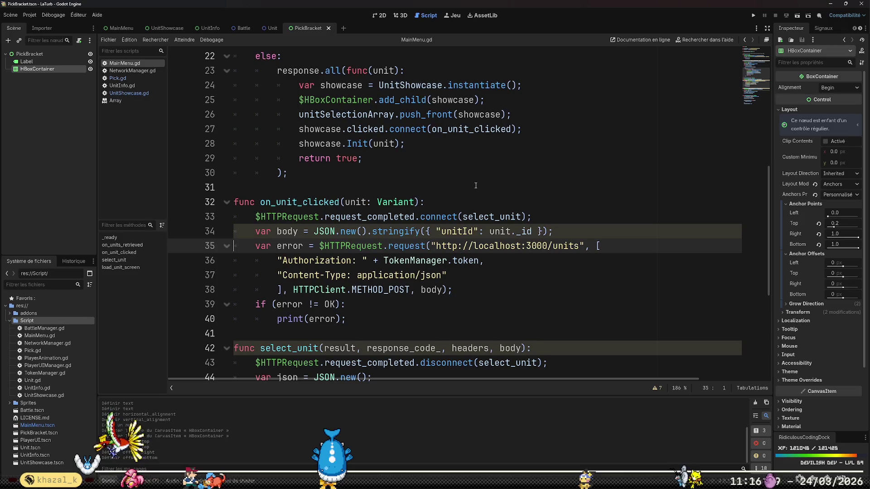
{"action": "scroll", "coordinate": [475, 185], "scroll_direction": "down", "scroll_amount": 5}
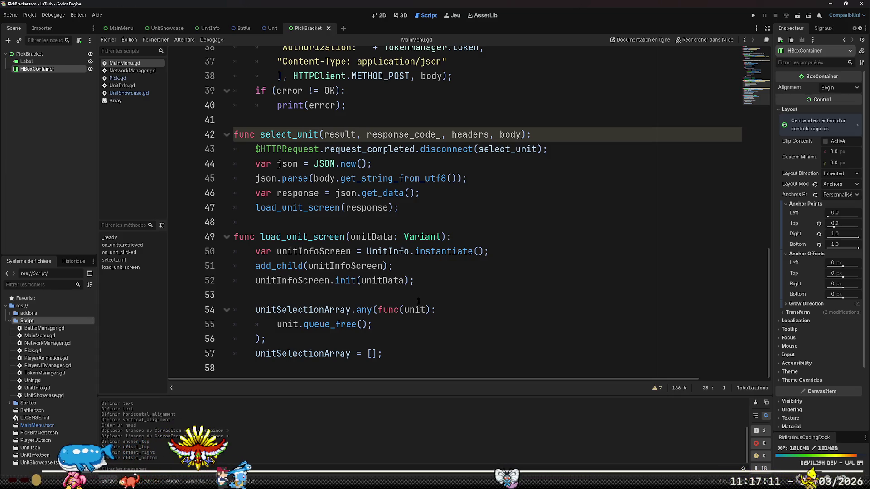
Browse the UnitInfo, PickBracket and Unit scenes, then open MainMenu.tscn and its MainMenu.gd script.
{"action": "left_click", "coordinate": [203, 29]}
{"action": "left_click", "coordinate": [376, 17]}
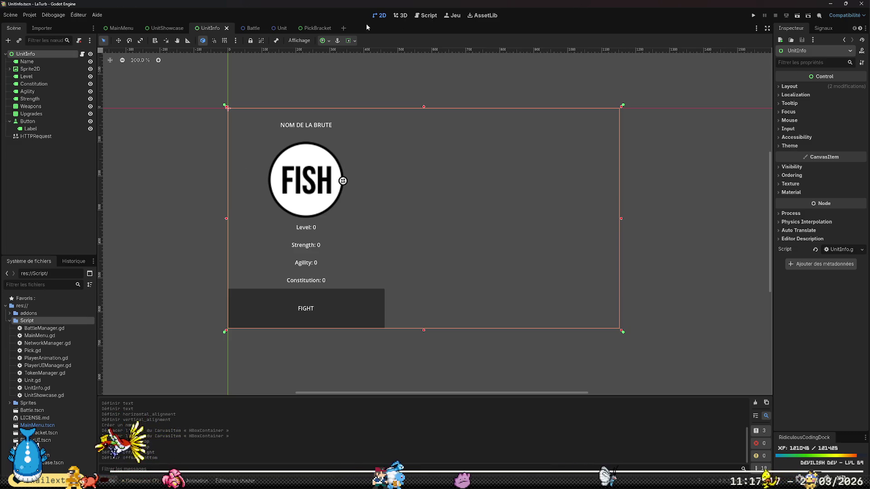
{"action": "left_click", "coordinate": [313, 28]}
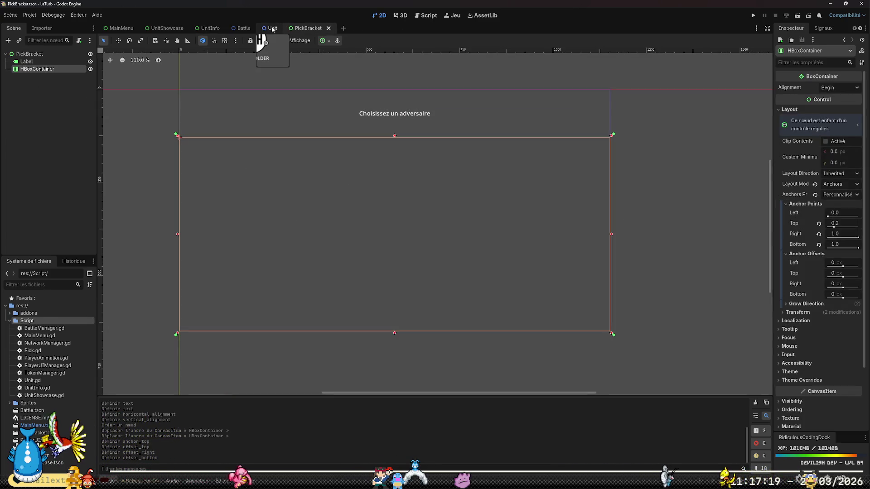
{"action": "left_click", "coordinate": [272, 28]}
{"action": "left_click", "coordinate": [209, 29]}
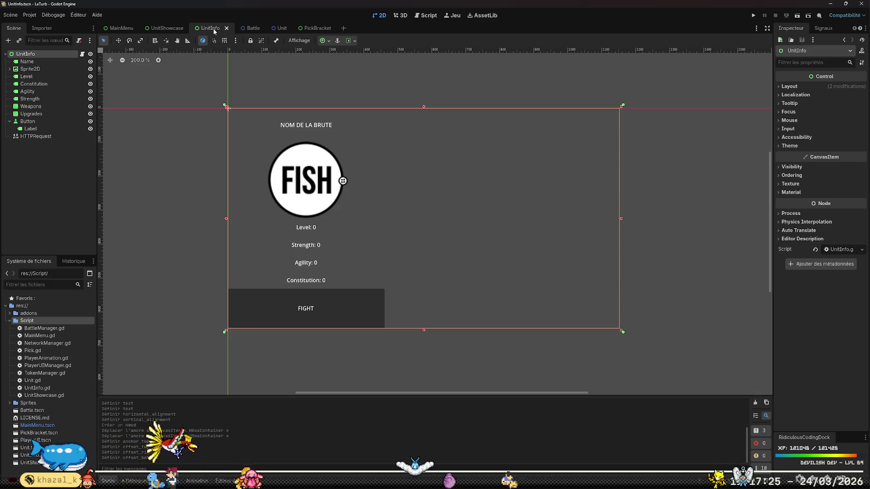
{"action": "left_click", "coordinate": [37, 425]}
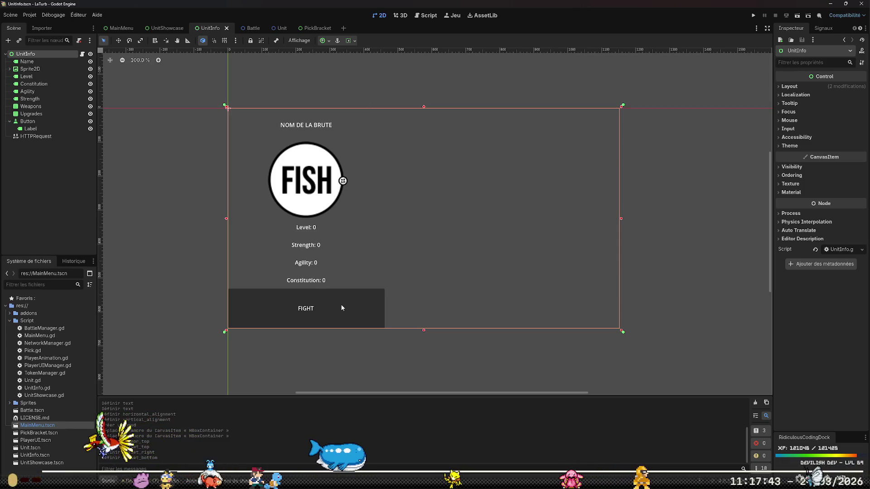
{"action": "left_click", "coordinate": [119, 28]}
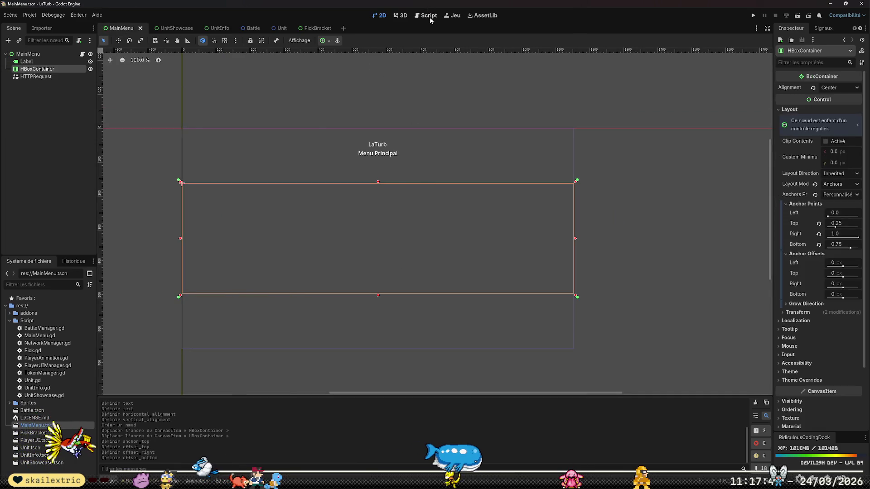
{"action": "left_click", "coordinate": [426, 15]}
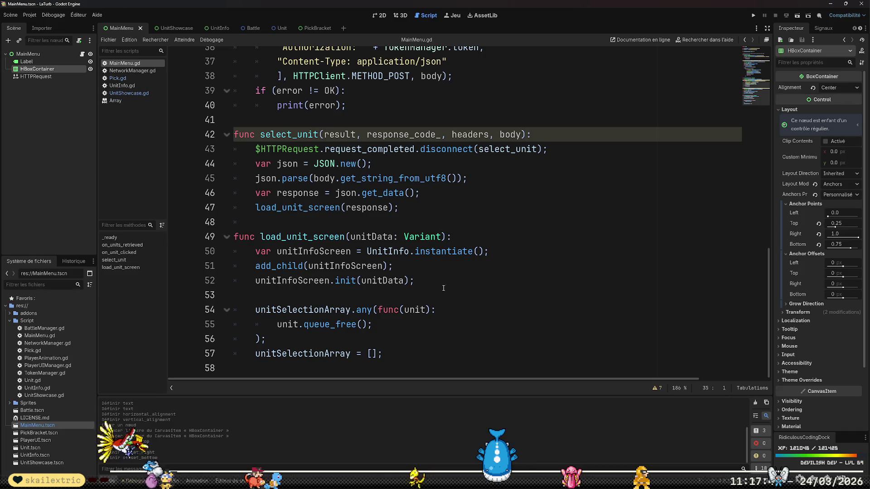
Add a new func on_start_bracket(): header on line 59, below load_unit_screen.
{"action": "left_click", "coordinate": [479, 231]}
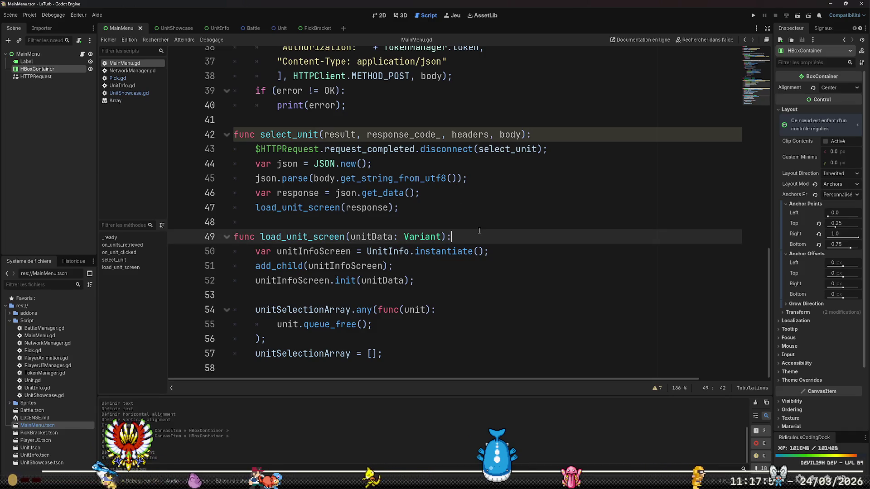
{"action": "key", "text": "Down"}
{"action": "key", "text": "Down"}
{"action": "key", "text": "Down"}
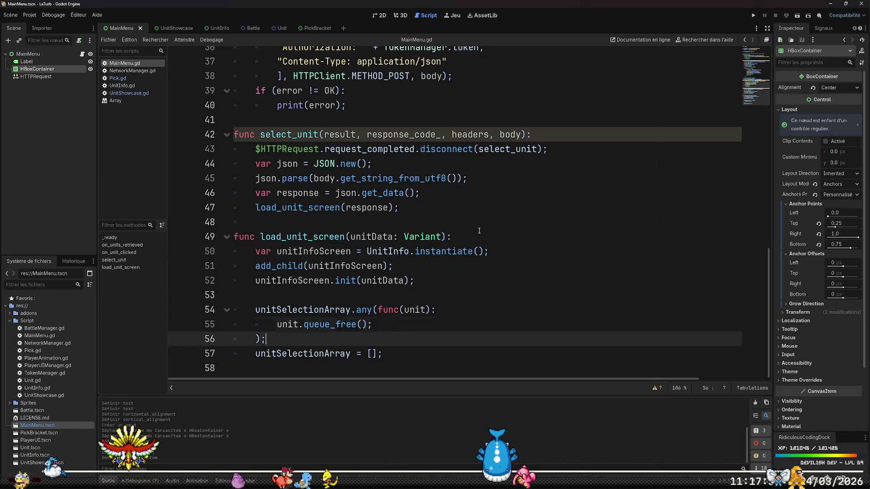
{"action": "key", "text": "Return"}
{"action": "key", "text": "Return"}
{"action": "key", "text": "Up"}
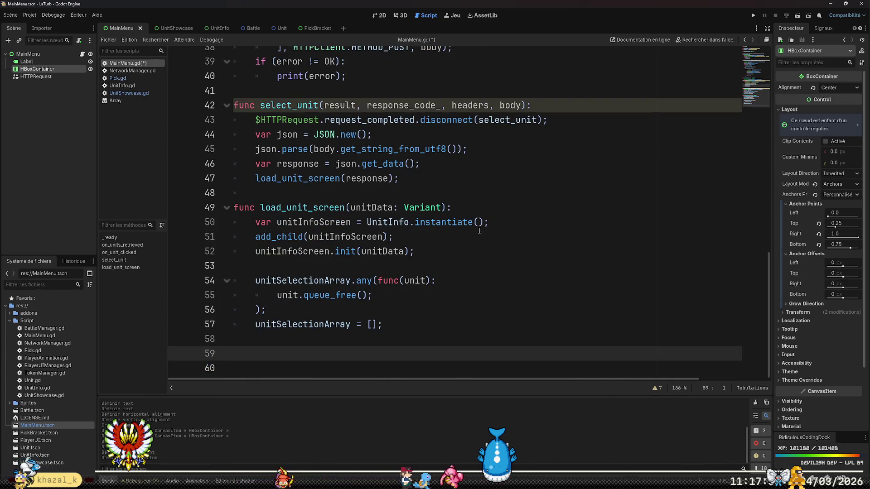
{"action": "type", "text": "func on_s"}
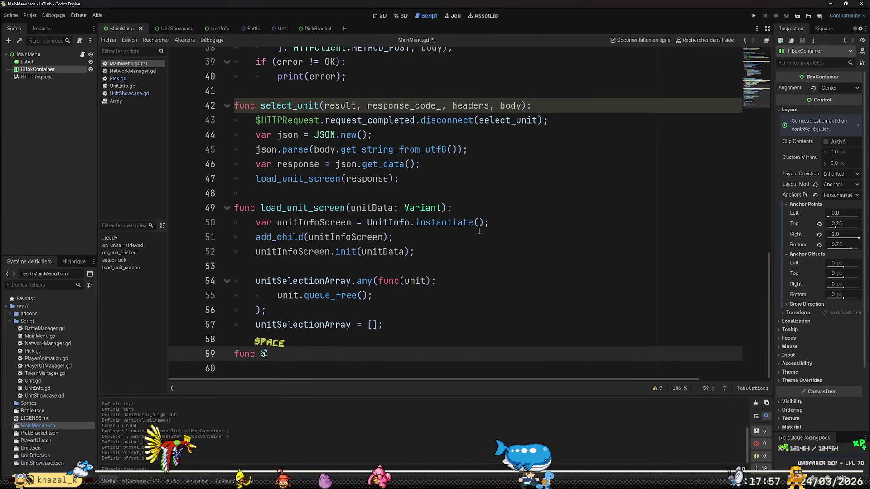
{"action": "type", "text": "tart_battl"}
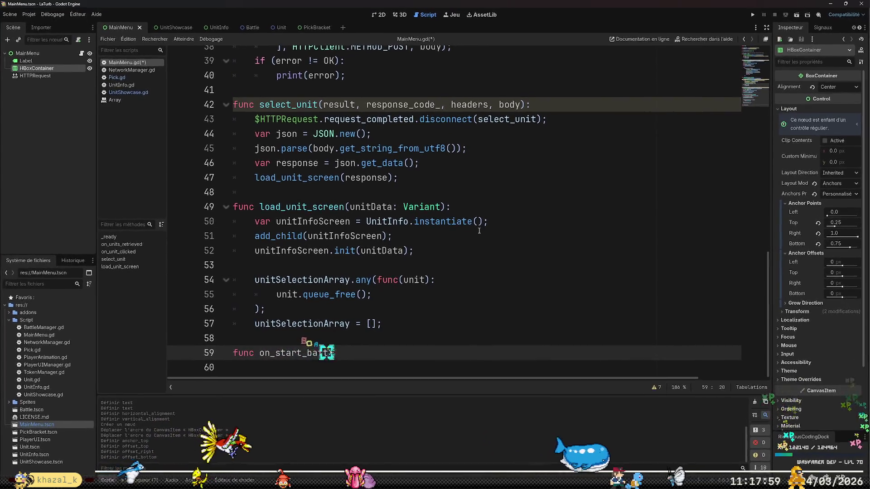
{"action": "type", "text": "e("}
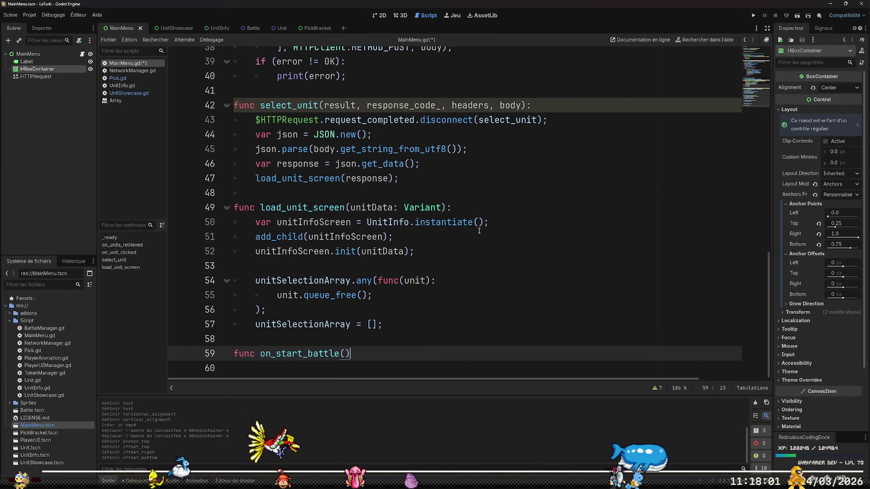
{"action": "key", "text": "Left"}
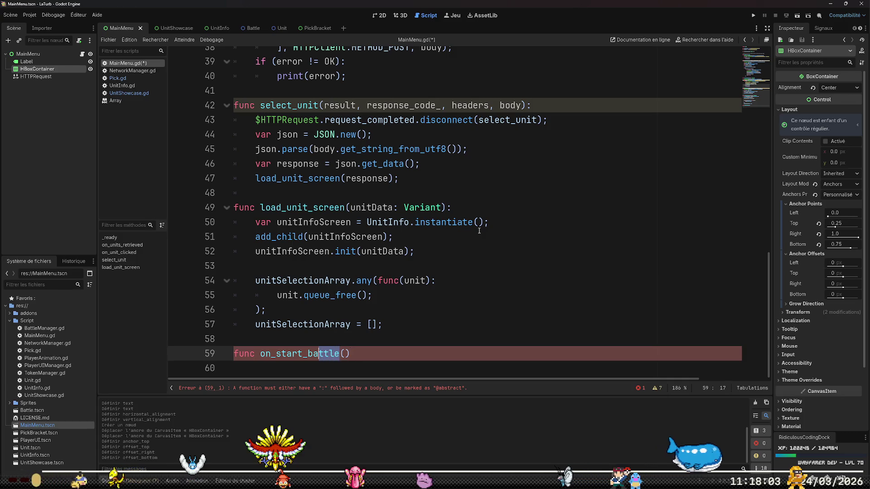
{"action": "key", "text": "BackSpace"}
{"action": "key", "text": "BackSpace"}
{"action": "key", "text": "BackSpace"}
{"action": "type", "text": "racket"}
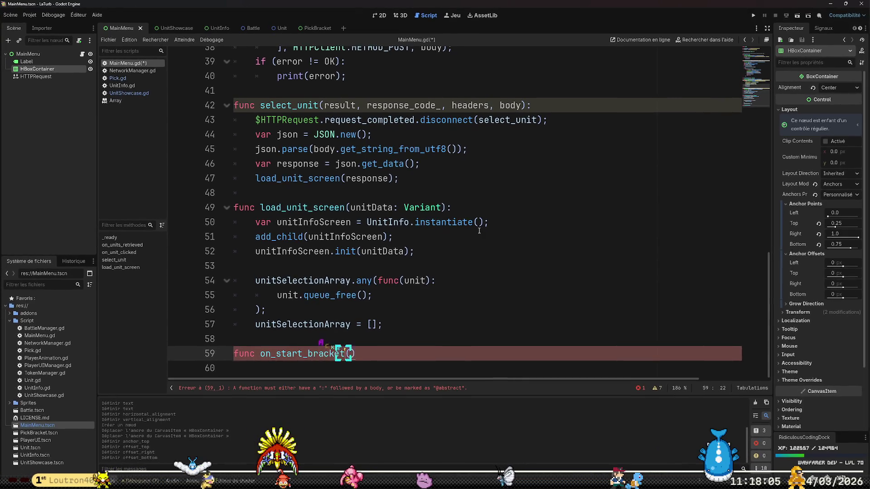
{"action": "key", "text": "End"}
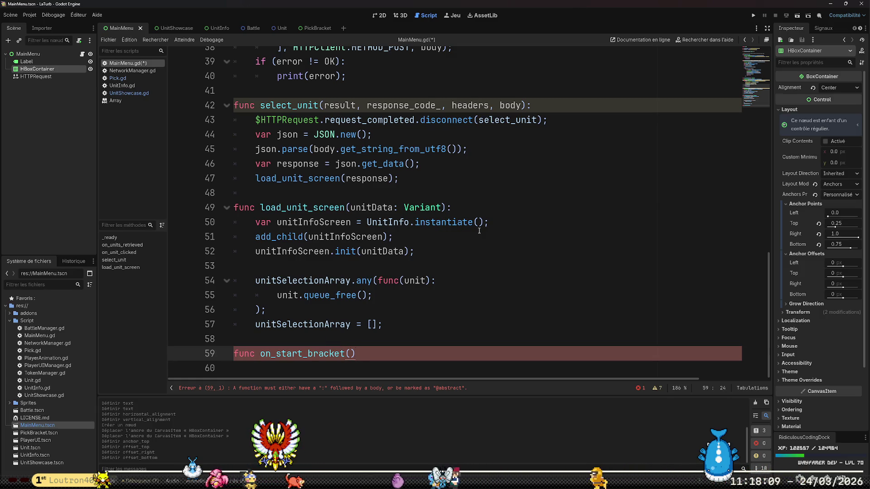
{"action": "type", "text": ":"}
{"action": "key", "text": "Return"}
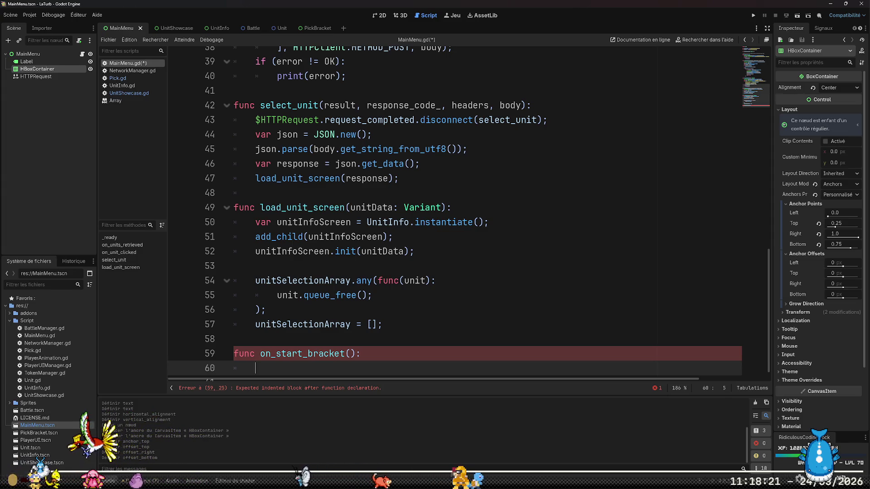
{"action": "key", "text": "alt+Tab"}
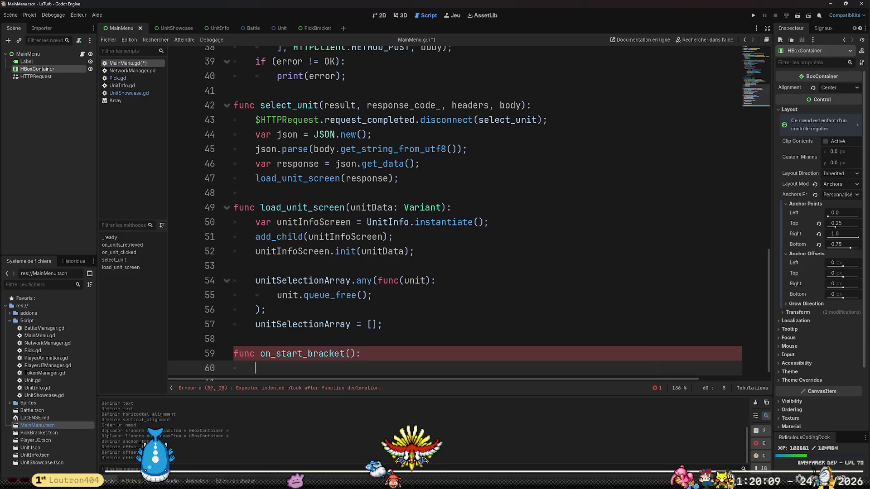
{"action": "scroll", "coordinate": [551, 266], "scroll_direction": "down", "scroll_amount": 1}
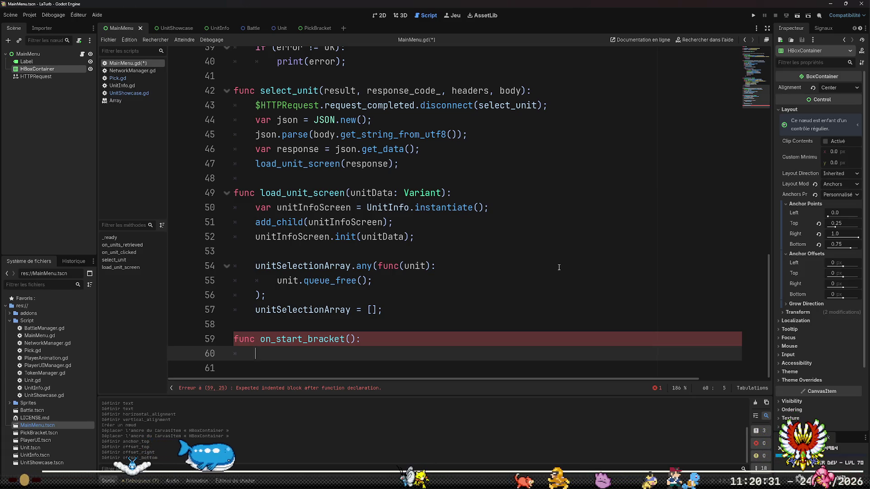
Review the request_completed connection in on_units_retrieved for reference.
{"action": "scroll", "coordinate": [616, 275], "scroll_direction": "up", "scroll_amount": 6}
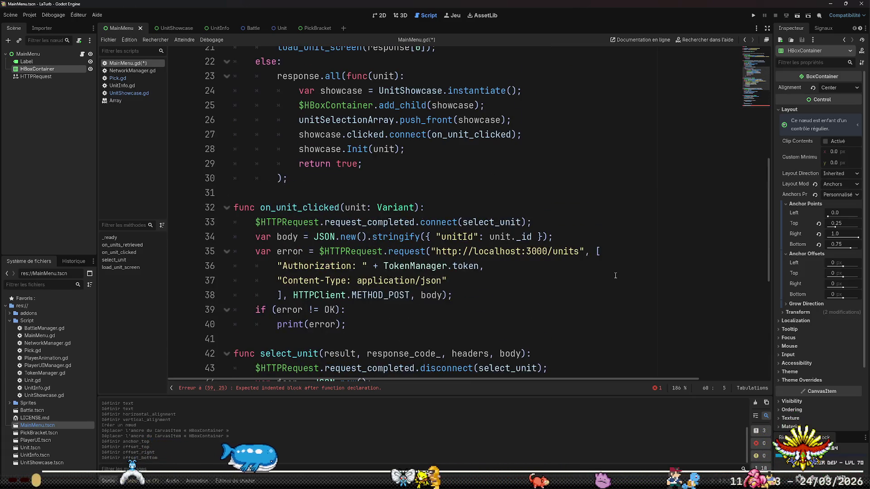
{"action": "scroll", "coordinate": [615, 276], "scroll_direction": "down", "scroll_amount": 6}
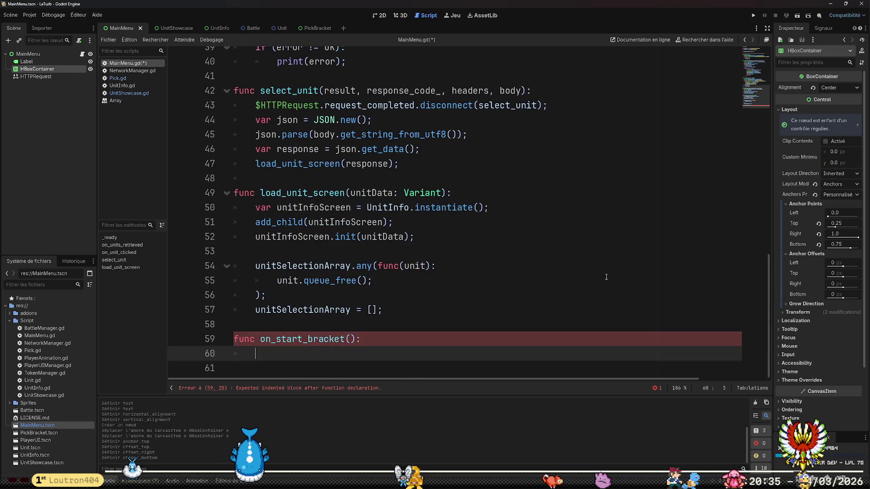
{"action": "scroll", "coordinate": [603, 277], "scroll_direction": "up", "scroll_amount": 6}
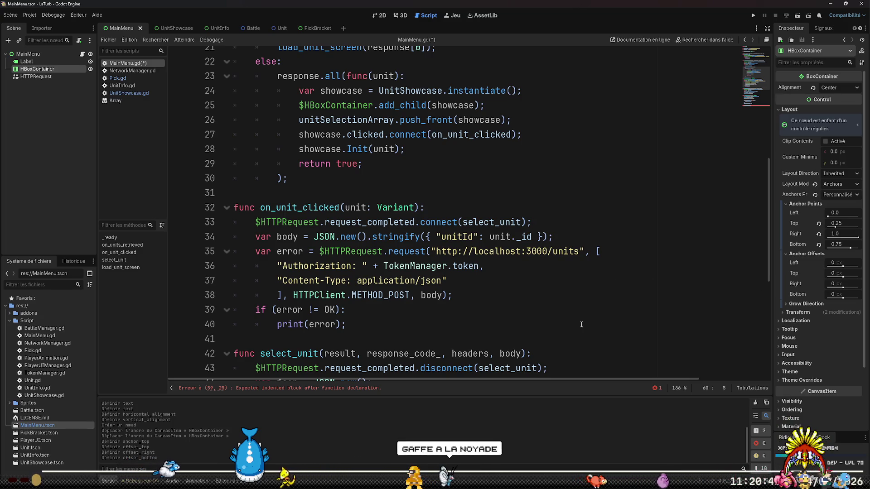
{"action": "scroll", "coordinate": [567, 345], "scroll_direction": "up", "scroll_amount": 5}
{"action": "scroll", "coordinate": [567, 345], "scroll_direction": "up", "scroll_amount": 2}
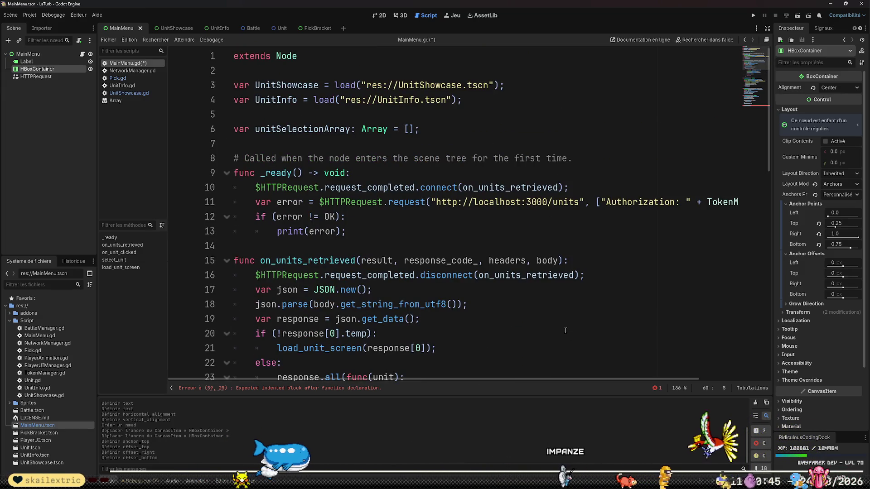
{"action": "scroll", "coordinate": [358, 194], "scroll_direction": "down", "scroll_amount": 3}
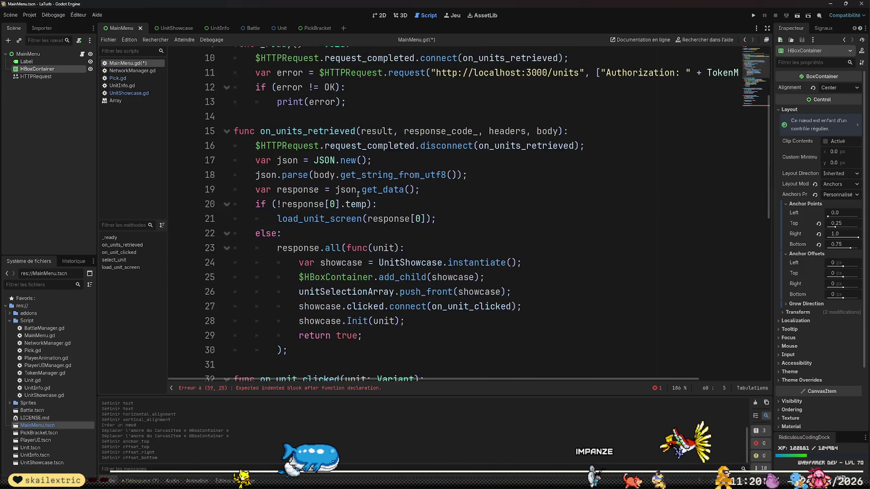
{"action": "left_click", "coordinate": [370, 143]}
{"action": "double_click", "coordinate": [371, 144]}
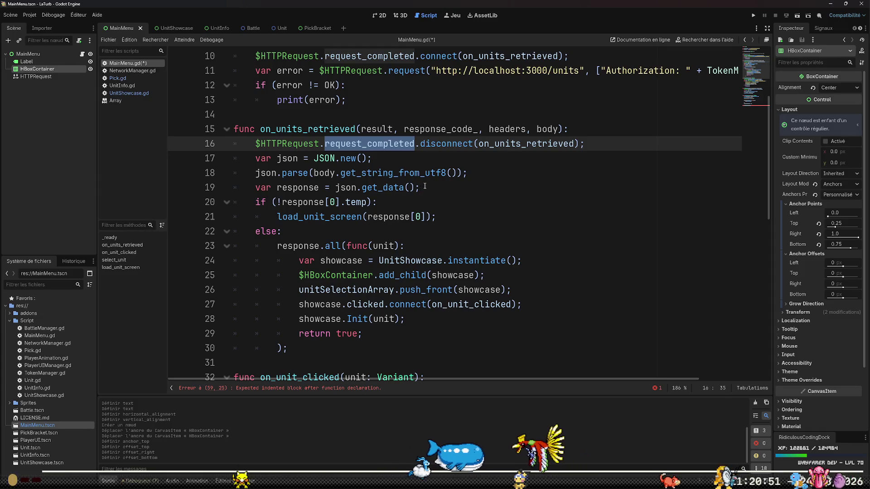
{"action": "left_click", "coordinate": [512, 187]}
{"action": "scroll", "coordinate": [516, 231], "scroll_direction": "down", "scroll_amount": 10}
Type $HTTPRequest as the first body line of on_start_bracket on line 60.
{"action": "left_click", "coordinate": [498, 355]}
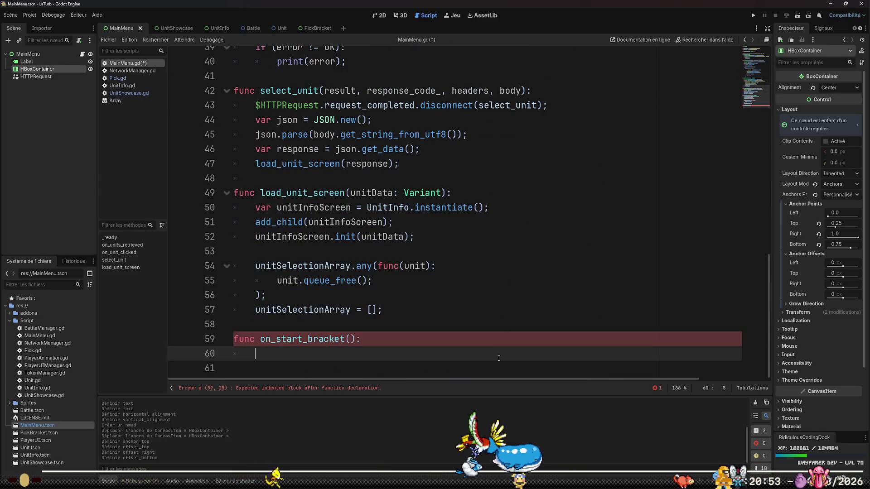
{"action": "type", "text": "$HTTPRequest"}
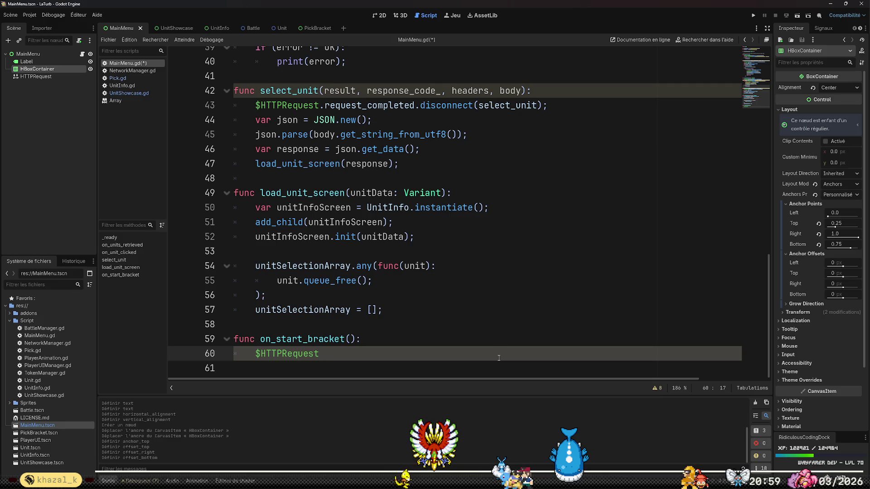
{"action": "scroll", "coordinate": [499, 358], "scroll_direction": "up", "scroll_amount": 4}
{"action": "scroll", "coordinate": [499, 358], "scroll_direction": "up", "scroll_amount": 7}
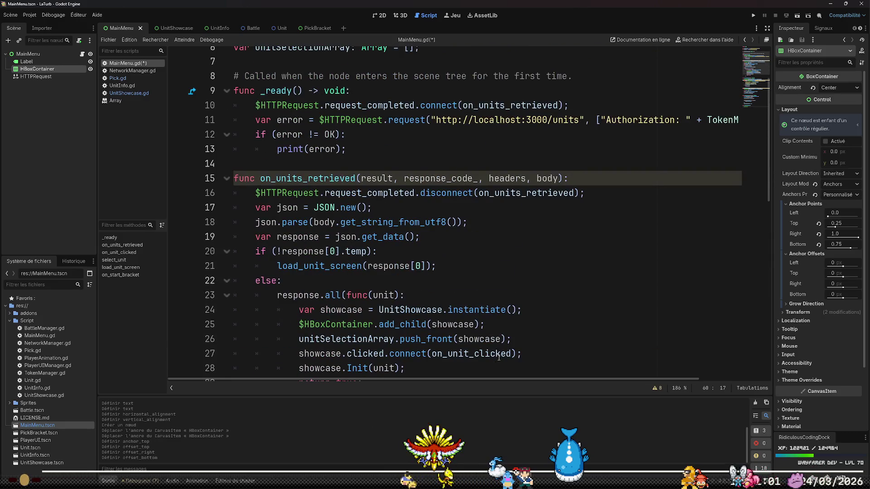
{"action": "scroll", "coordinate": [499, 358], "scroll_direction": "up", "scroll_amount": 2}
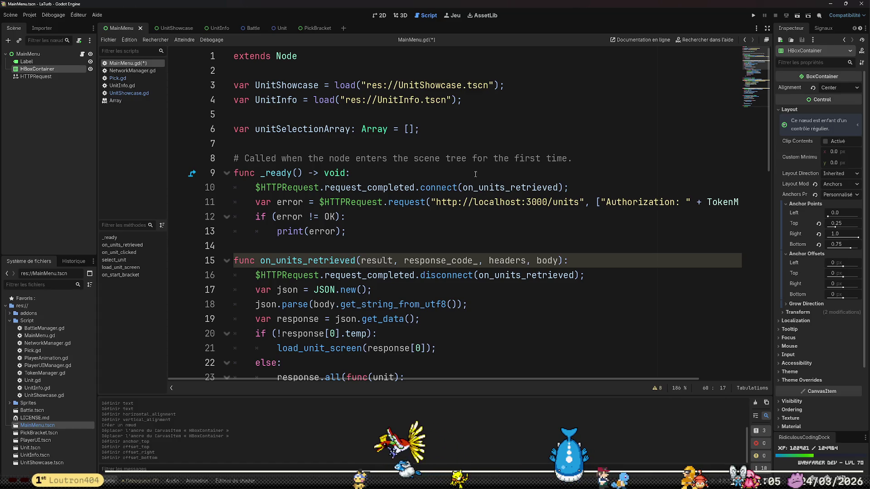
{"action": "scroll", "coordinate": [475, 174], "scroll_direction": "down", "scroll_amount": 2}
{"action": "scroll", "coordinate": [476, 174], "scroll_direction": "up", "scroll_amount": 2}
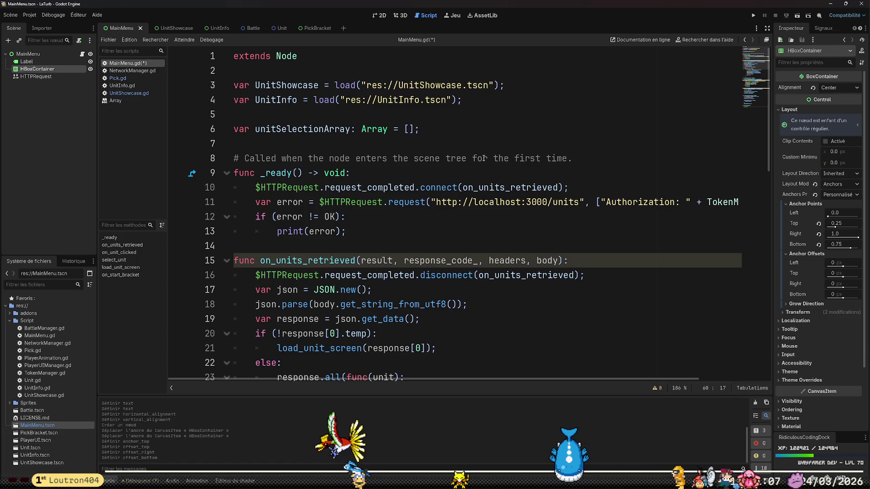
Select the _ready function body for reference, then return below on_start_bracket.
{"action": "left_click", "coordinate": [443, 177]}
{"action": "key", "text": "shift+Down"}
{"action": "key", "text": "shift+Down"}
{"action": "key", "text": "shift+Down"}
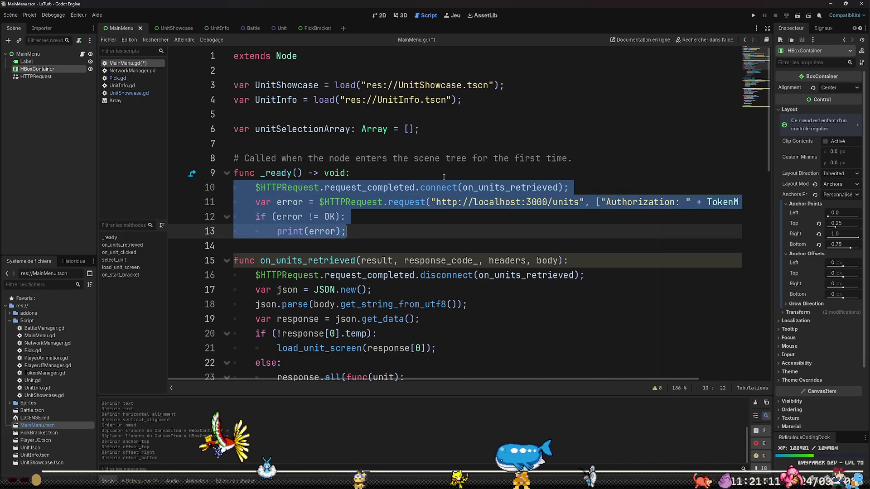
{"action": "scroll", "coordinate": [443, 177], "scroll_direction": "down", "scroll_amount": 13}
{"action": "left_click", "coordinate": [395, 367]}
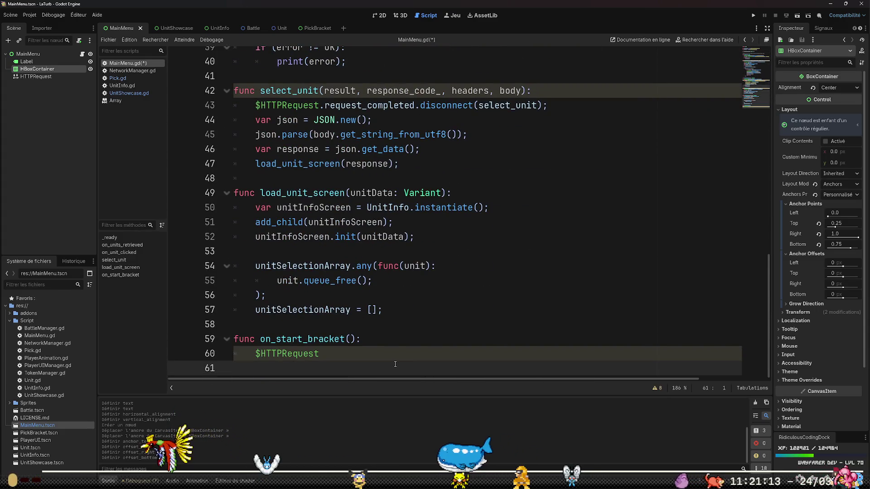
Add func on_bracket_created(result, response_code_, headers, body): on line 62.
{"action": "key", "text": "Return"}
{"action": "key", "text": "Return"}
{"action": "key", "text": "Up"}
{"action": "key", "text": "Up"}
{"action": "key", "text": "Return"}
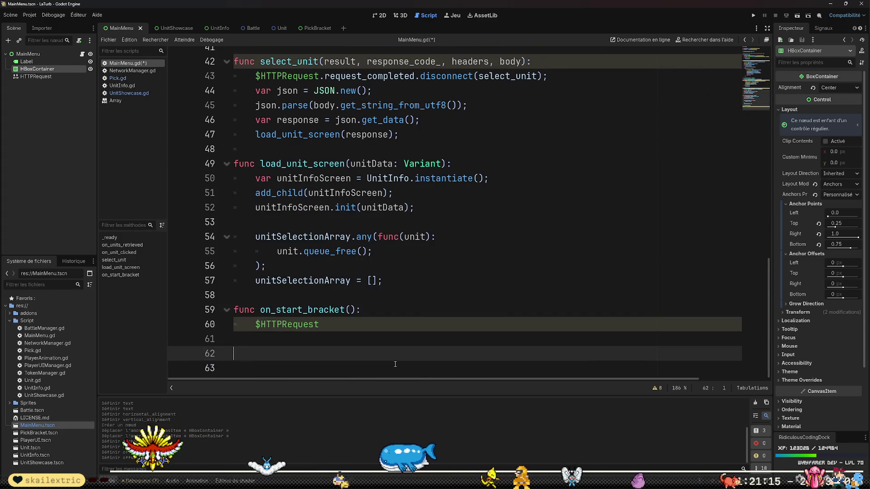
{"action": "type", "text": "func on_bracket"}
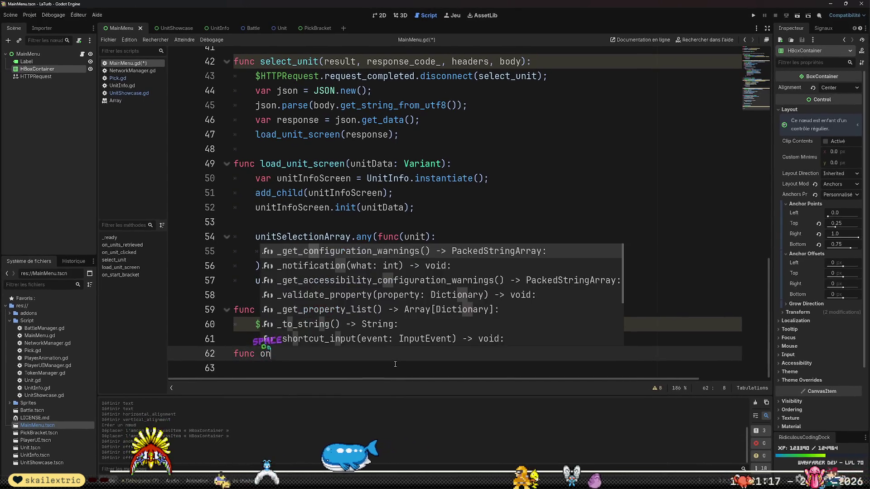
{"action": "type", "text": "_created("}
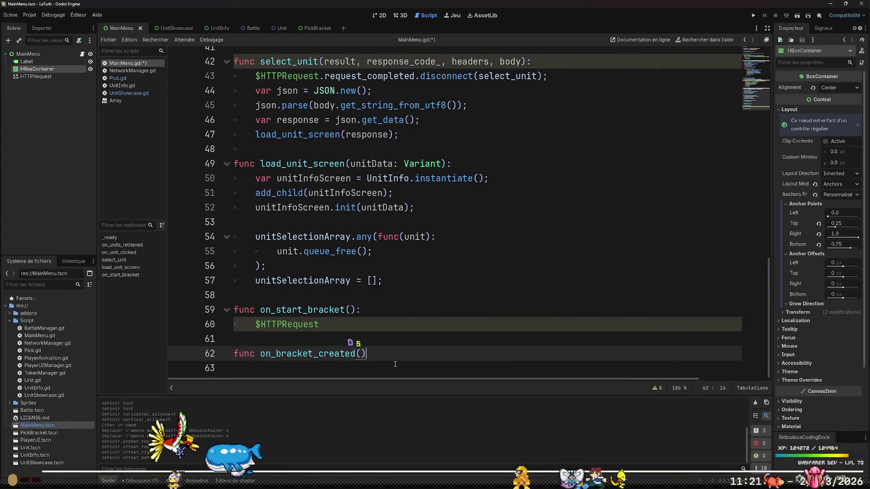
{"action": "type", "text": ":"}
{"action": "key", "text": "Return"}
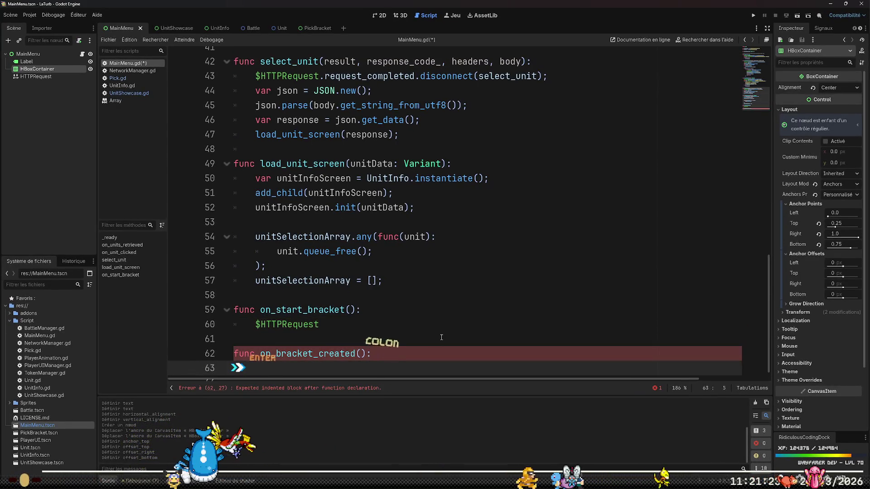
{"action": "key", "text": "Up"}
{"action": "key", "text": "End"}
{"action": "key", "text": "Left"}
{"action": "key", "text": "Left"}
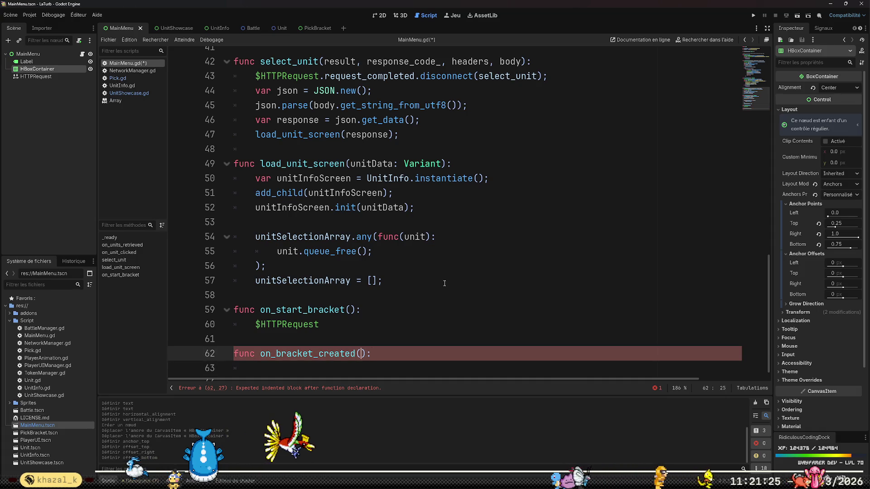
{"action": "type", "text": "res"}
{"action": "type", "text": "ult, "}
{"action": "type", "text": "response_c"}
{"action": "type", "text": "ode_, "}
{"action": "type", "text": "headers"}
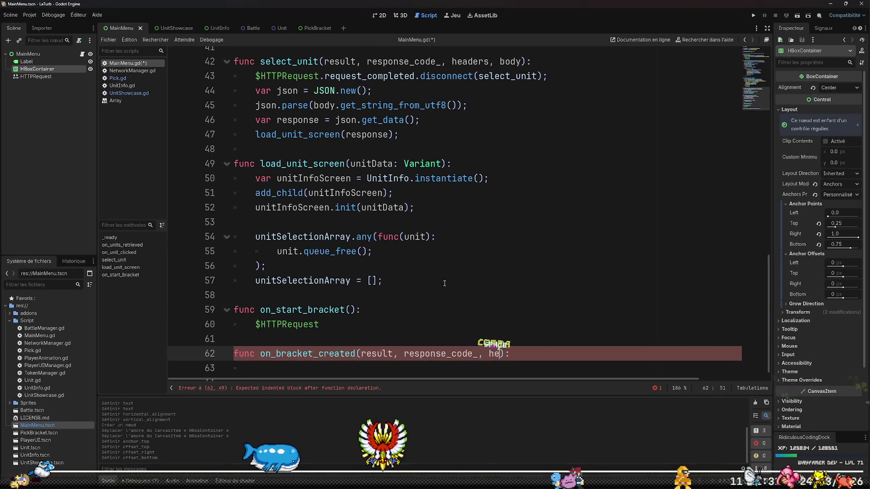
{"action": "type", "text": ", body"}
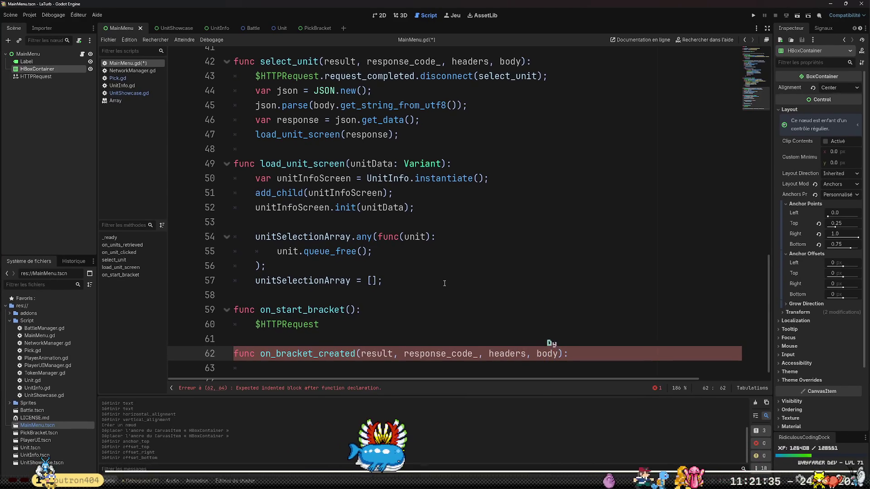
Begin a method call on the $HTTPRequest line by appending .on.
{"action": "key", "text": "Down"}
{"action": "key", "text": "Down"}
{"action": "key", "text": "Up"}
{"action": "key", "text": "Up"}
{"action": "key", "text": "Up"}
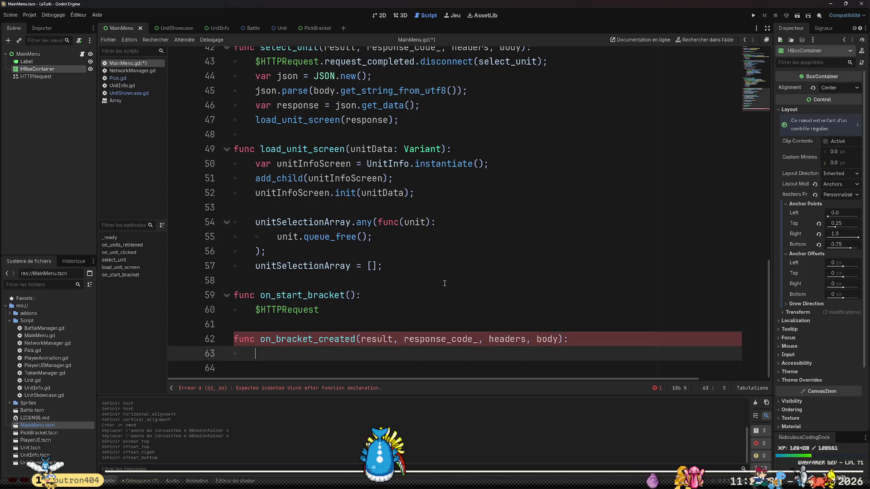
{"action": "key", "text": "Up"}
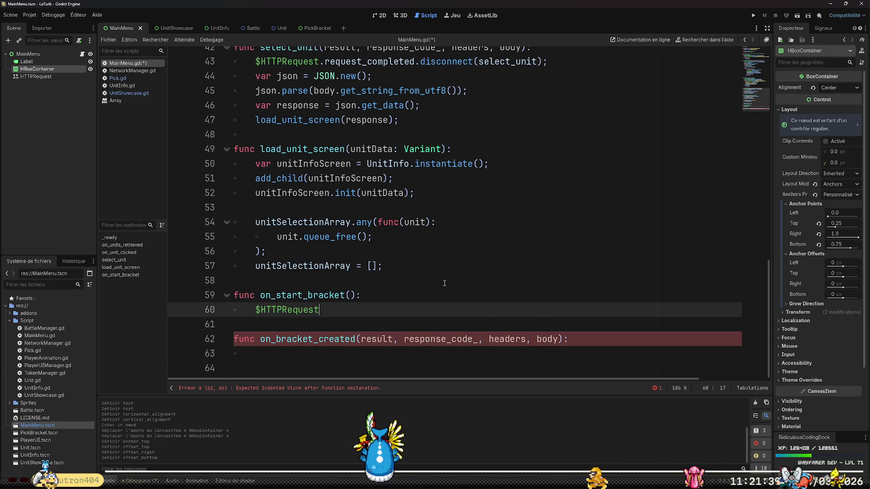
{"action": "type", "text": ".on"}
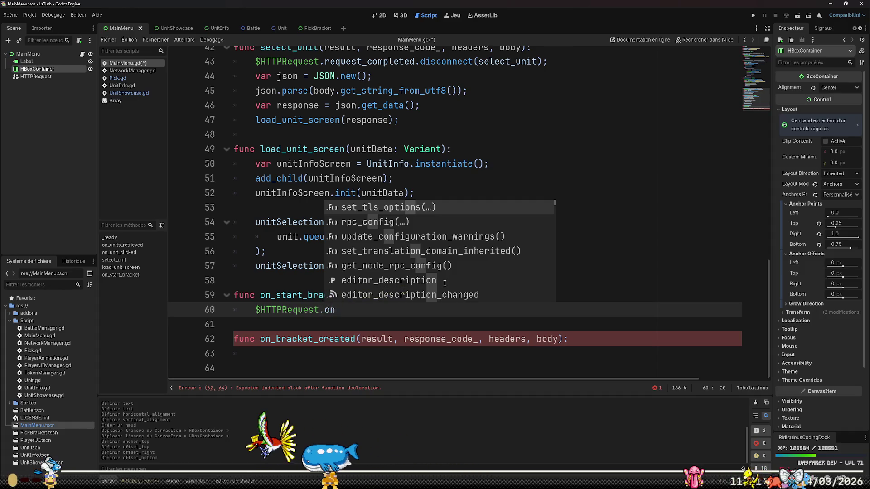
Make line 60 read $HTTPRequest.request_completed.connect(on_bracket_created) using autocomplete.
{"action": "key", "text": "BackSpace"}
{"action": "key", "text": "BackSpace"}
{"action": "type", "text": "req"}
{"action": "key", "text": "Down"}
{"action": "key", "text": "Return"}
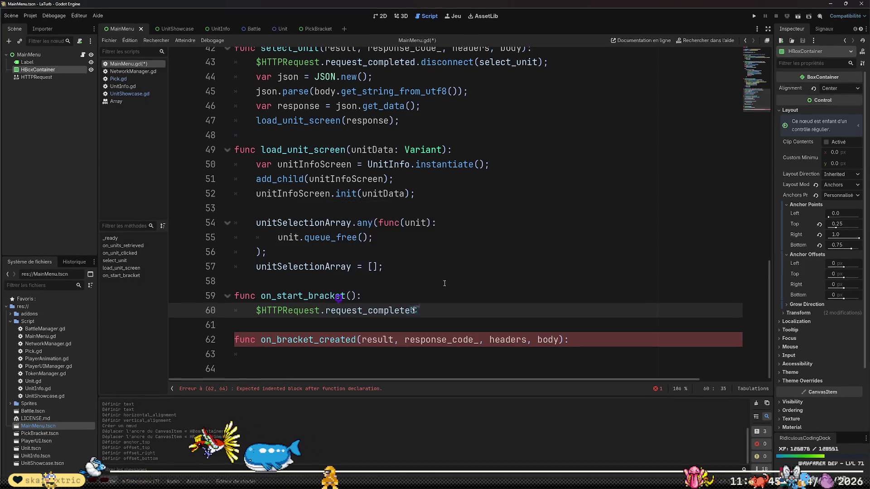
{"action": "type", "text": ".connec"}
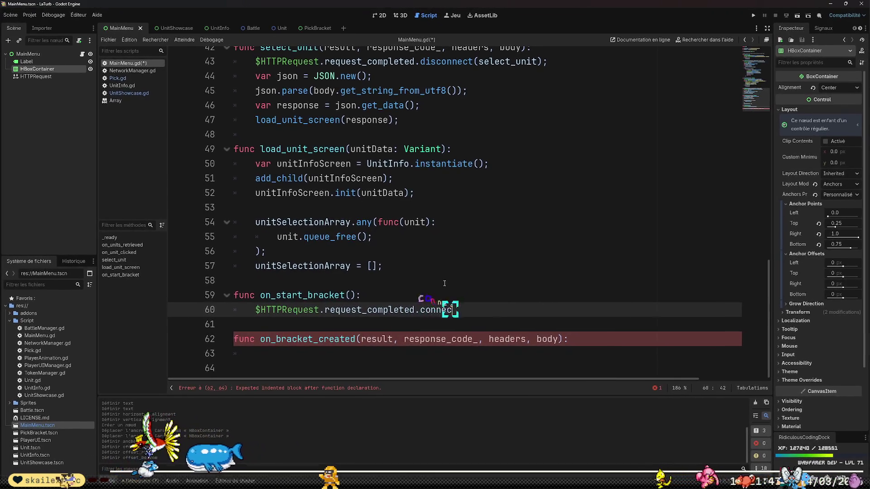
{"action": "type", "text": "t(on_bracket_crea"}
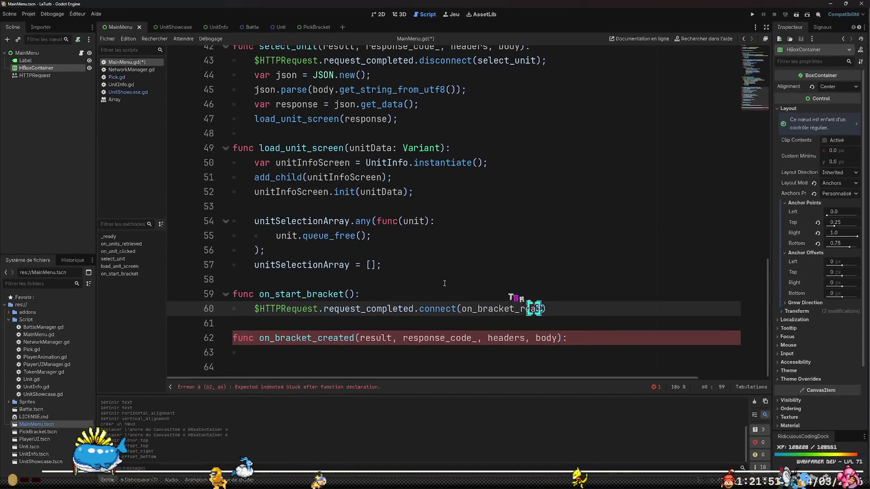
{"action": "key", "text": "BackSpace"}
{"action": "key", "text": "BackSpace"}
{"action": "key", "text": "BackSpace"}
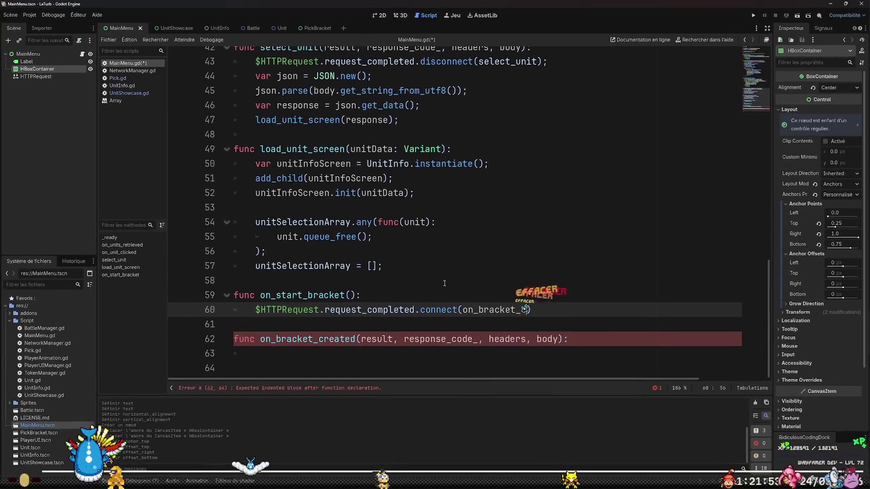
{"action": "type", "text": "ated)"}
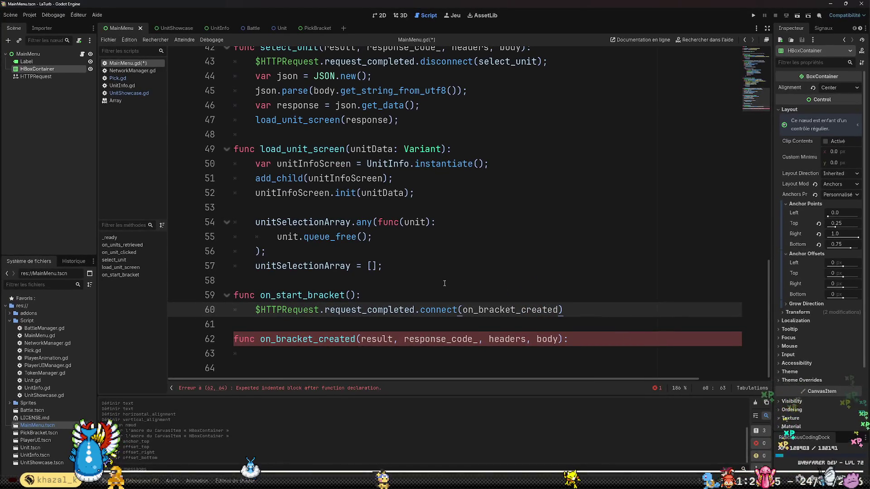
Give on_bracket_created a pass; body and add a new line after the connect call.
{"action": "key", "text": "Down"}
{"action": "key", "text": "Down"}
{"action": "key", "text": "Down"}
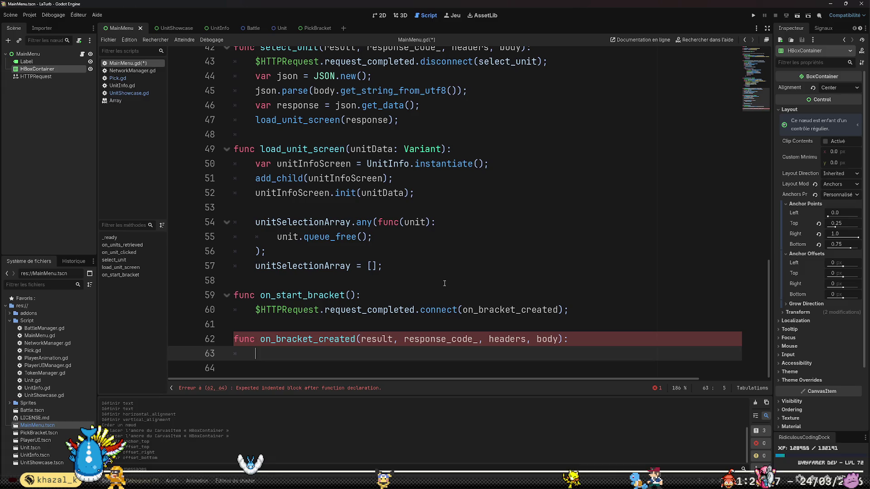
{"action": "type", "text": "ss;"}
{"action": "key", "text": "Up"}
{"action": "key", "text": "Up"}
{"action": "key", "text": "Up"}
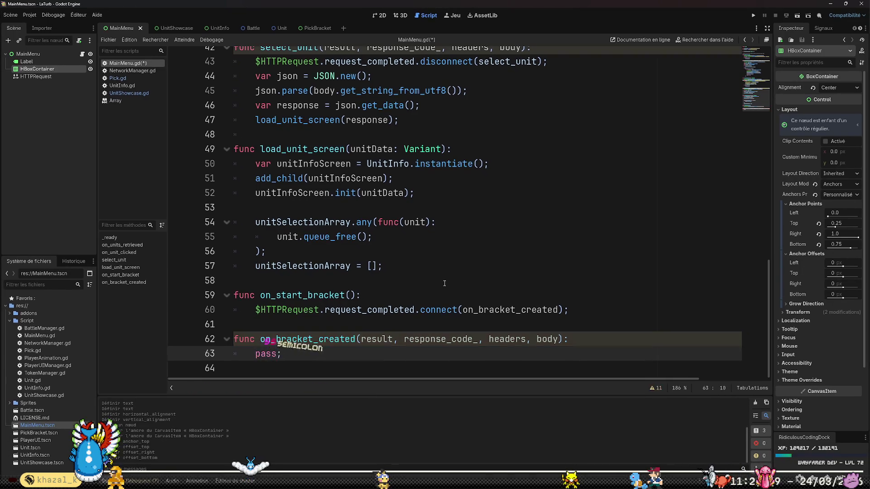
{"action": "key", "text": "End"}
{"action": "key", "text": "Return"}
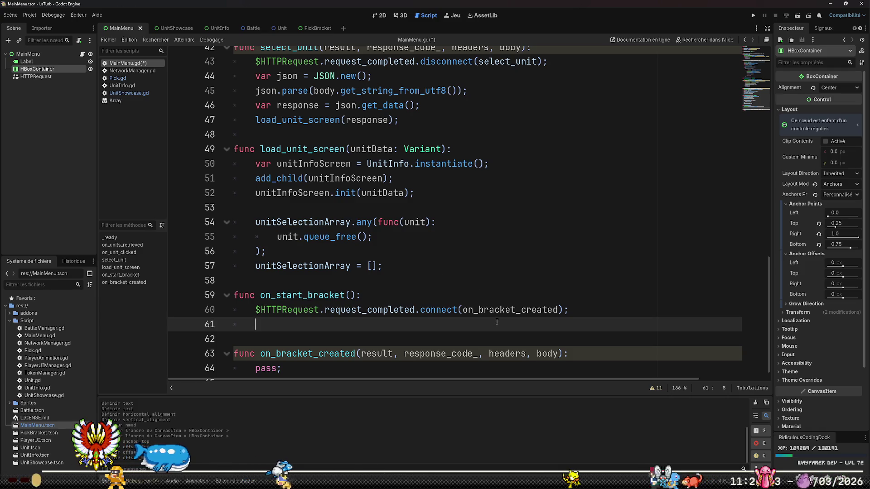
Type $HTTPRequest.request on line 61 and begin a var declaration in front of it.
{"action": "scroll", "coordinate": [497, 322], "scroll_direction": "up", "scroll_amount": 3}
{"action": "scroll", "coordinate": [496, 322], "scroll_direction": "up", "scroll_amount": 1}
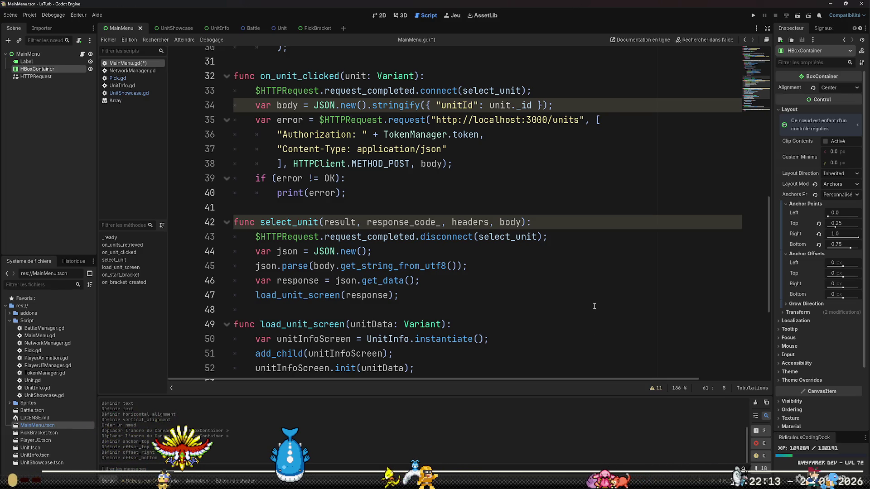
{"action": "scroll", "coordinate": [594, 306], "scroll_direction": "down", "scroll_amount": 4}
{"action": "type", "text": "$HTTPRequest"}
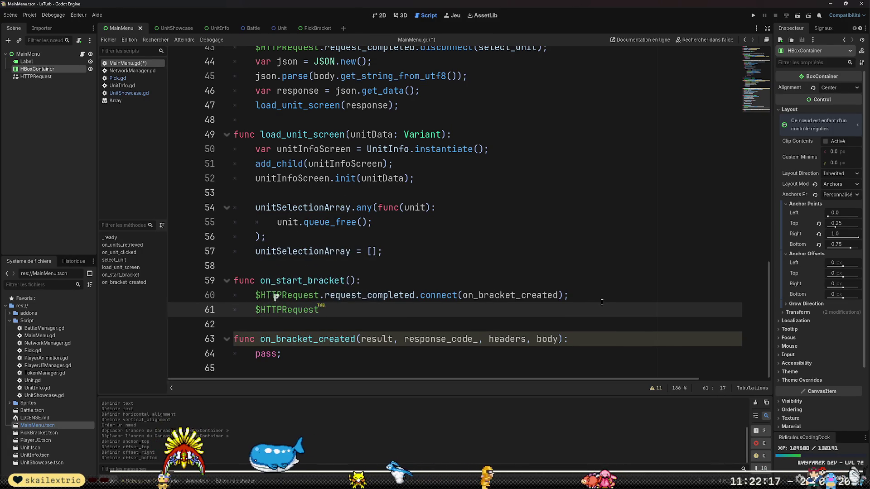
{"action": "type", "text": ".reques"}
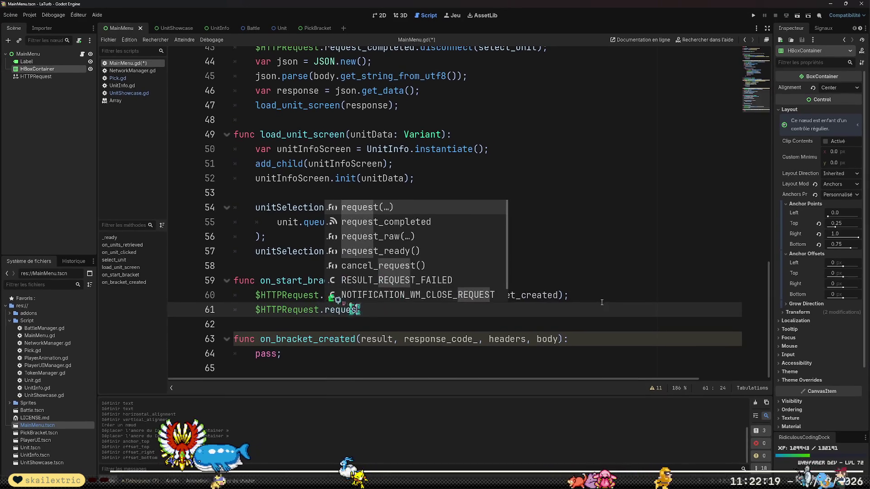
{"action": "type", "text": "t"}
{"action": "key", "text": "Home"}
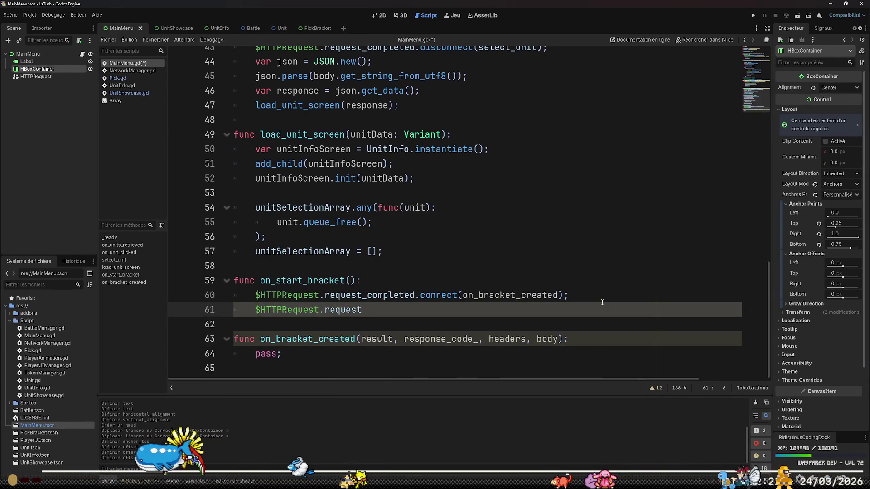
{"action": "type", "text": "var response"}
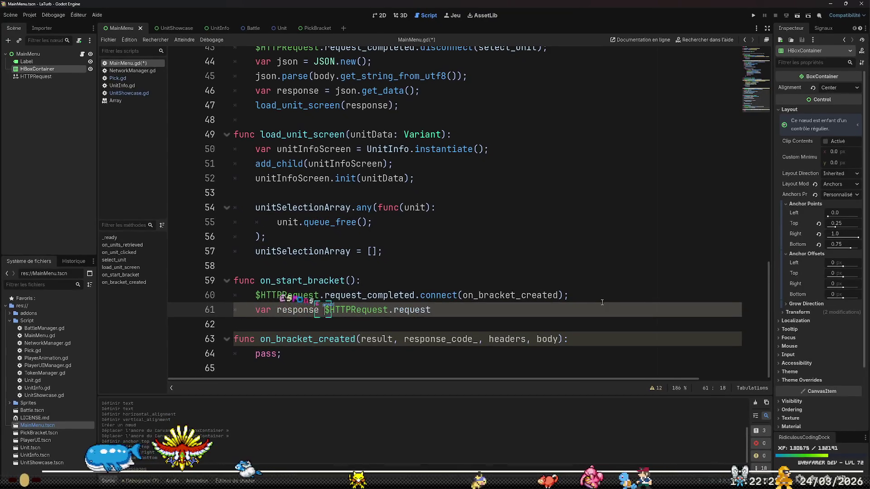
{"action": "type", "text": "="}
{"action": "left_click", "coordinate": [562, 106]}
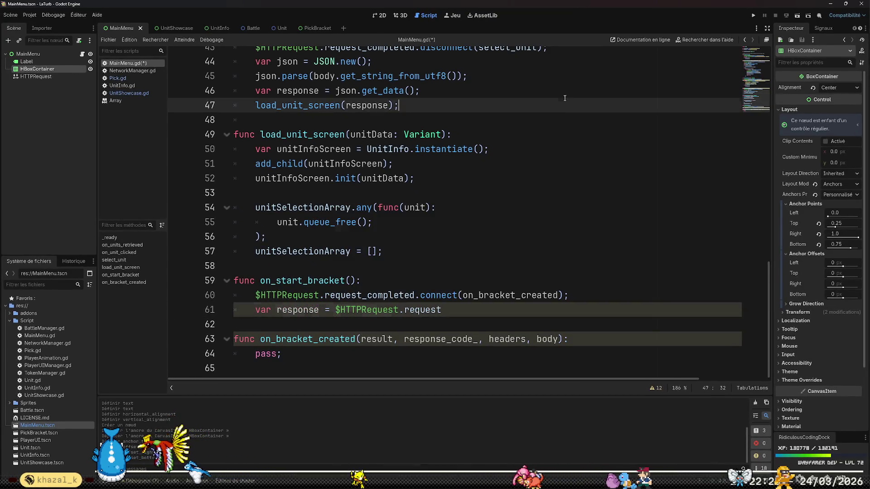
{"action": "scroll", "coordinate": [561, 119], "scroll_direction": "up", "scroll_amount": 6}
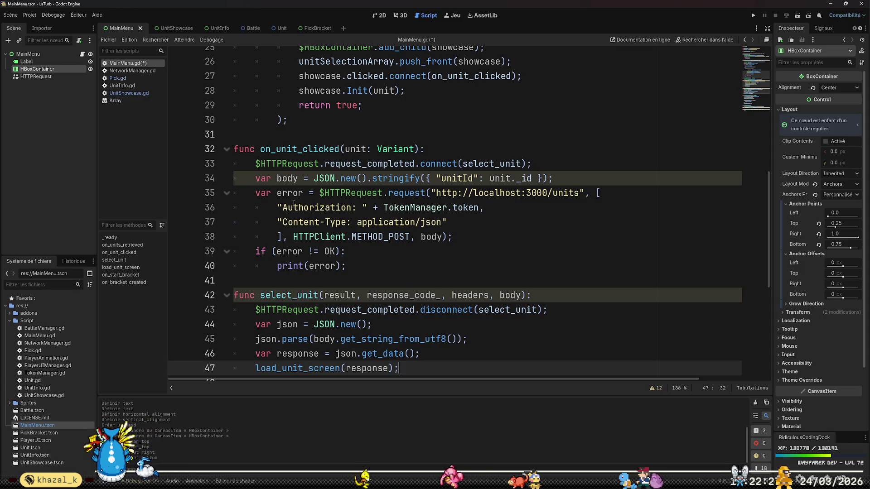
{"action": "scroll", "coordinate": [295, 202], "scroll_direction": "down", "scroll_amount": 6}
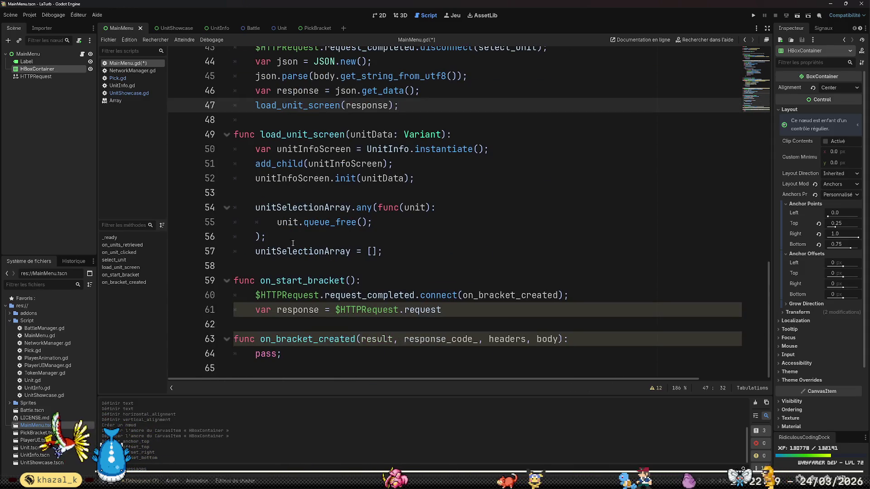
{"action": "double_click", "coordinate": [309, 313]}
{"action": "type", "text": "error"}
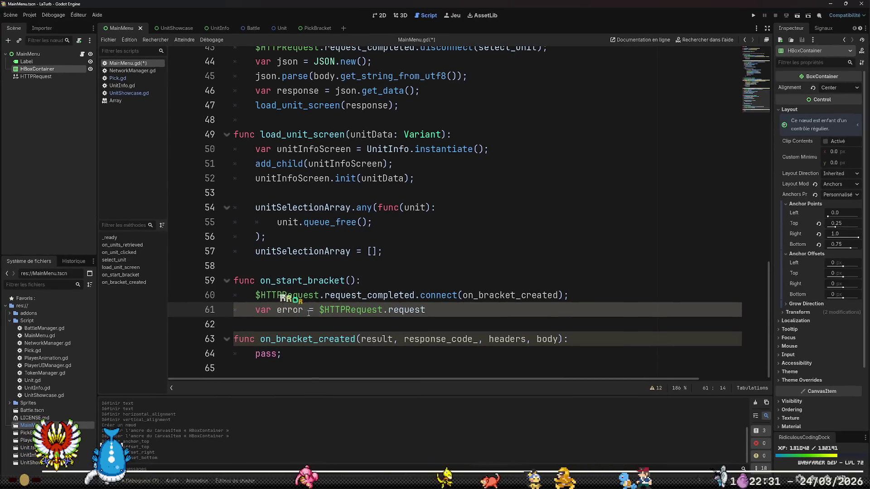
{"action": "type", "text": "("}
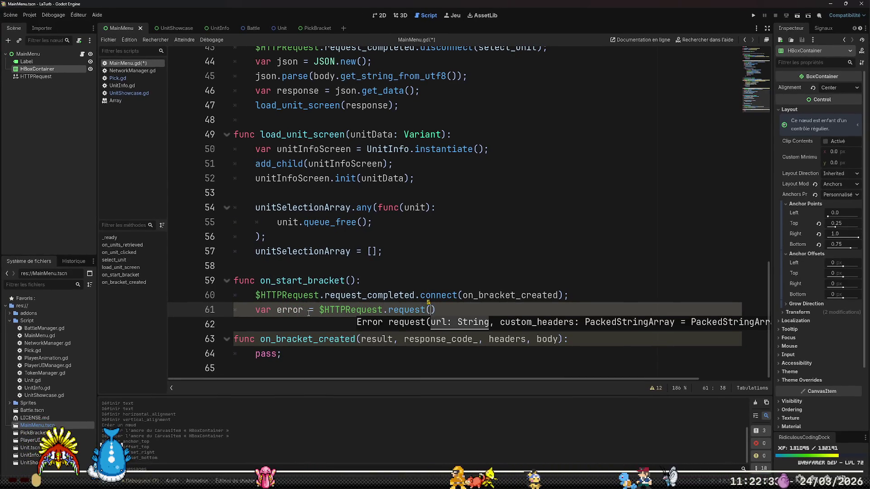
{"action": "type", "text": "htt"}
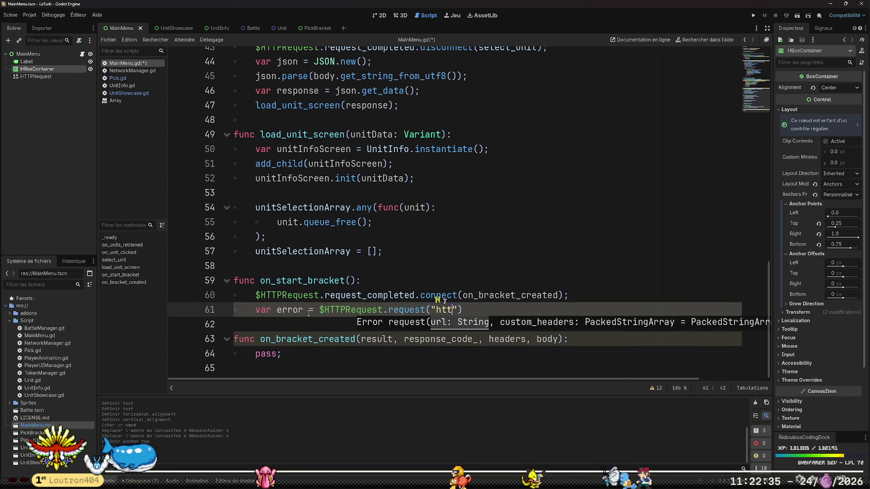
{"action": "type", "text": "//"}
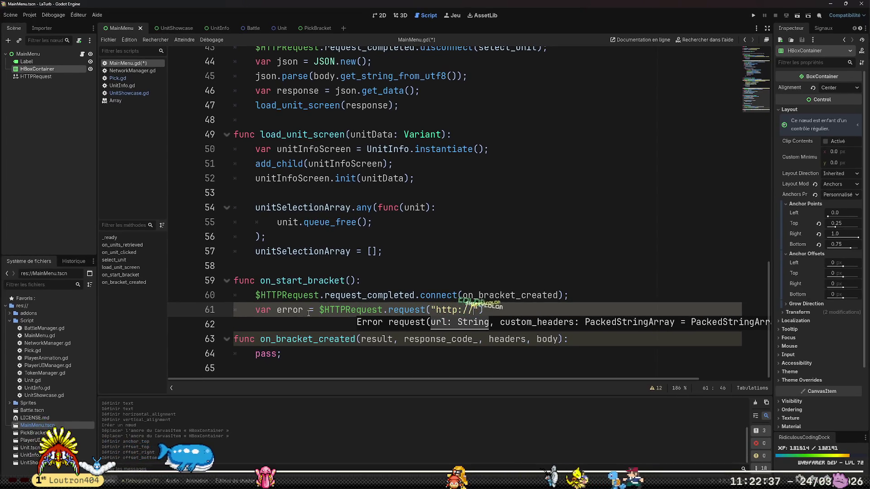
{"action": "type", "text": "8080"}
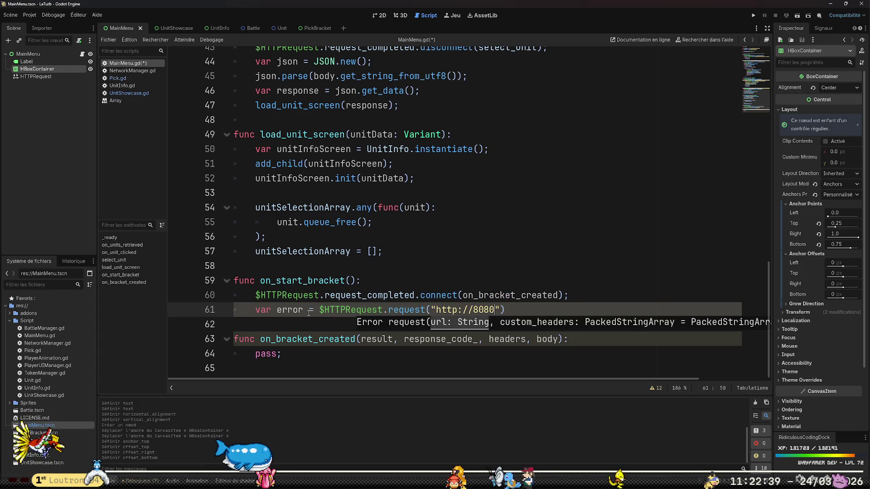
{"action": "key", "text": "BackSpace"}
{"action": "key", "text": "BackSpace"}
{"action": "key", "text": "BackSpace"}
{"action": "type", "text": "loca"}
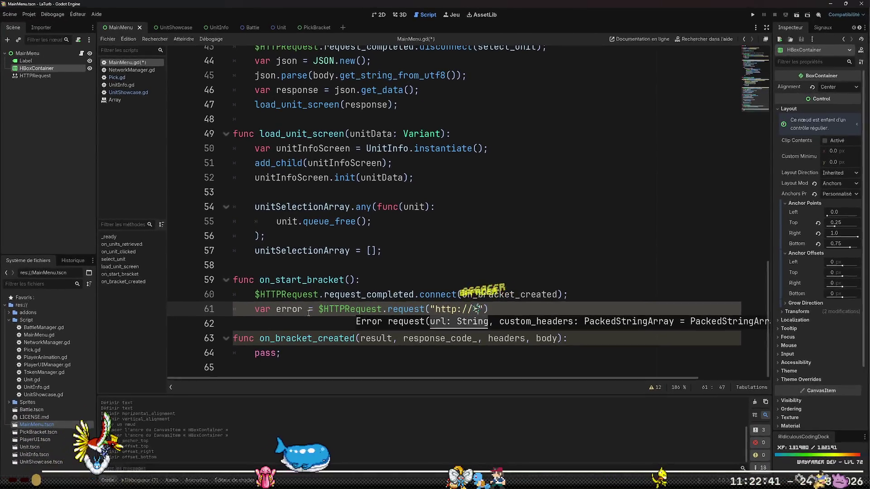
{"action": "type", "text": "lhost:80"}
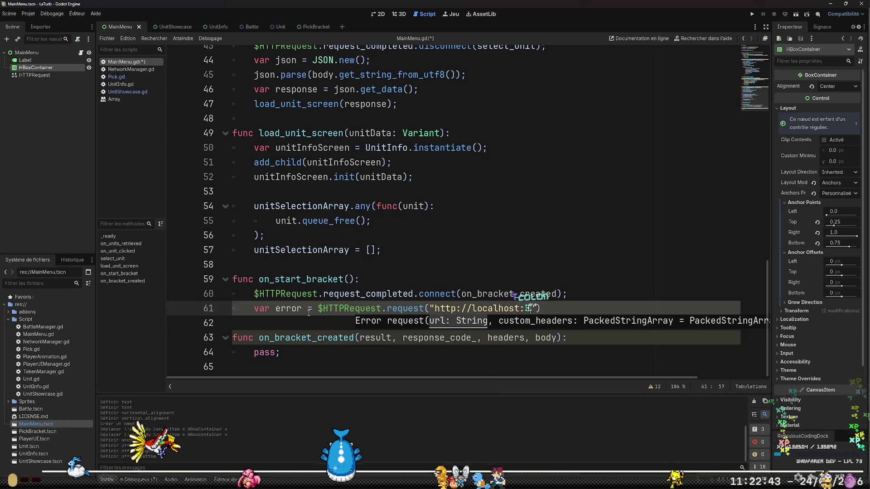
{"action": "type", "text": "80/br"}
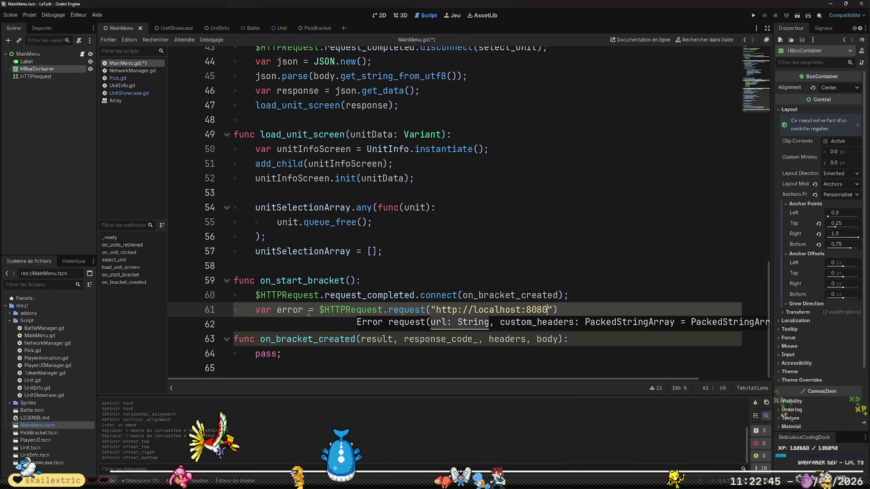
{"action": "type", "text": "acket"}
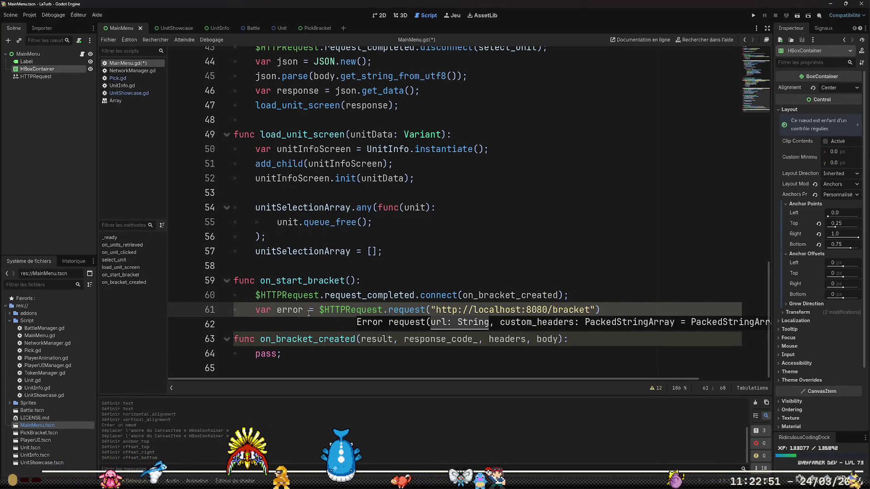
{"action": "left_click", "coordinate": [530, 225]}
Paste the header array and METHOD_POST arguments from on_unit_clicked after the bracket URL.
{"action": "scroll", "coordinate": [530, 226], "scroll_direction": "up", "scroll_amount": 5}
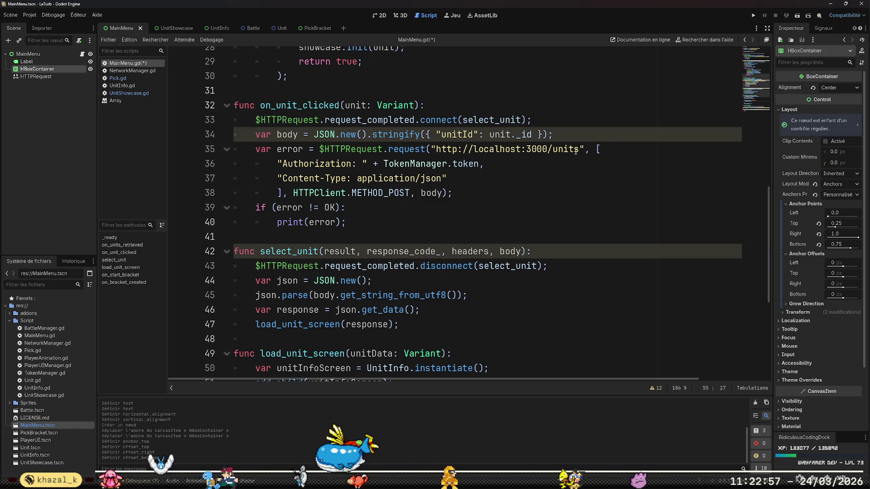
{"action": "left_click", "coordinate": [595, 149]}
{"action": "key", "text": "shift+Down"}
{"action": "key", "text": "shift+Down"}
{"action": "key", "text": "shift+Down"}
{"action": "key", "text": "shift+Down"}
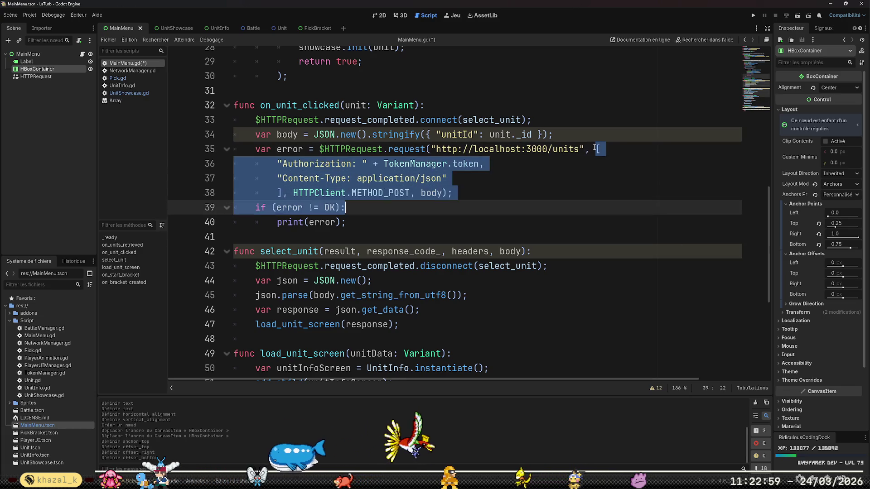
{"action": "key", "text": "shift+Up"}
{"action": "key", "text": "ctrl+c"}
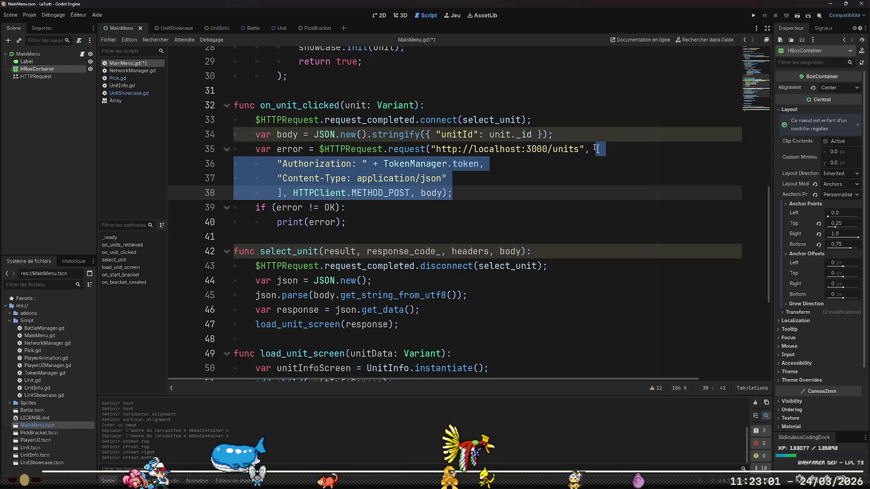
{"action": "scroll", "coordinate": [602, 147], "scroll_direction": "down", "scroll_amount": 5}
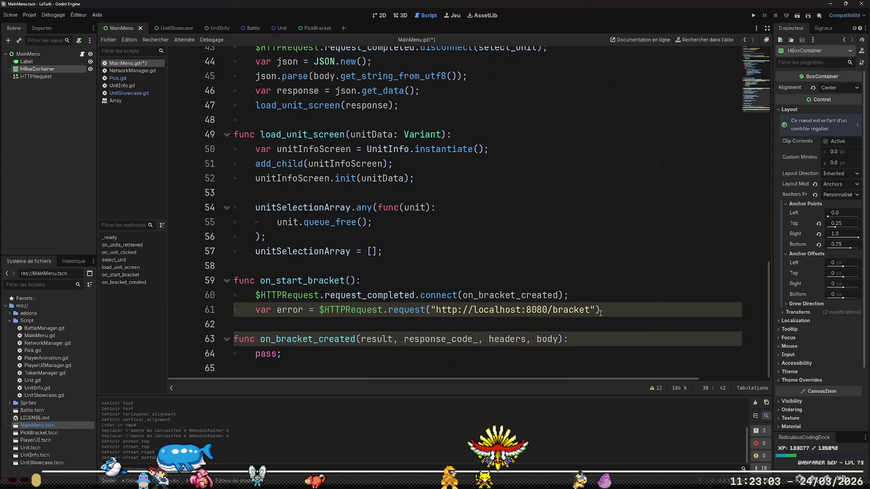
{"action": "left_click", "coordinate": [623, 312]}
{"action": "key", "text": "ctrl+v"}
{"action": "key", "text": "Down"}
{"action": "key", "text": "Down"}
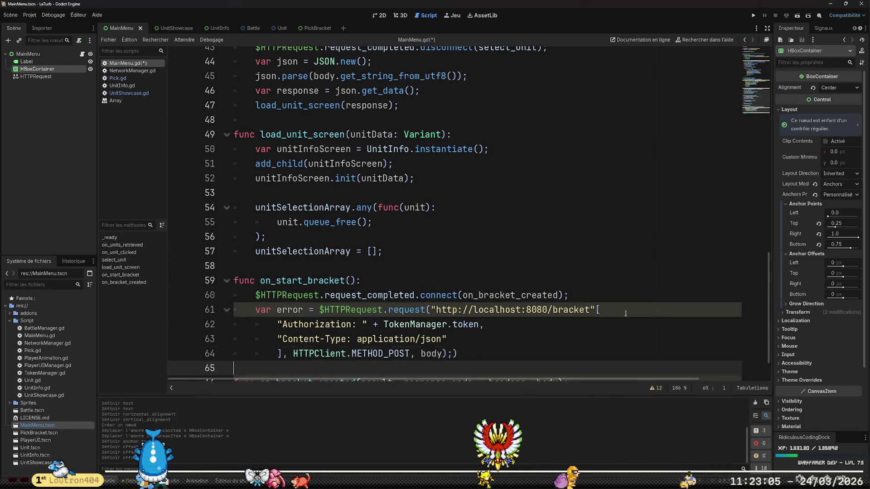
Remove the Content-Type header, leaving only Authorization with TokenManager.token.
{"action": "key", "text": "Up"}
{"action": "key", "text": "Up"}
{"action": "key", "text": "Up"}
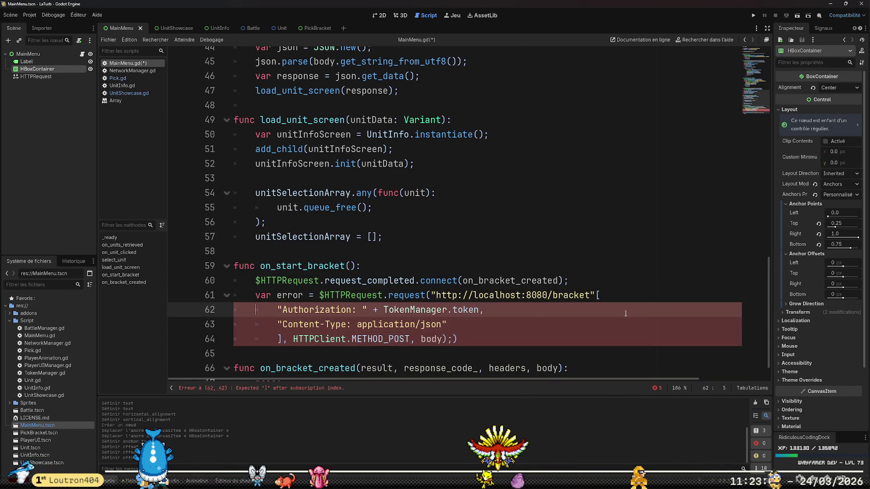
{"action": "key", "text": "shift+Down"}
{"action": "key", "text": "BackSpace"}
{"action": "key", "text": "Up"}
{"action": "key", "text": "End"}
{"action": "key", "text": "BackSpace"}
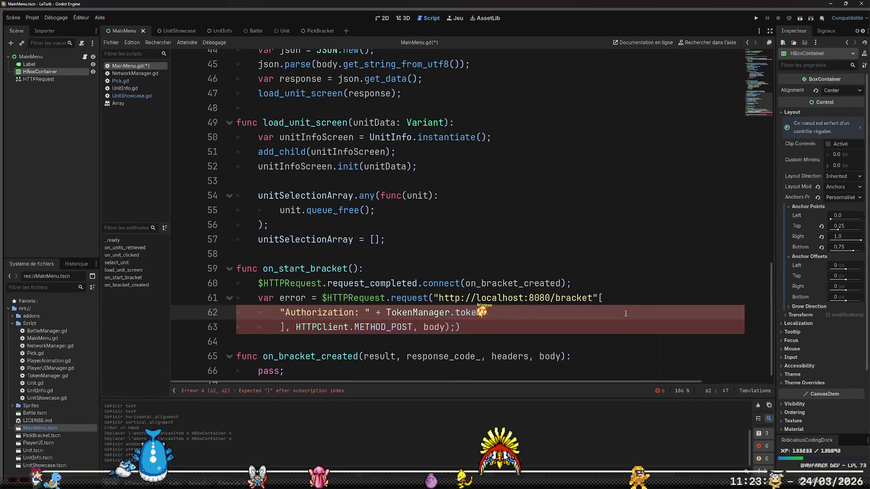
{"action": "key", "text": "Down"}
{"action": "key", "text": "End"}
{"action": "key", "text": "Left"}
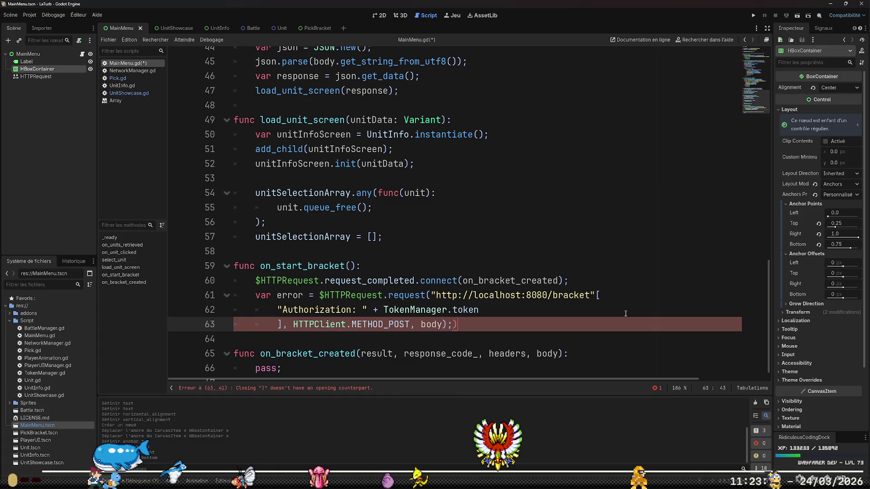
{"action": "key", "text": "BackSpace"}
{"action": "key", "text": "BackSpace"}
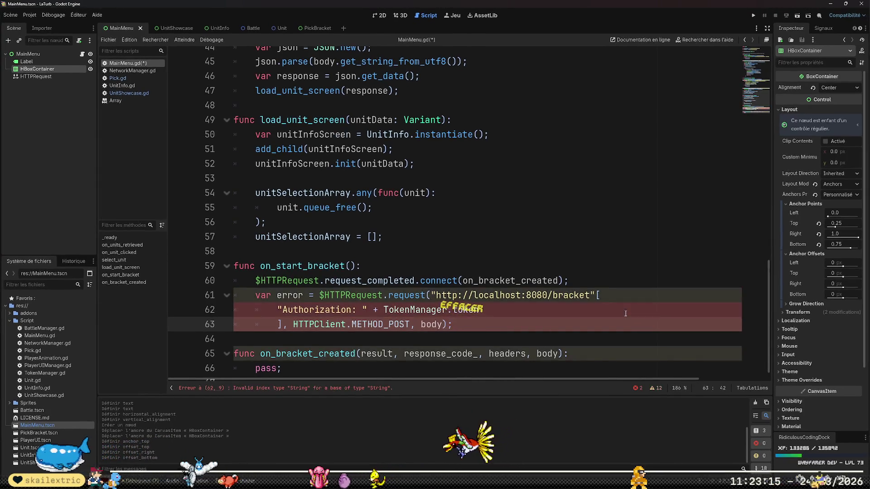
Replace the request body argument with an empty "{}" string.
{"action": "key", "text": "BackSpace"}
{"action": "key", "text": "BackSpace"}
{"action": "key", "text": "BackSpace"}
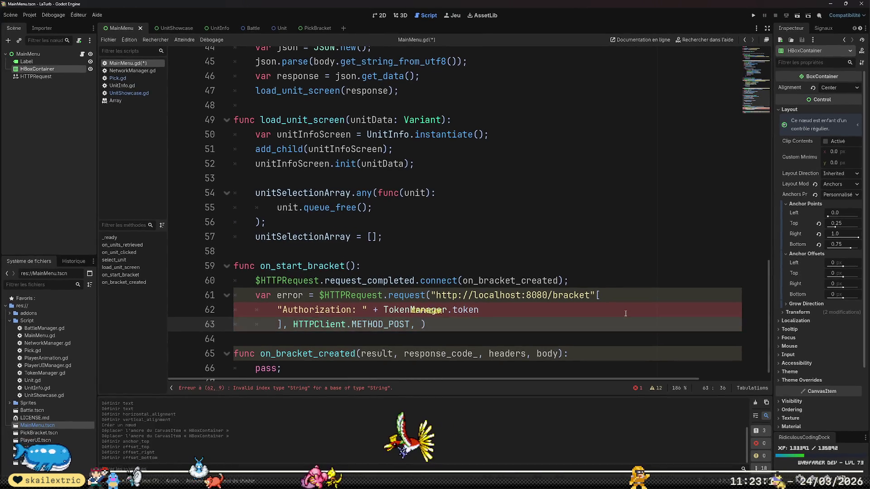
{"action": "type", "text": "{"}
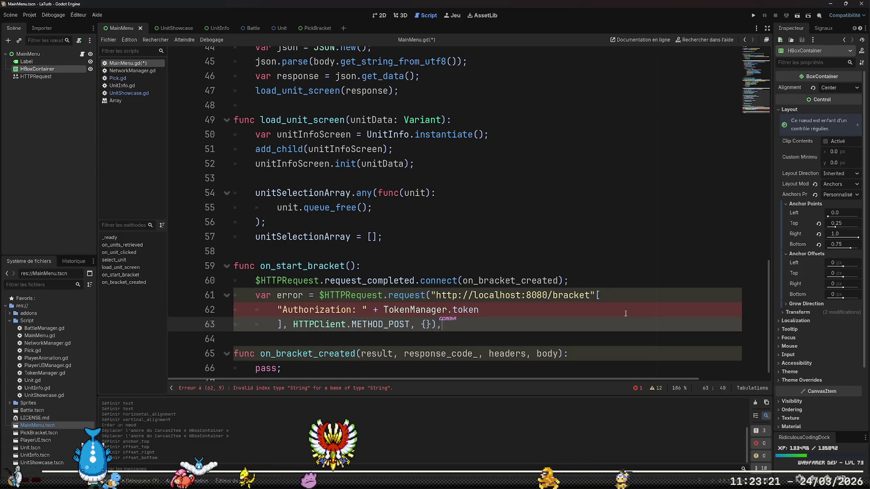
{"action": "key", "text": "Left"}
{"action": "key", "text": "Left"}
{"action": "key", "text": "Left"}
{"action": "key", "text": "Right"}
{"action": "key", "text": "Right"}
{"action": "key", "text": "BackSpace"}
{"action": "key", "text": "Right"}
{"action": "key", "text": "Right"}
{"action": "type", "text": "\""}
{"action": "key", "text": "End"}
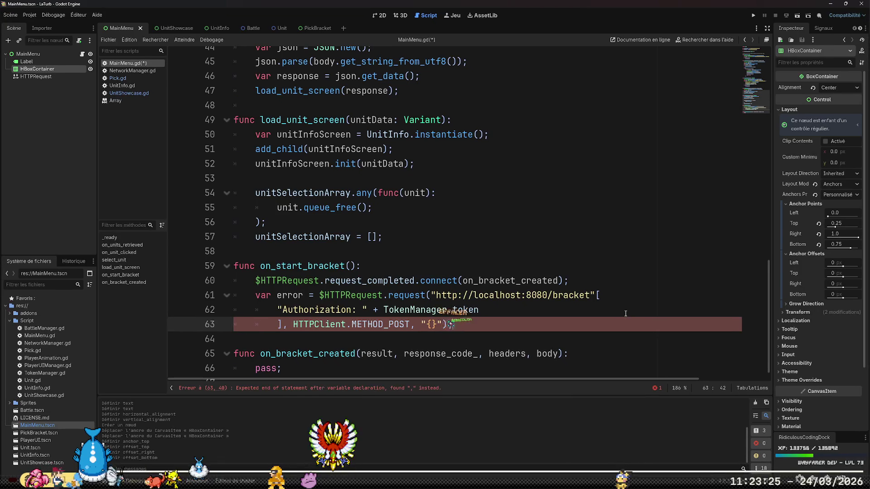
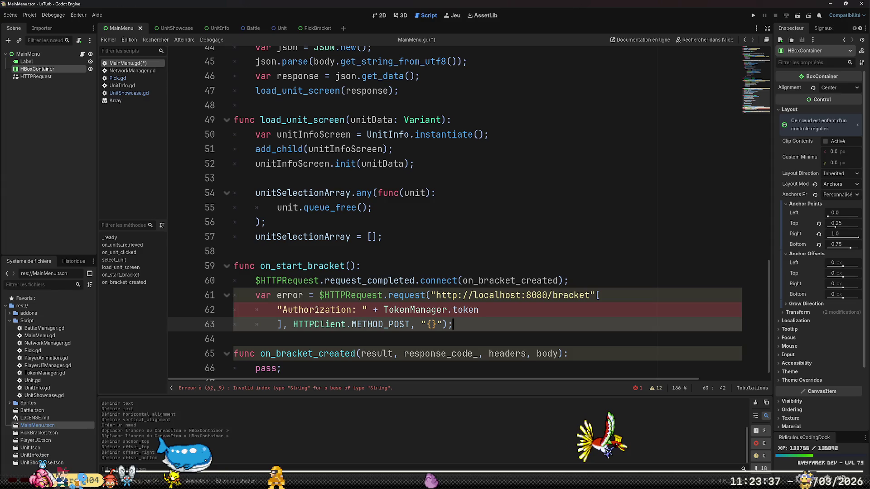
Add the missing comma before the headers list in the bracket request call on line 61.
{"action": "left_click", "coordinate": [599, 295]}
{"action": "type", "text": ","}
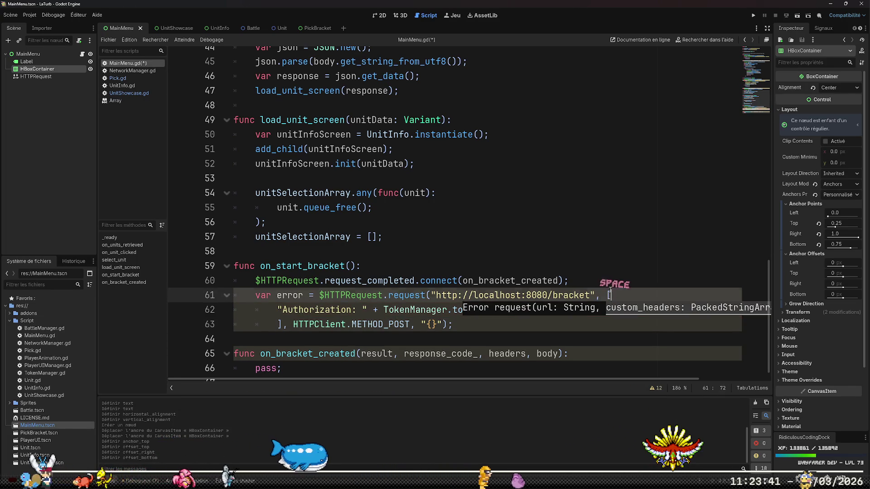
{"action": "key", "text": "Down"}
{"action": "key", "text": "Down"}
{"action": "key", "text": "Down"}
{"action": "key", "text": "Up"}
{"action": "key", "text": "Up"}
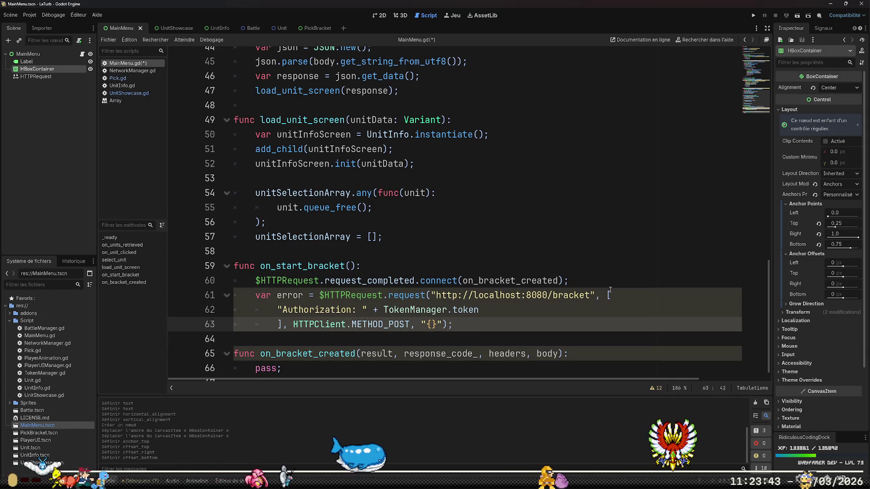
Copy the if (error != OK) check from on_unit_clicked below the bracket request and fix its indentation.
{"action": "scroll", "coordinate": [583, 252], "scroll_direction": "up", "scroll_amount": 5}
{"action": "left_click", "coordinate": [507, 181]}
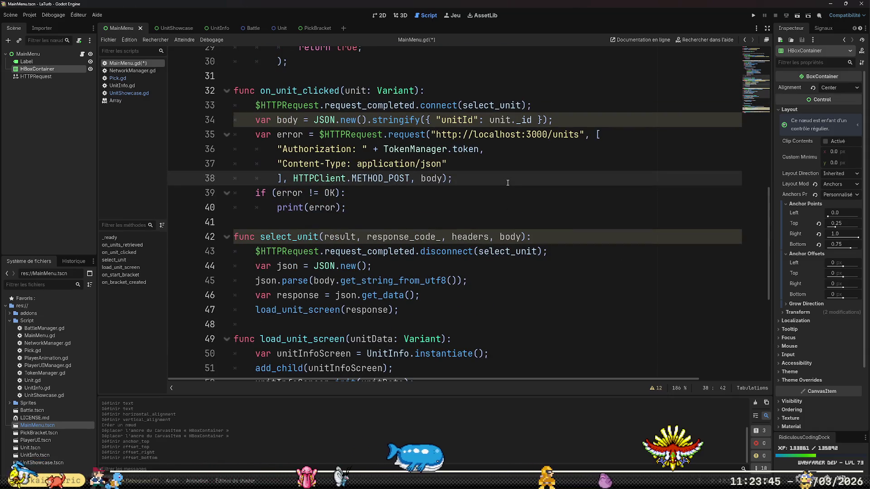
{"action": "key", "text": "Right"}
{"action": "key", "text": "shift+Down"}
{"action": "key", "text": "shift+End"}
{"action": "key", "text": "ctrl+c"}
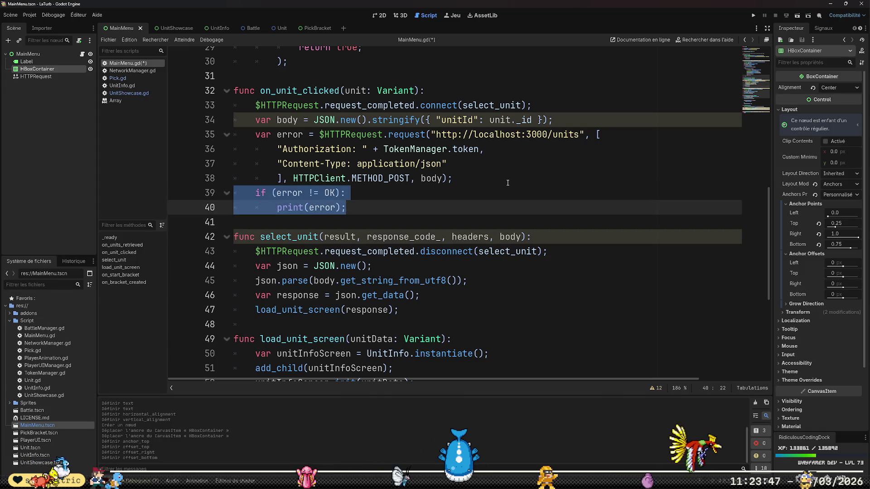
{"action": "scroll", "coordinate": [569, 221], "scroll_direction": "down", "scroll_amount": 5}
{"action": "left_click", "coordinate": [522, 304]}
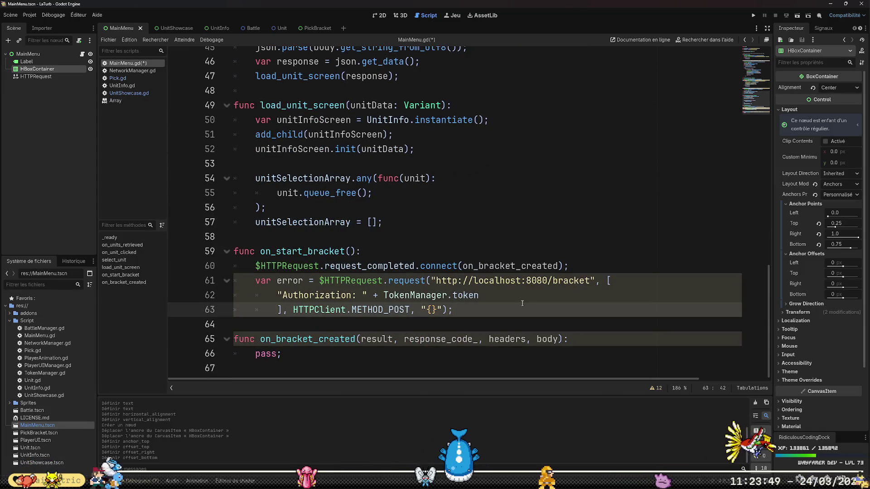
{"action": "key", "text": "Return"}
{"action": "key", "text": "ctrl+v"}
{"action": "key", "text": "Home"}
{"action": "key", "text": "BackSpace"}
{"action": "key", "text": "BackSpace"}
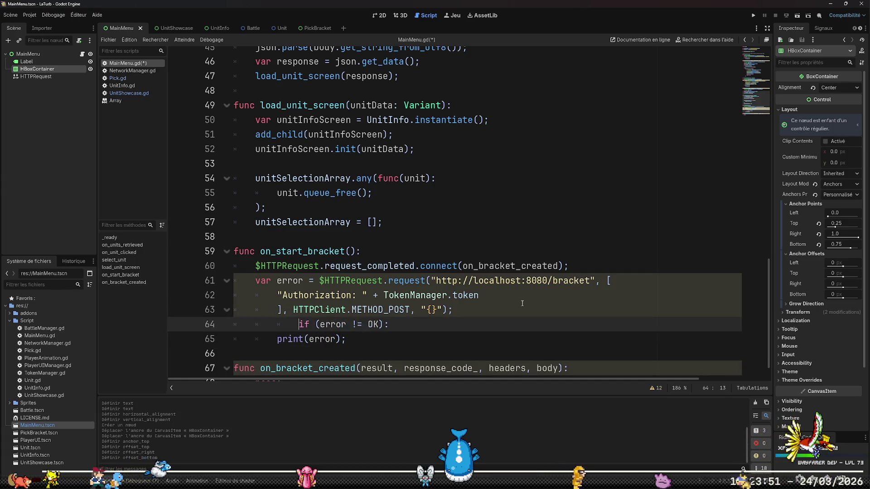
Save MainMenu.gd.
{"action": "key", "text": "ctrl+s"}
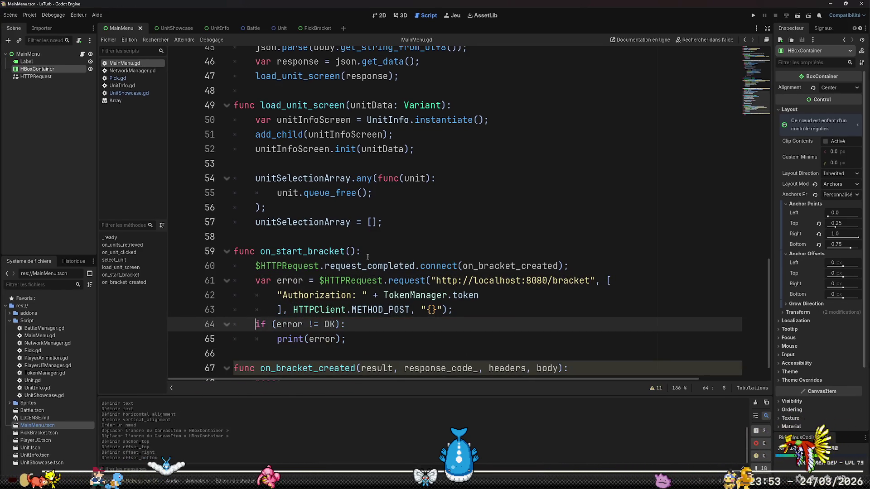
{"action": "scroll", "coordinate": [368, 257], "scroll_direction": "down", "scroll_amount": 1}
{"action": "left_click", "coordinate": [362, 350]}
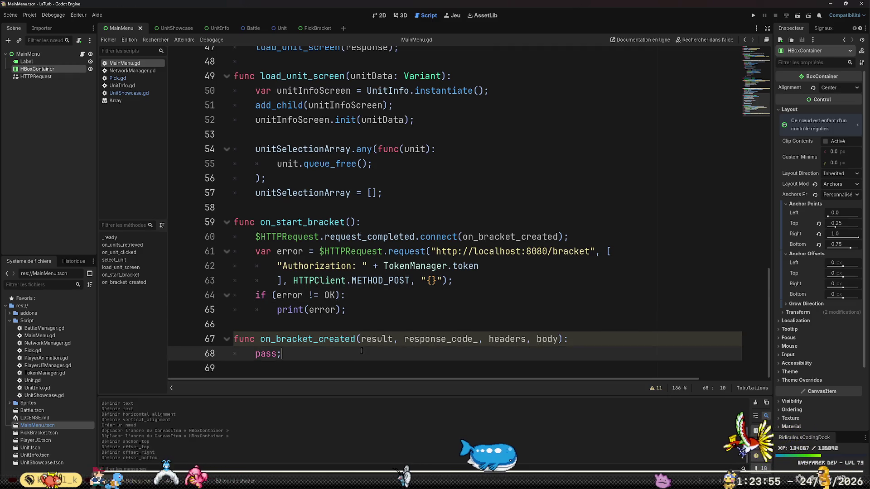
Insert $HTTPRequest.request_completed.disconnect(on_bracket_created); as the first line of on_bracket_created.
{"action": "key", "text": "Up"}
{"action": "key", "text": "End"}
{"action": "key", "text": "Return"}
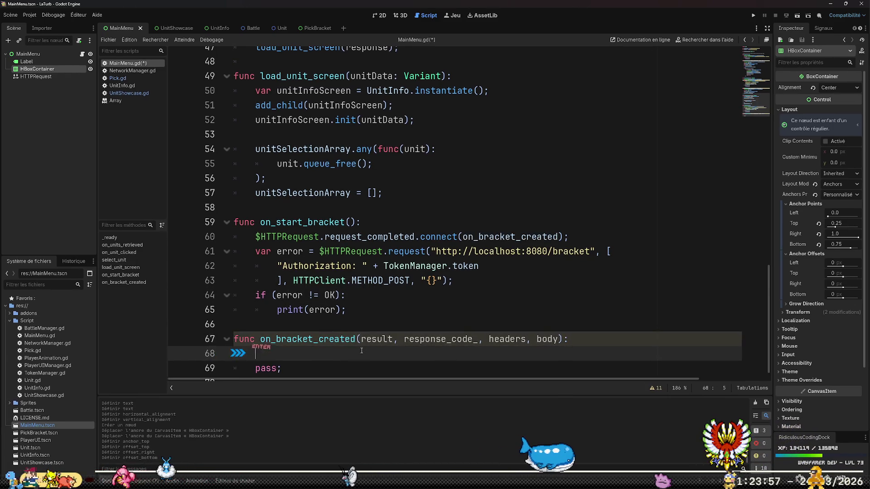
{"action": "type", "text": "HTT"}
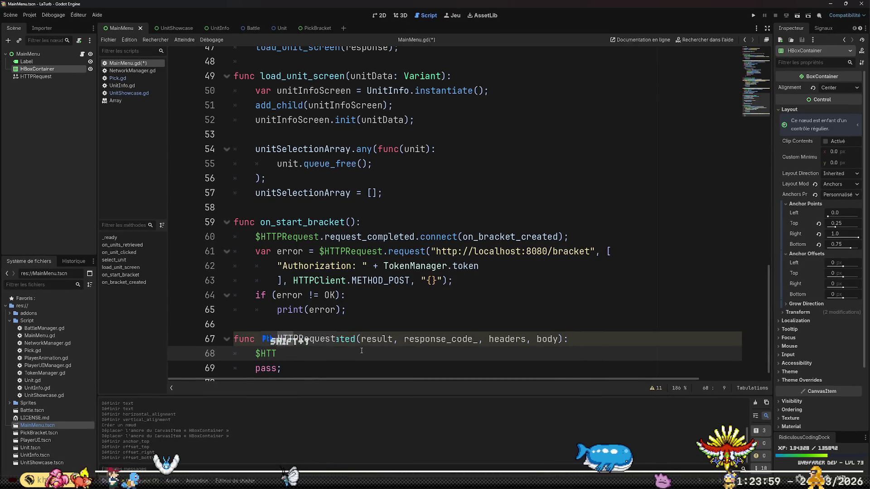
{"action": "type", "text": "PRequest.re"}
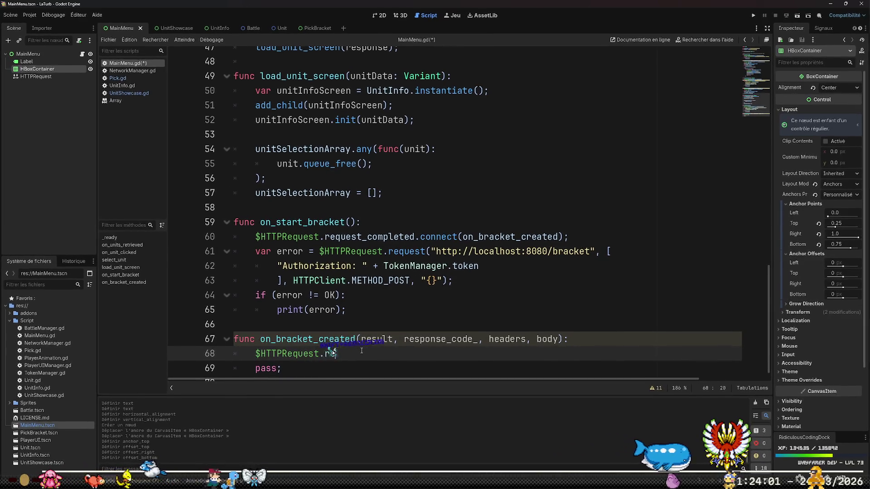
{"action": "type", "text": "quest_completed.disc"}
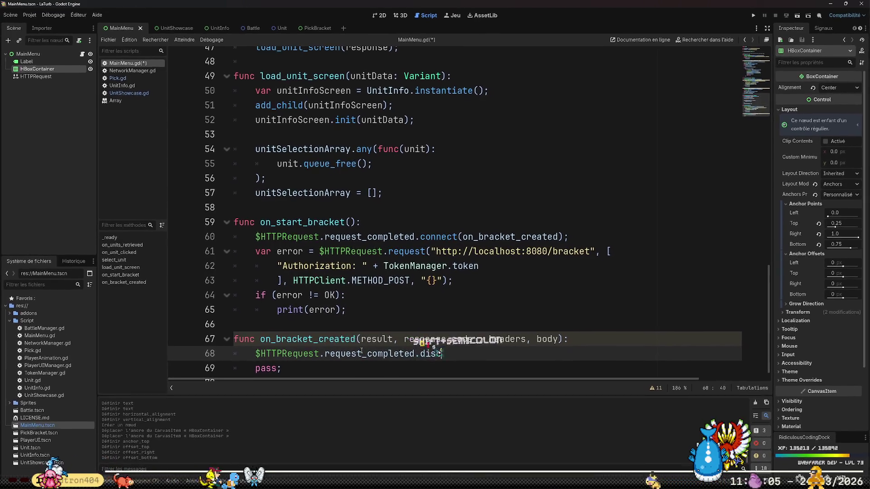
{"action": "type", "text": "on_re"}
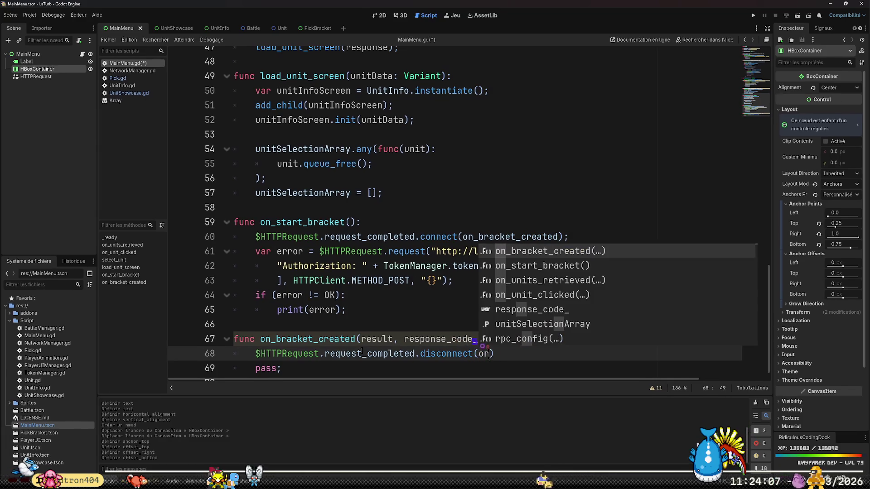
{"action": "type", "text": "q"}
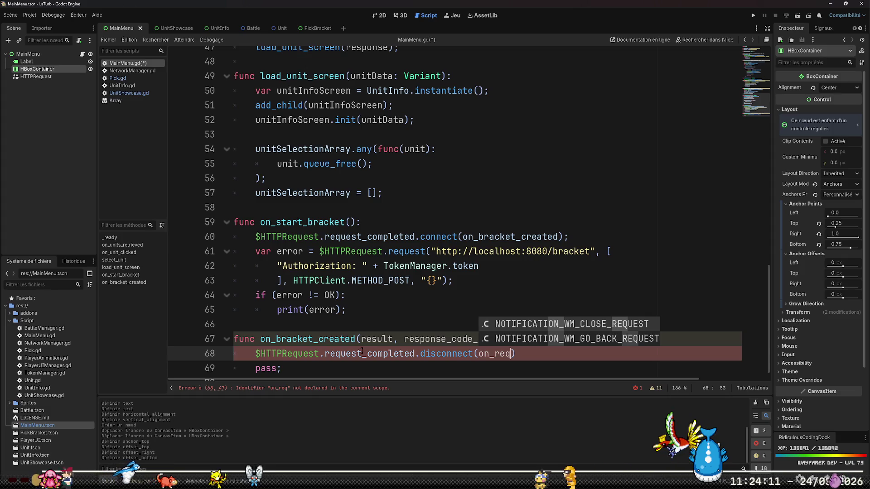
{"action": "key", "text": "BackSpace"}
{"action": "key", "text": "BackSpace"}
{"action": "key", "text": "BackSpace"}
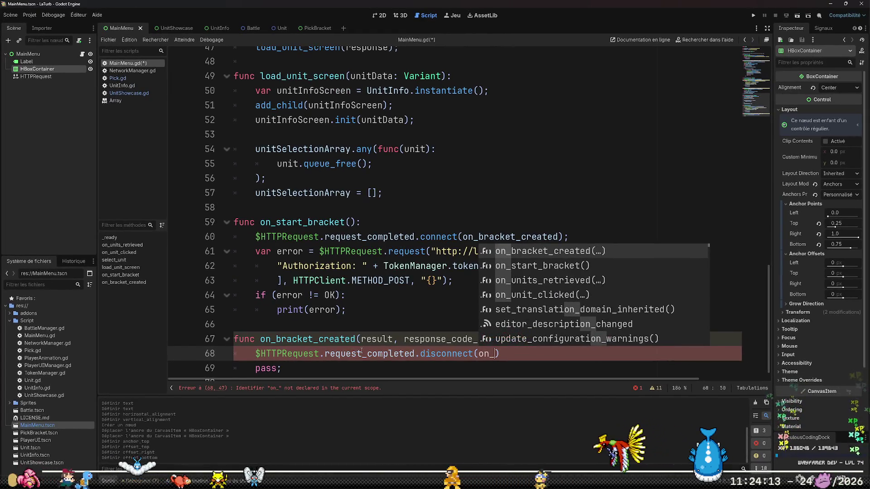
{"action": "key", "text": "Return"}
{"action": "key", "text": "BackSpace"}
{"action": "key", "text": "End"}
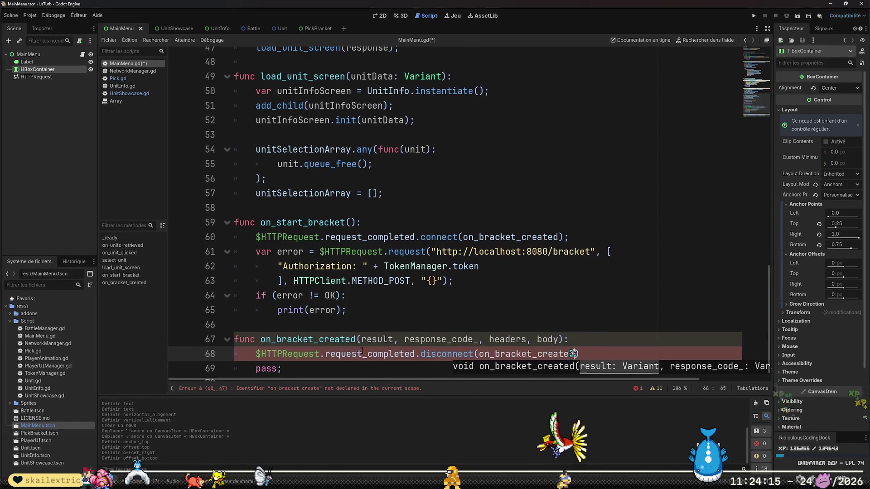
{"action": "type", "text": ";"}
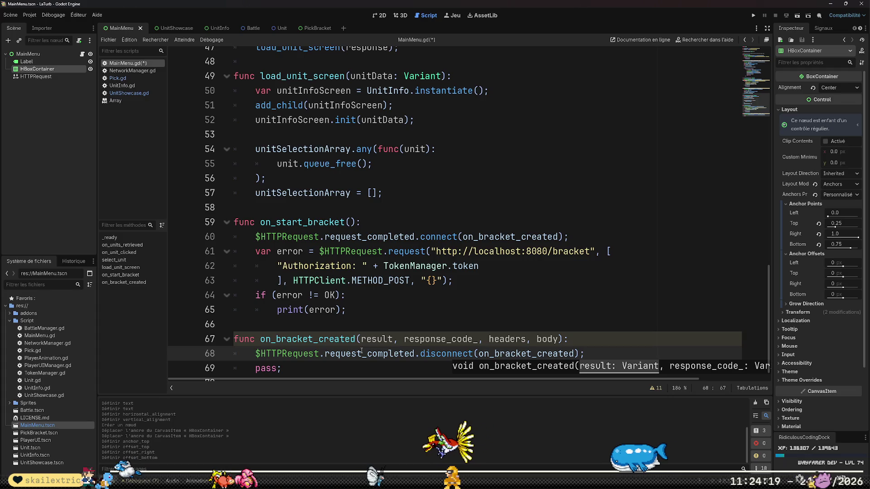
{"action": "scroll", "coordinate": [408, 317], "scroll_direction": "down", "scroll_amount": 1}
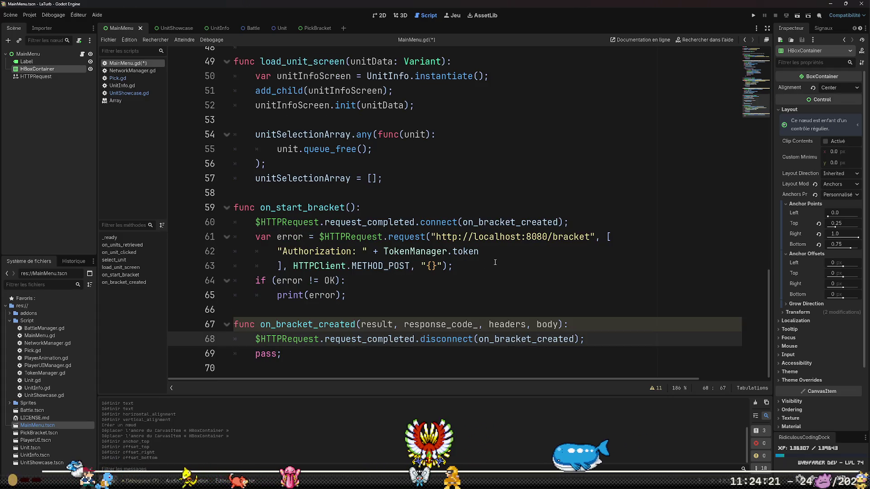
{"action": "left_click", "coordinate": [500, 263]}
{"action": "scroll", "coordinate": [494, 268], "scroll_direction": "up", "scroll_amount": 2}
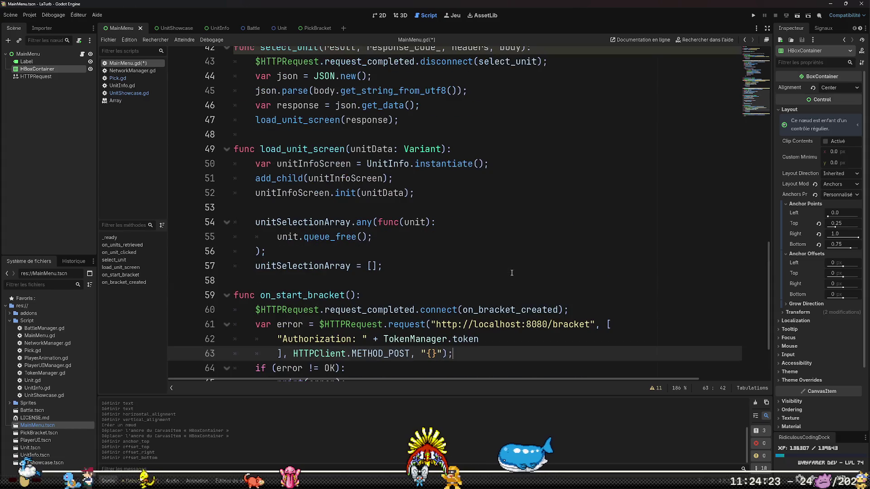
Replace pass in on_bracket_created with the JSON-parsing lines 44–47 copied from select_unit.
{"action": "scroll", "coordinate": [509, 285], "scroll_direction": "up", "scroll_amount": 3}
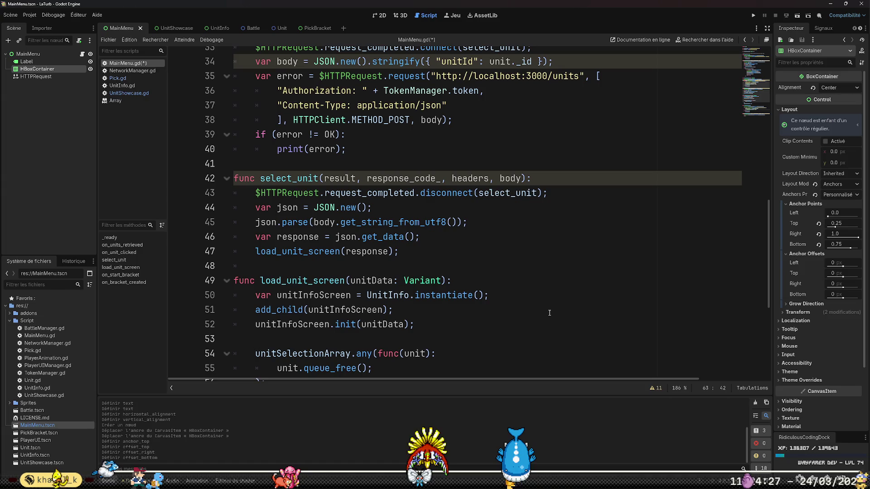
{"action": "left_click", "coordinate": [549, 181]}
{"action": "key", "text": "Down"}
{"action": "key", "text": "Down"}
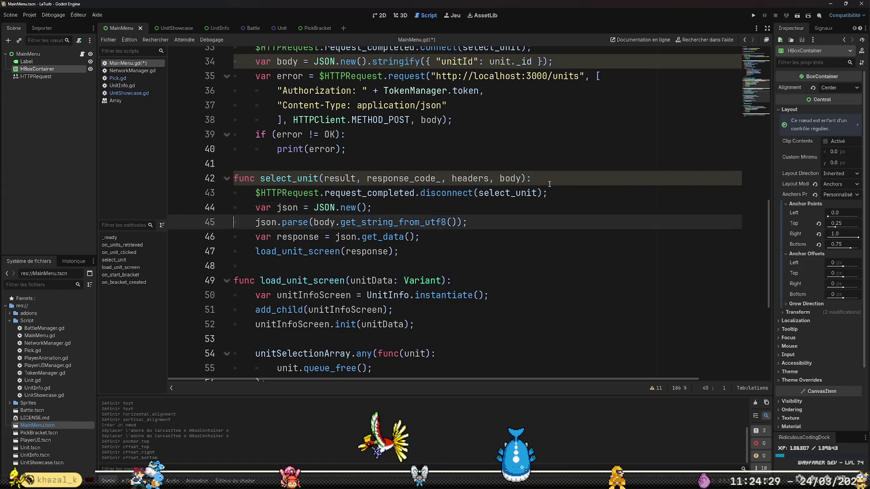
{"action": "key", "text": "Home"}
{"action": "key", "text": "shift+Down"}
{"action": "key", "text": "shift+Down"}
{"action": "key", "text": "shift+Down"}
{"action": "key", "text": "shift+End"}
{"action": "key", "text": "ctrl+c"}
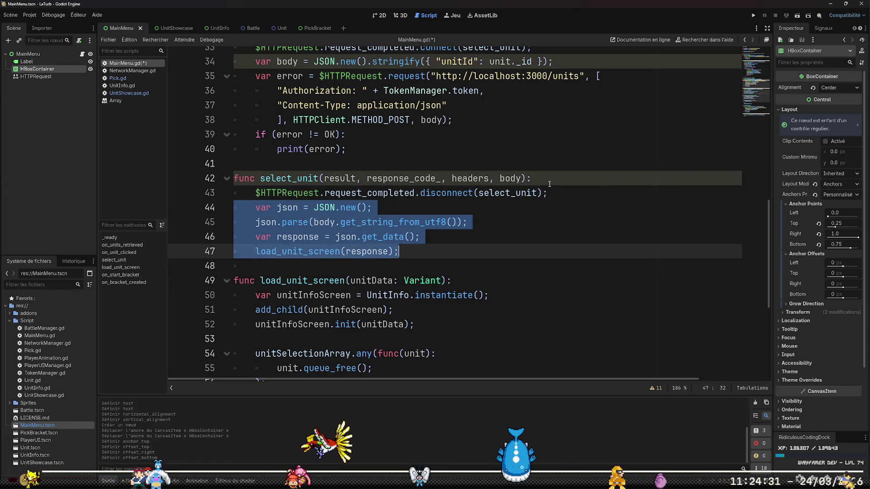
{"action": "scroll", "coordinate": [571, 206], "scroll_direction": "down", "scroll_amount": 5}
{"action": "left_click", "coordinate": [334, 355]}
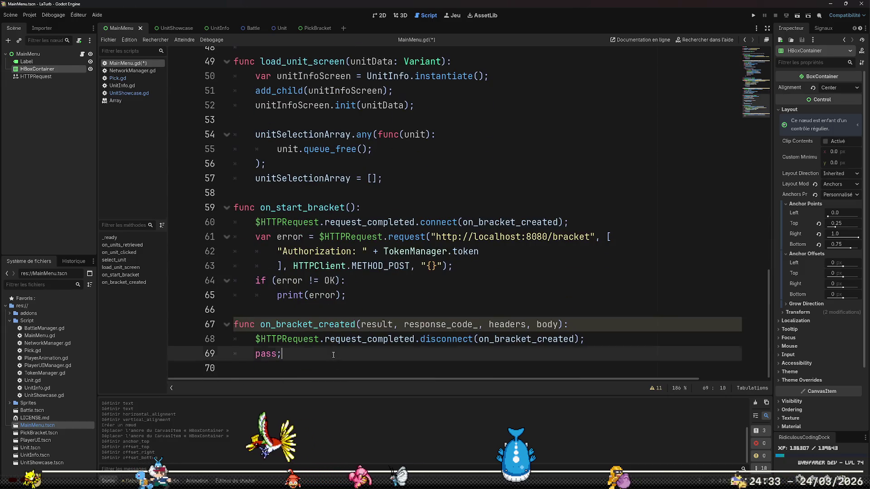
{"action": "key", "text": "shift+Home"}
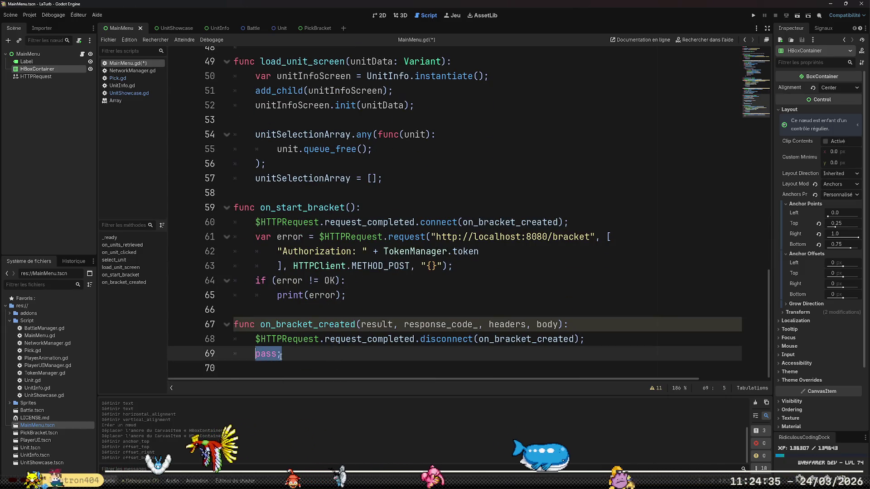
{"action": "key", "text": "ctrl+v"}
{"action": "scroll", "coordinate": [281, 357], "scroll_direction": "down", "scroll_amount": 1}
{"action": "key", "text": "Up"}
{"action": "key", "text": "Up"}
{"action": "key", "text": "Up"}
{"action": "key", "text": "Home"}
{"action": "key", "text": "BackSpace"}
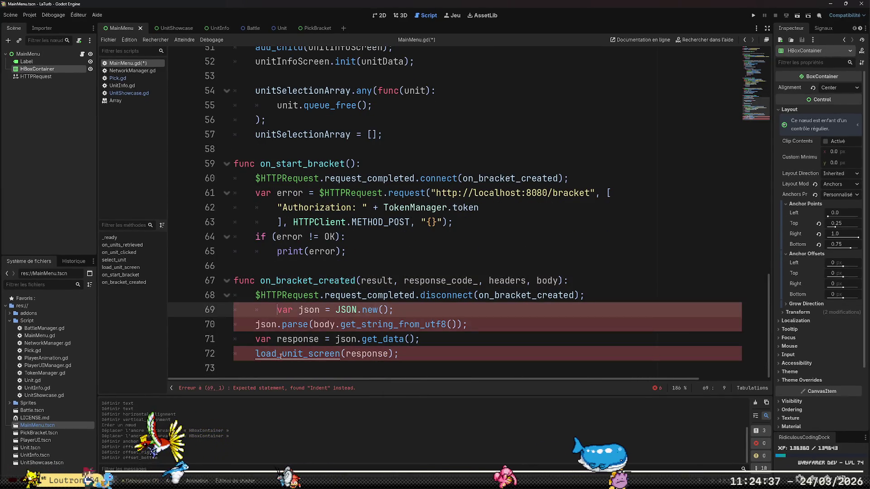
Delete the pasted load_unit_screen(response) line.
{"action": "key", "text": "Down"}
{"action": "key", "text": "Down"}
{"action": "key", "text": "Down"}
{"action": "key", "text": "Home"}
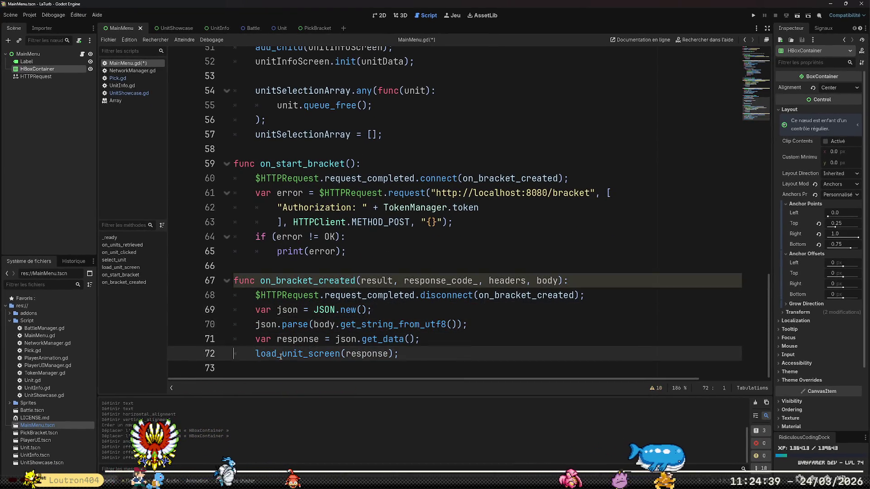
{"action": "key", "text": "shift+Down"}
{"action": "key", "text": "Return"}
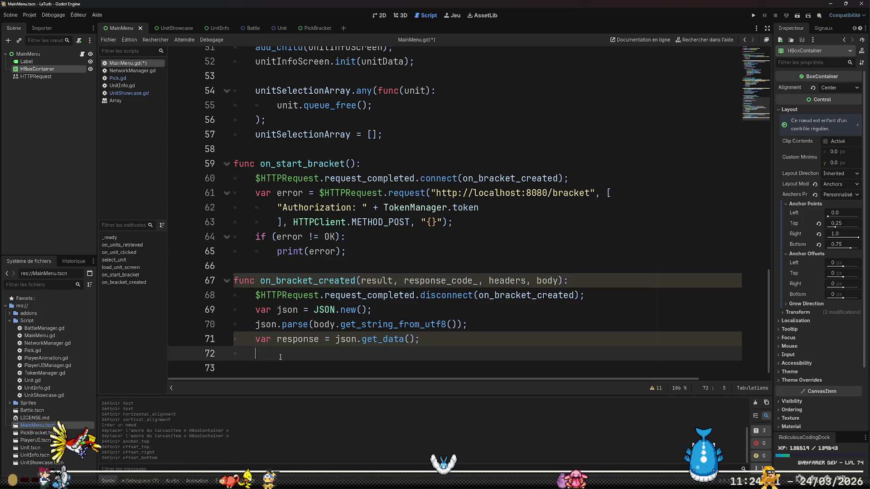
{"action": "scroll", "coordinate": [280, 357], "scroll_direction": "up", "scroll_amount": 15}
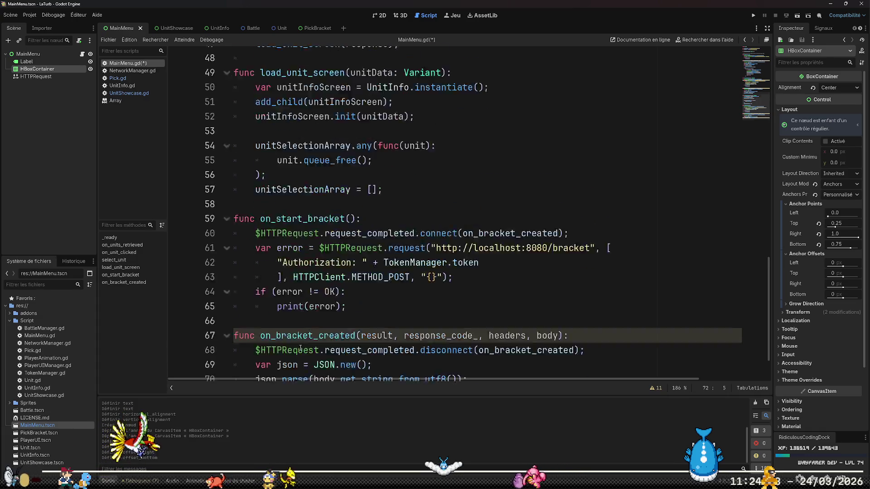
Add var PickBracket = load("res://PickBracket.tscn"); on line 5, below the UnitInfo scene load.
{"action": "left_click", "coordinate": [512, 92]}
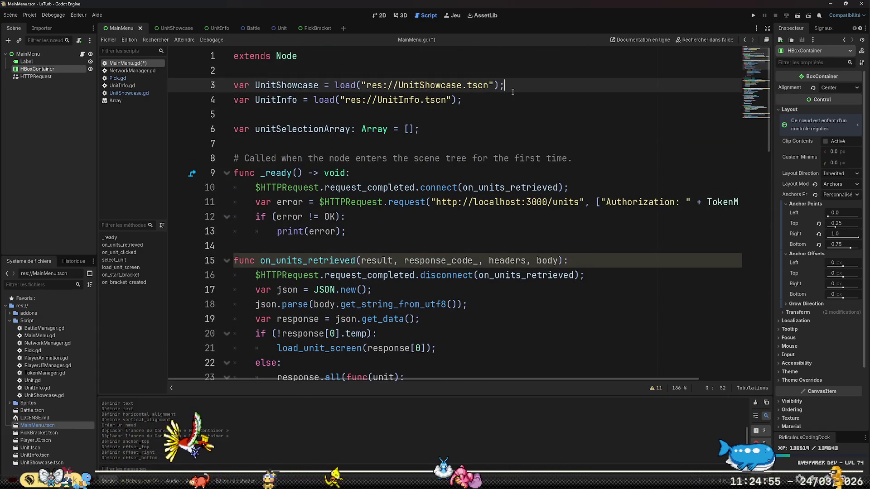
{"action": "key", "text": "Down"}
{"action": "key", "text": "Return"}
{"action": "type", "text": "var Bracket"}
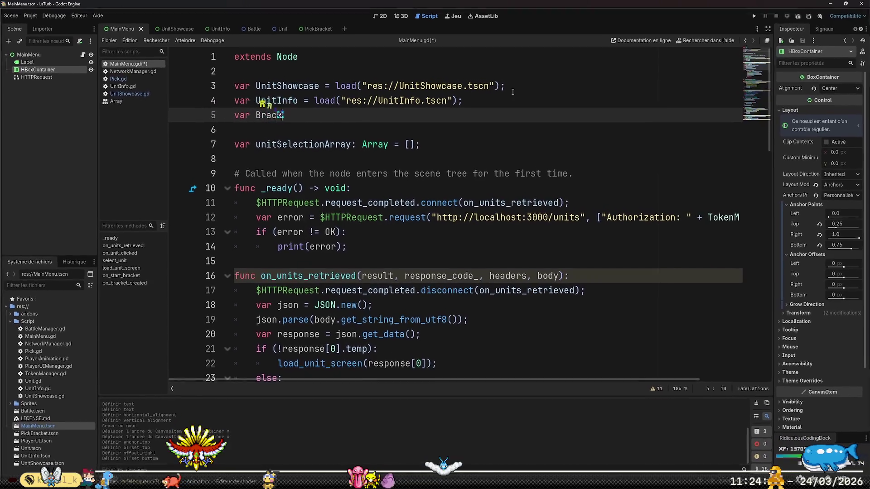
{"action": "key", "text": "ctrl+Left"}
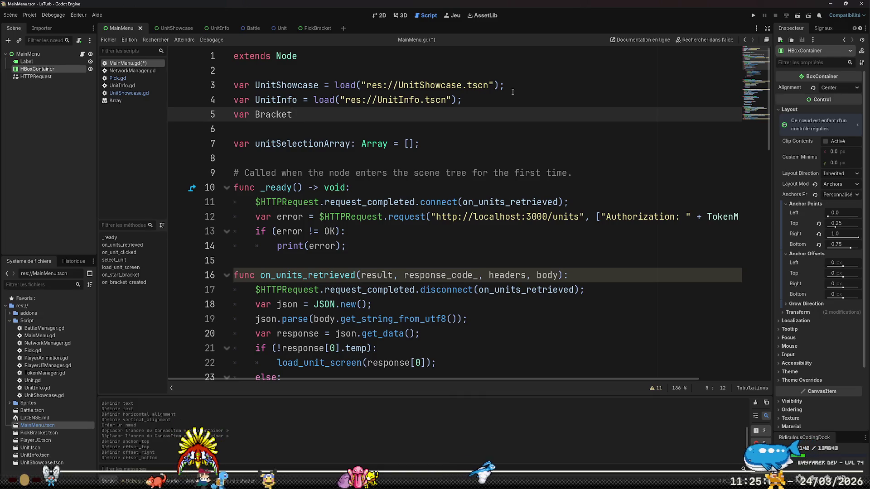
{"action": "type", "text": "Pick"}
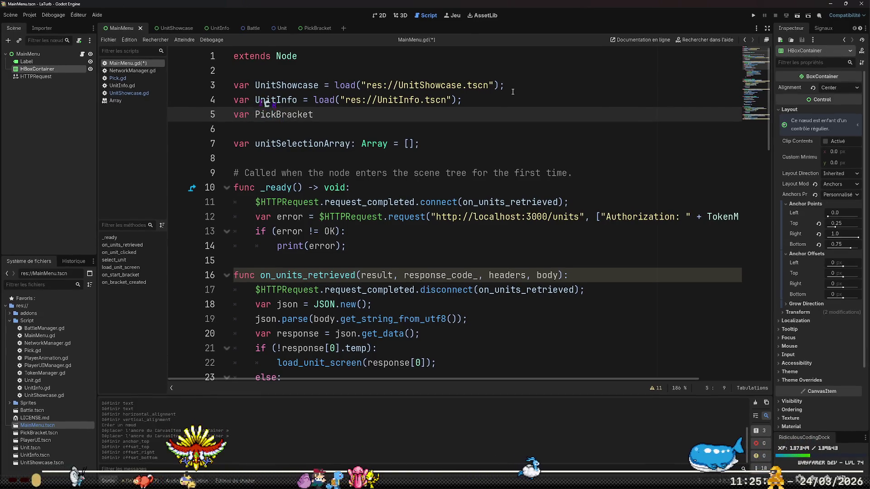
{"action": "key", "text": "End"}
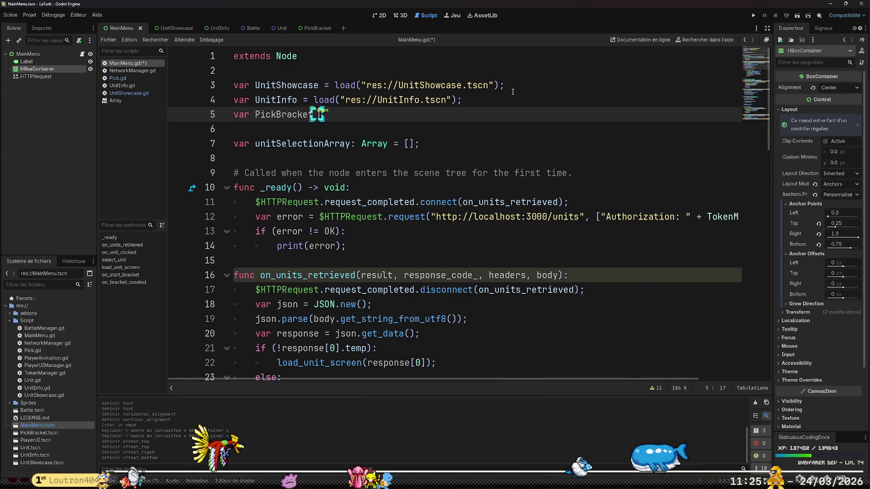
{"action": "type", "text": "(\""}
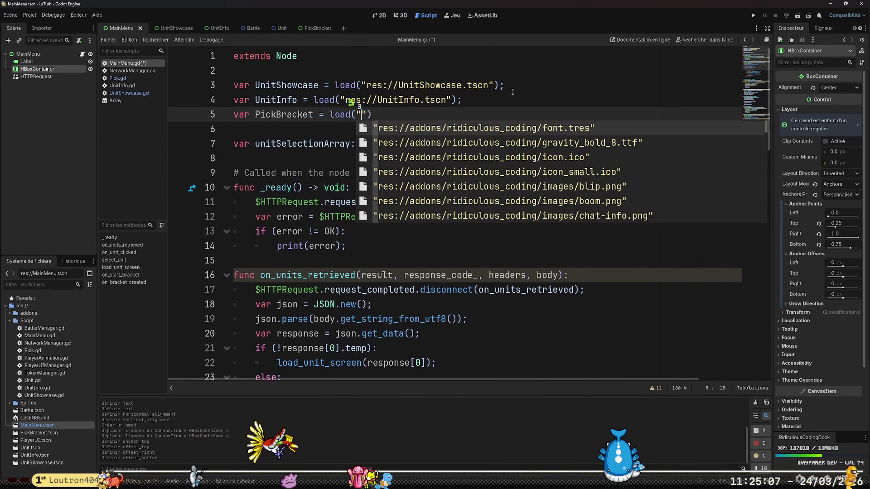
{"action": "type", "text": "res://"}
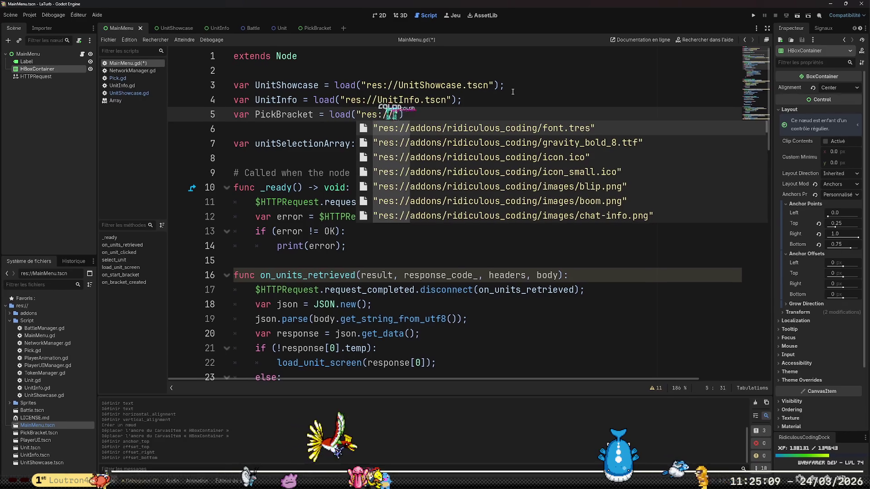
{"action": "type", "text": "Pick"}
{"action": "key", "text": "Return"}
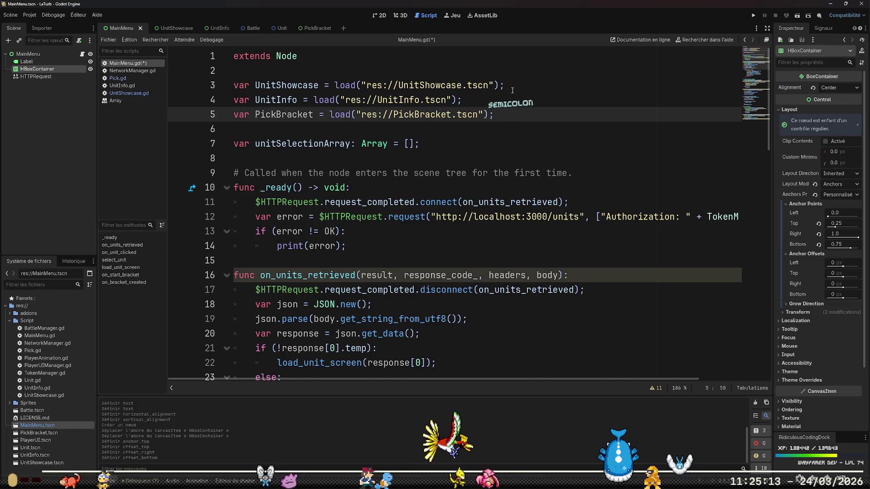
{"action": "scroll", "coordinate": [474, 272], "scroll_direction": "down", "scroll_amount": 15}
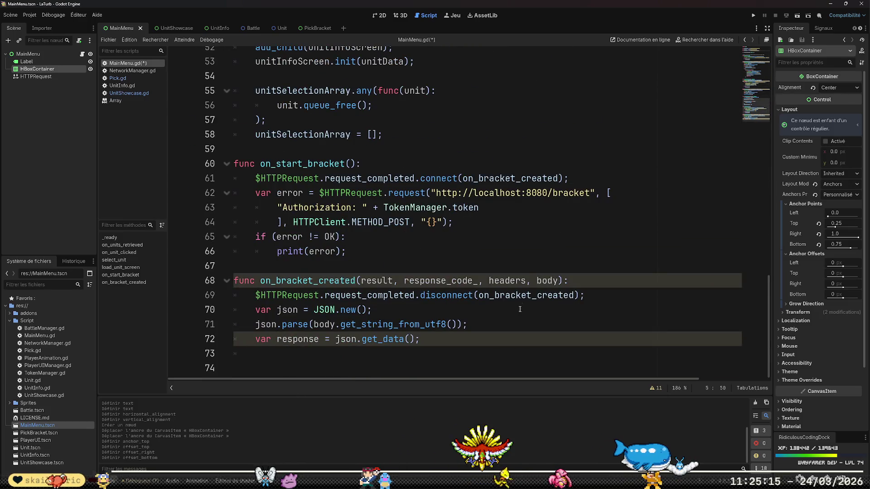
Add var bracket = PickBracket.instantiate() at the end of on_bracket_created.
{"action": "left_click", "coordinate": [474, 359]}
{"action": "type", "text": "PickB"}
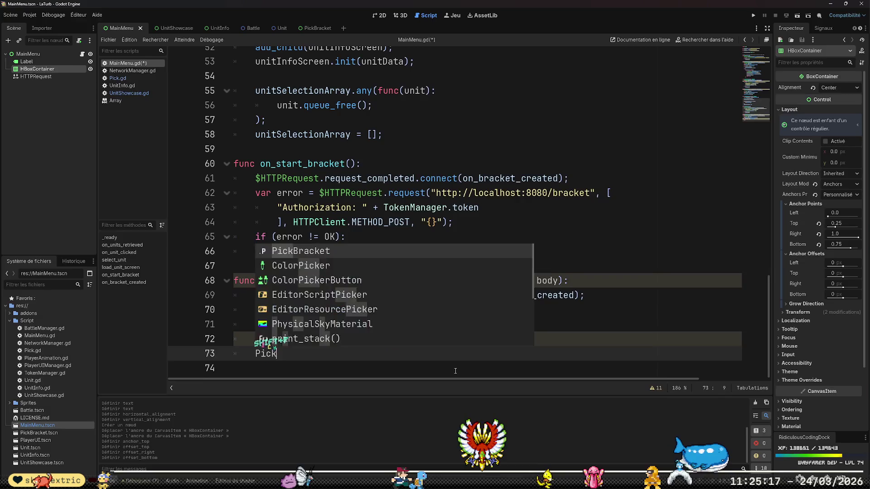
{"action": "key", "text": "BackSpace"}
{"action": "key", "text": "BackSpace"}
{"action": "key", "text": "BackSpace"}
{"action": "type", "text": "var bra"}
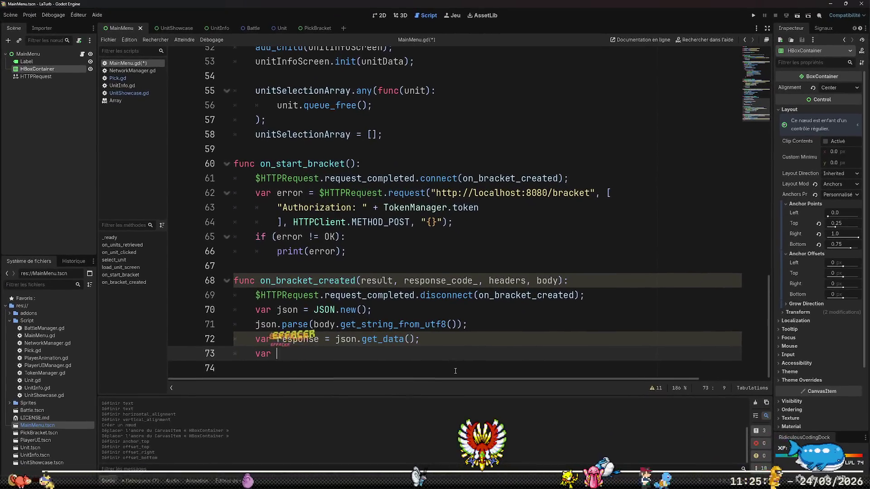
{"action": "type", "text": "cket = Pick"}
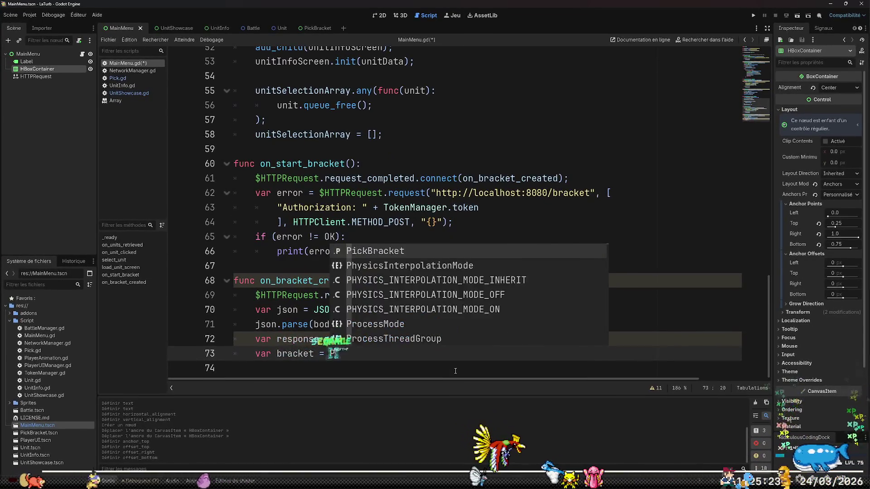
{"action": "key", "text": "Return"}
{"action": "type", "text": ".ins"}
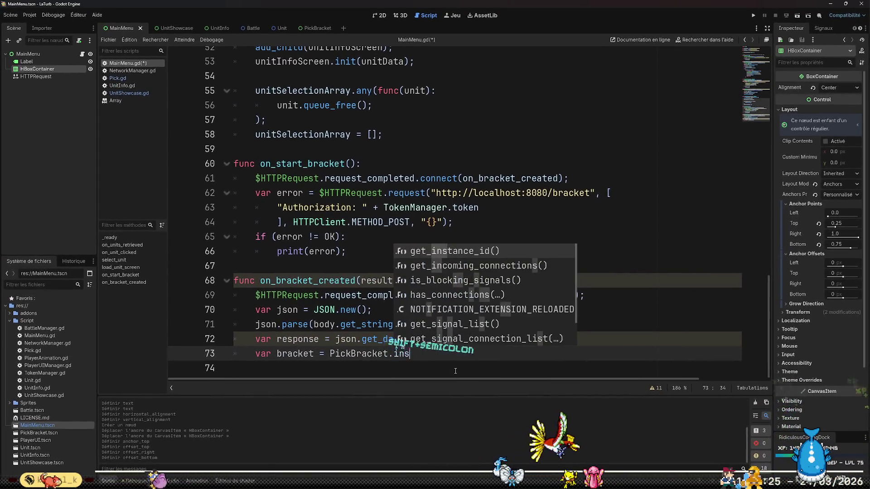
{"action": "type", "text": "tanti"}
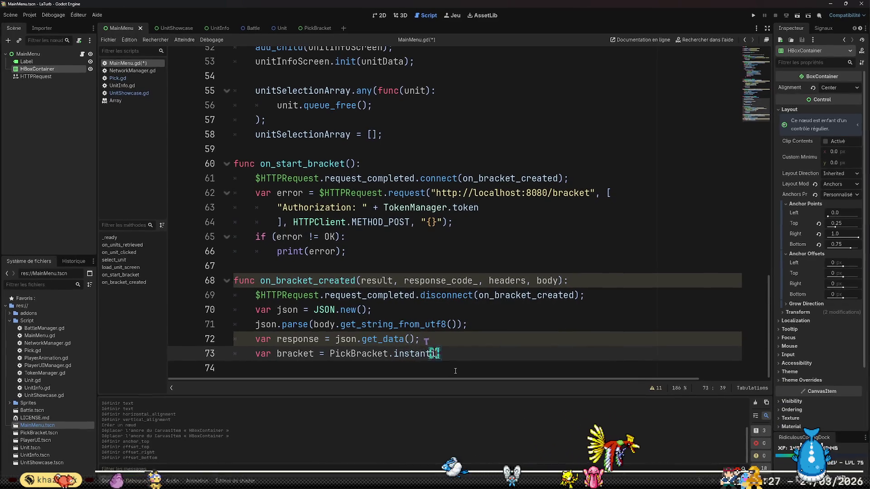
{"action": "type", "text": "ate();"}
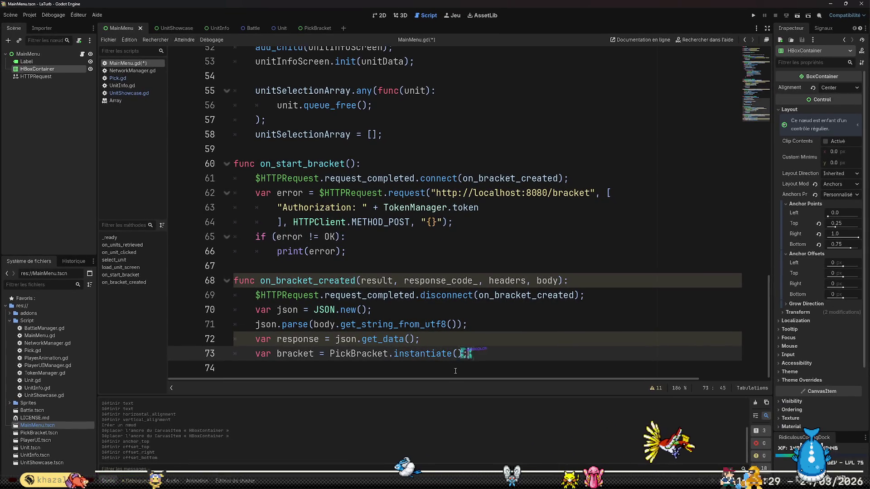
{"action": "key", "text": "Return"}
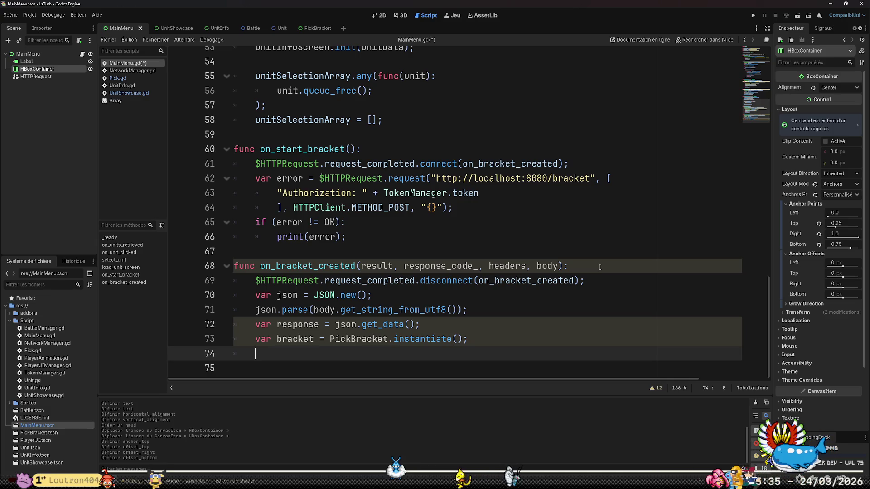
Add add_child(PickBracket) and PickBracket.init(response), then save MainMenu.gd.
{"action": "type", "text": "add"}
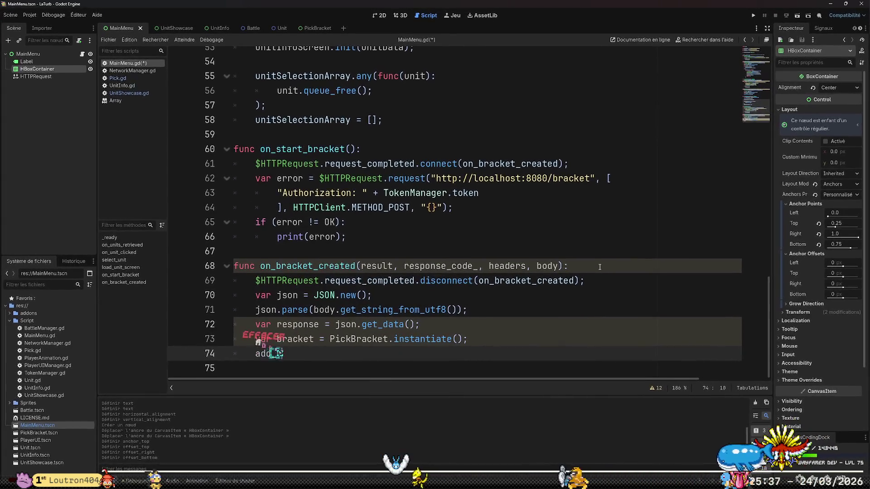
{"action": "type", "text": "_child(PickB"}
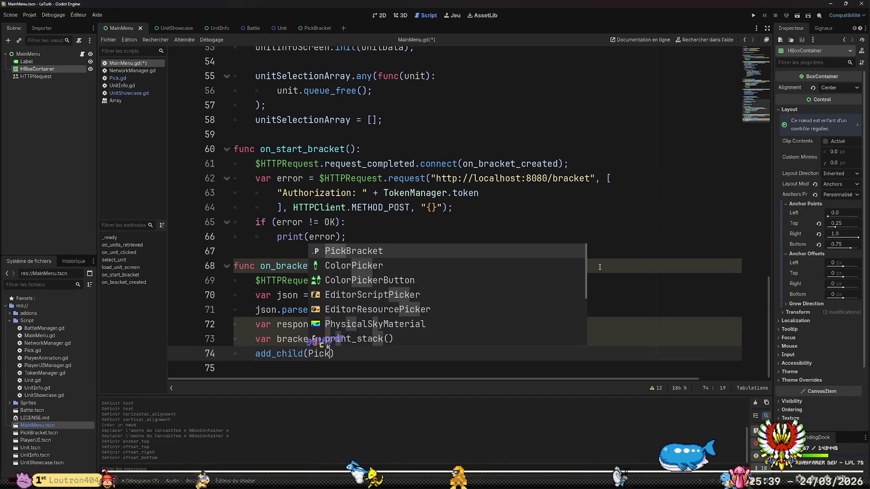
{"action": "key", "text": "Return"}
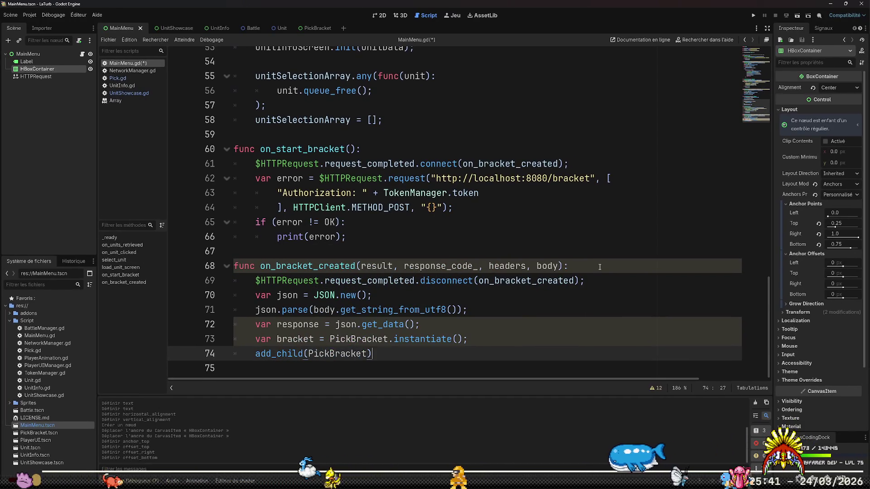
{"action": "type", "text": ";"}
{"action": "key", "text": "Return"}
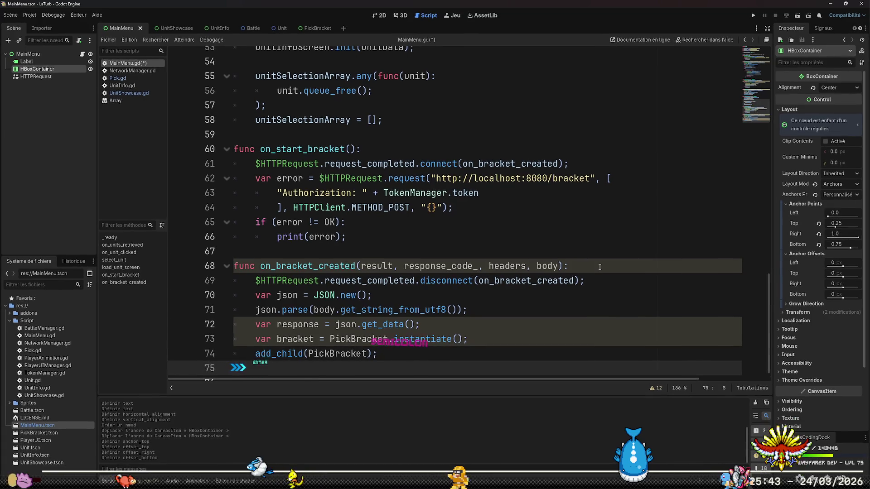
{"action": "type", "text": "PickB"}
{"action": "key", "text": "Return"}
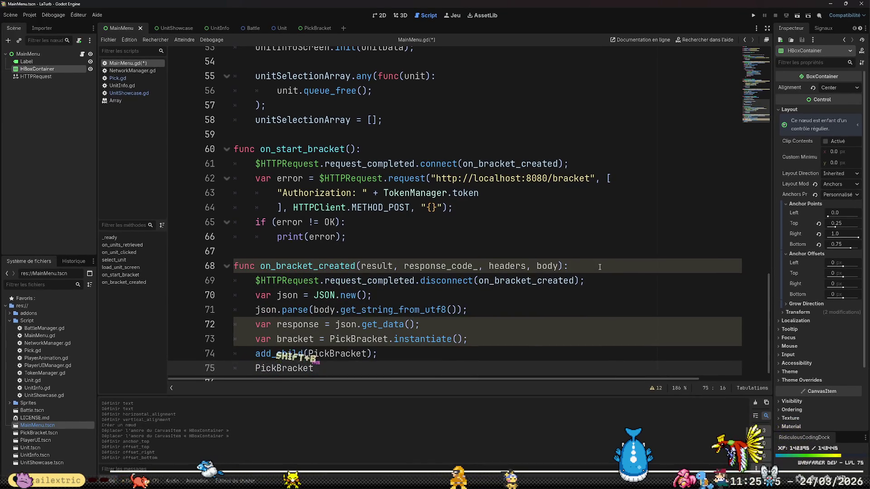
{"action": "type", "text": ".init("}
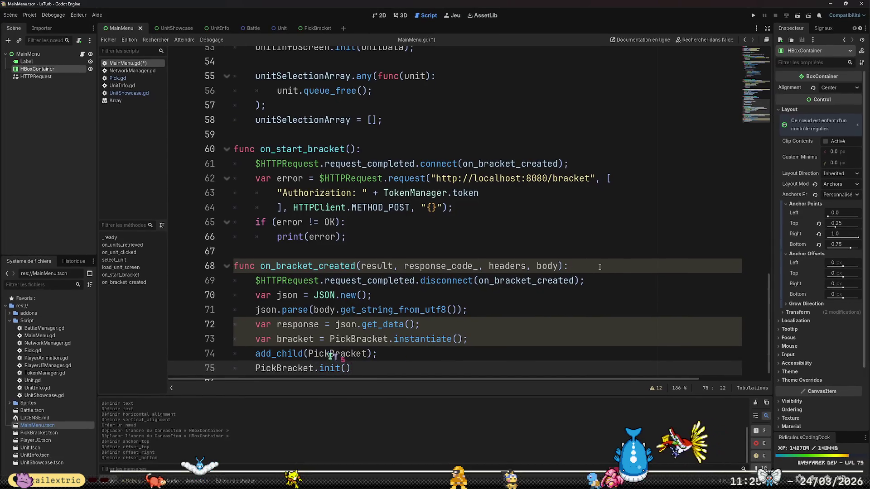
{"action": "type", "text": "response)"}
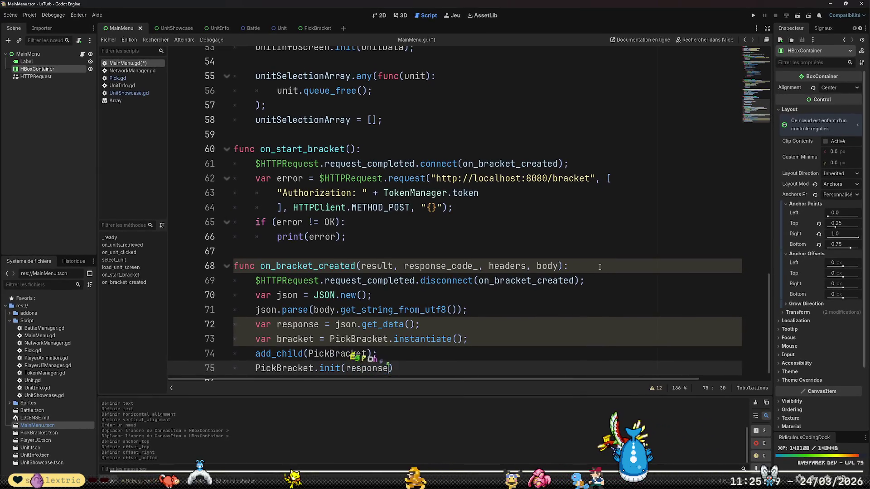
{"action": "key", "text": "ctrl+s"}
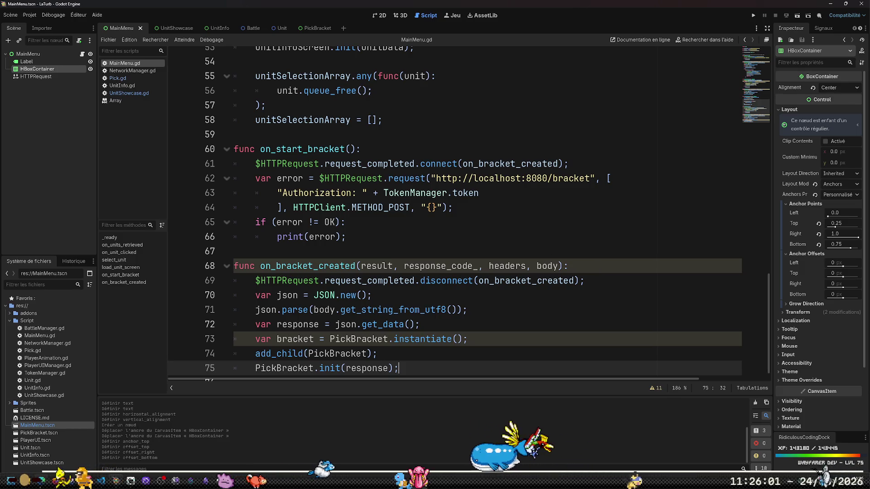
{"action": "key", "text": "alt+Tab"}
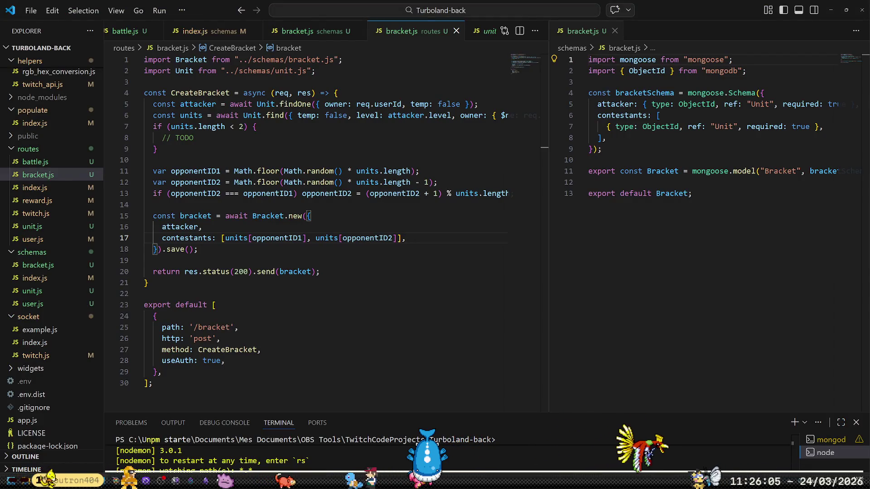
Change 'await Bracket.new({...}).save()' on line 15 to 'new Bracket({...})'.
{"action": "left_click", "coordinate": [253, 215]}
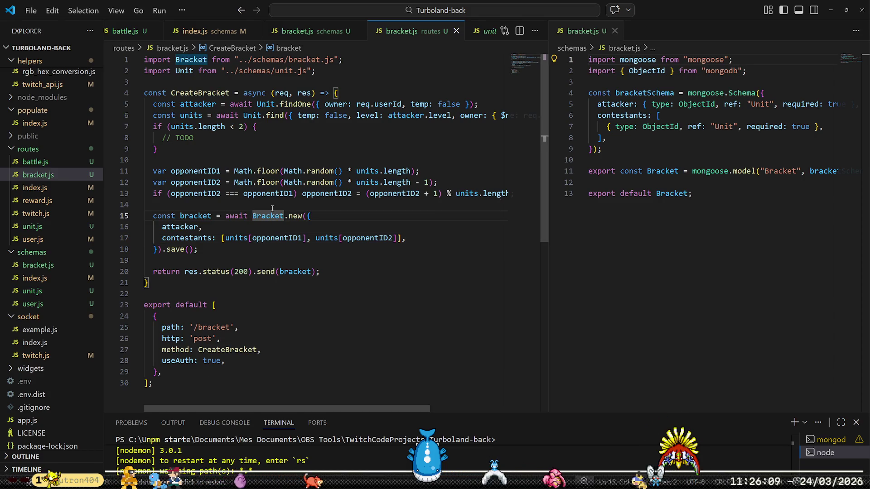
{"action": "key", "text": "ctrl+BackSpace"}
{"action": "type", "text": "new"}
{"action": "key", "text": "ctrl+Right"}
{"action": "key", "text": "ctrl+shift+Right"}
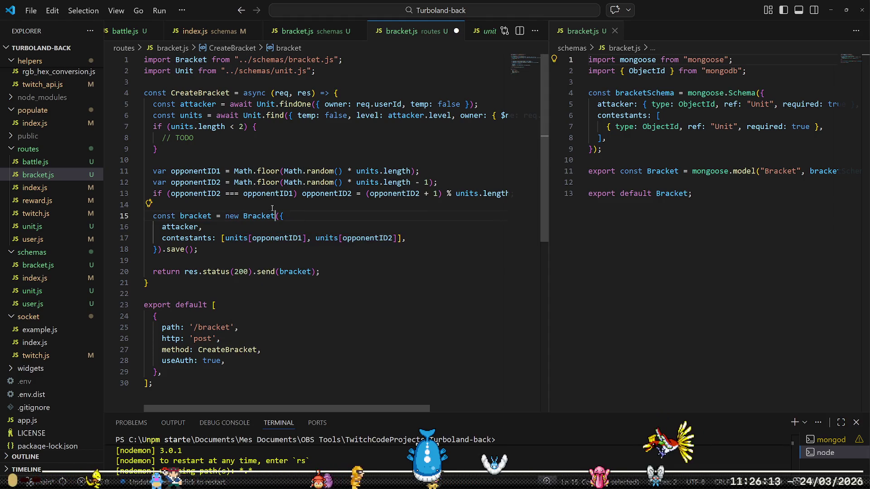
{"action": "key", "text": "Right"}
{"action": "key", "text": "Right"}
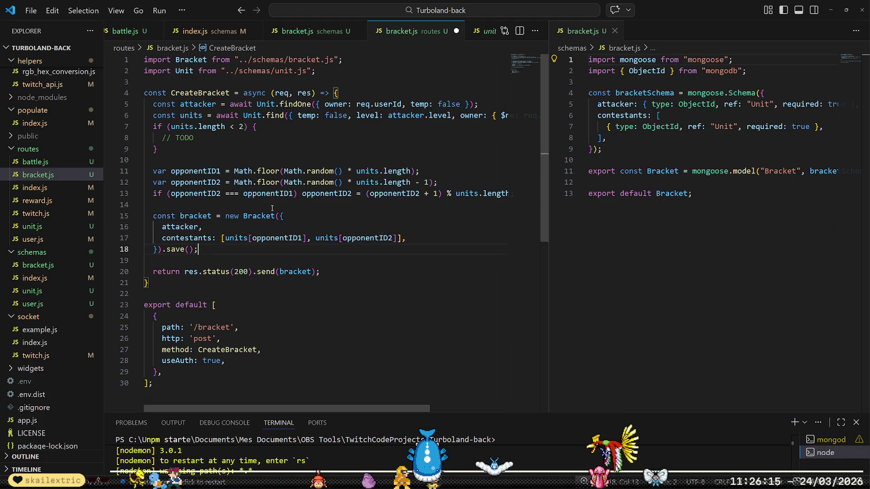
{"action": "key", "text": "Left"}
{"action": "key", "text": "BackSpace"}
{"action": "key", "text": "BackSpace"}
{"action": "key", "text": "BackSpace"}
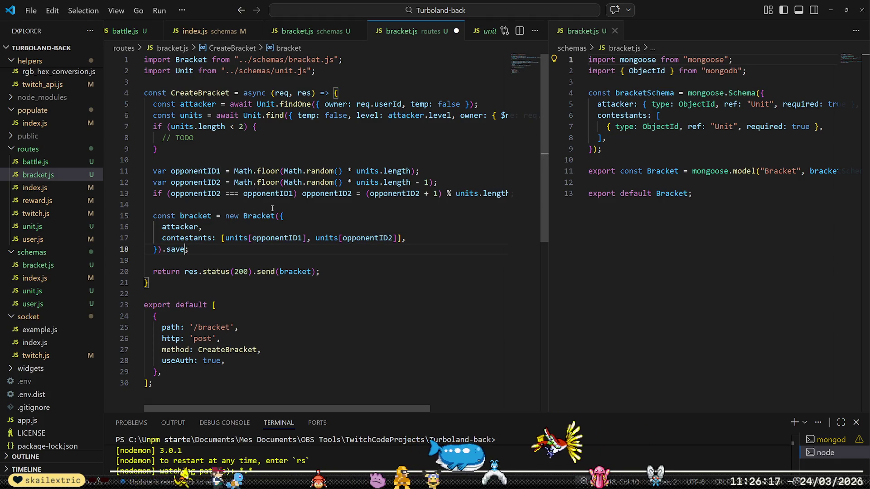
Add 'await bracket.save();' below the Bracket creation and save bracket.js.
{"action": "key", "text": "End"}
{"action": "key", "text": "Return"}
{"action": "key", "text": "Return"}
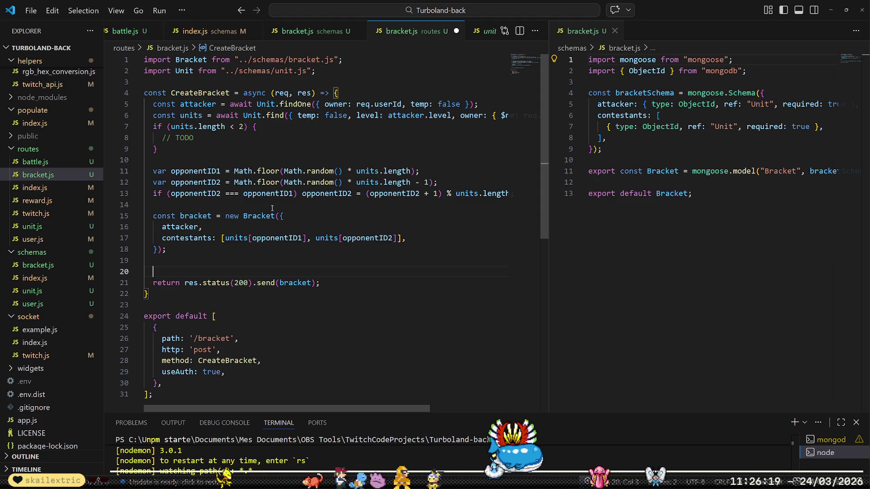
{"action": "type", "text": "await b"}
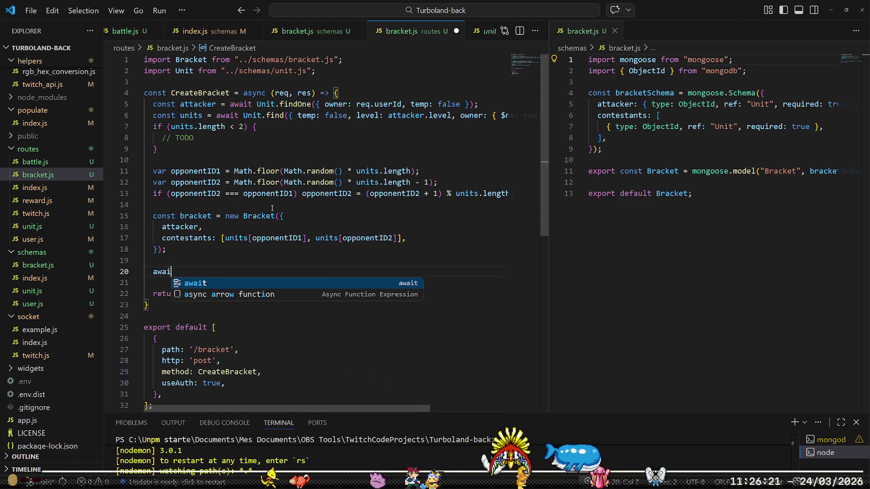
{"action": "key", "text": "Tab"}
{"action": "type", "text": ".save();"}
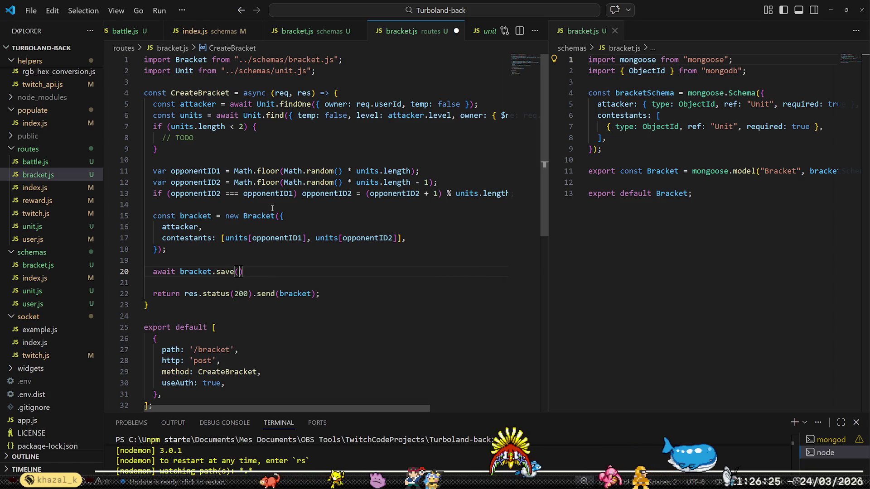
{"action": "key", "text": "ctrl+s"}
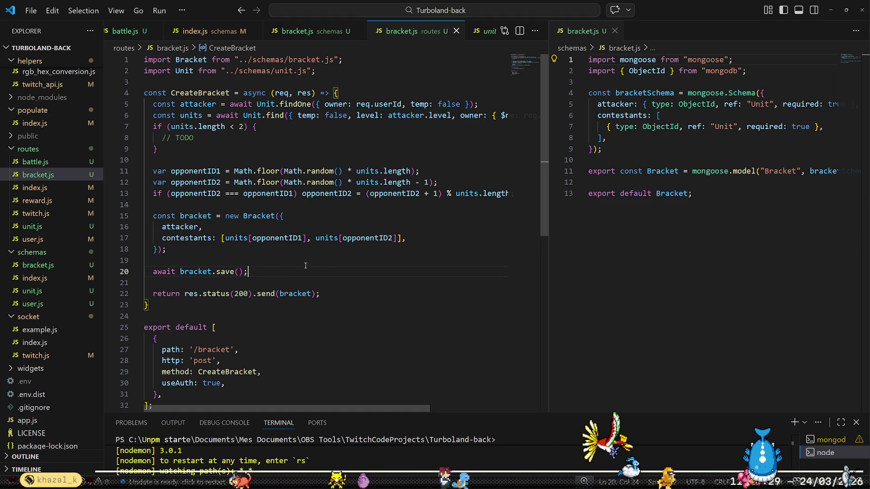
{"action": "left_click", "coordinate": [251, 127]}
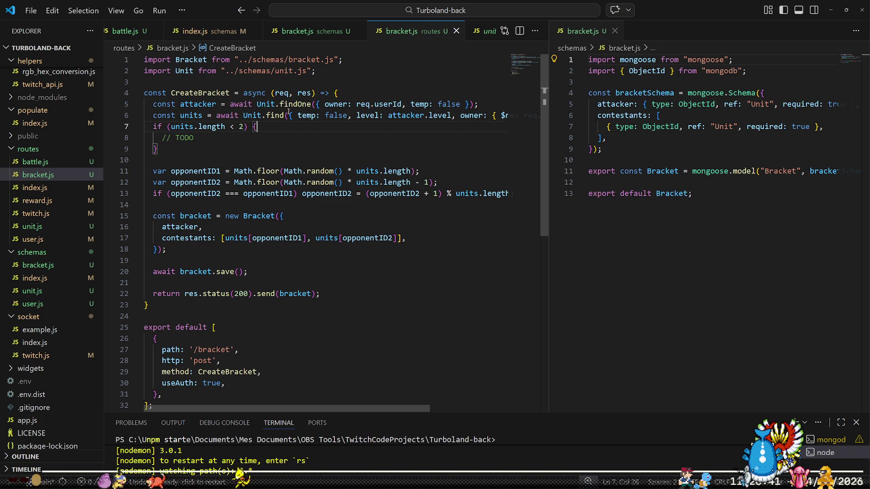
Add 'if (!attacker) return res.status(400).send(null);' on line 7 of routes/bracket.js.
{"action": "key", "text": "Up"}
{"action": "key", "text": "Up"}
{"action": "key", "text": "End"}
{"action": "key", "text": "Return"}
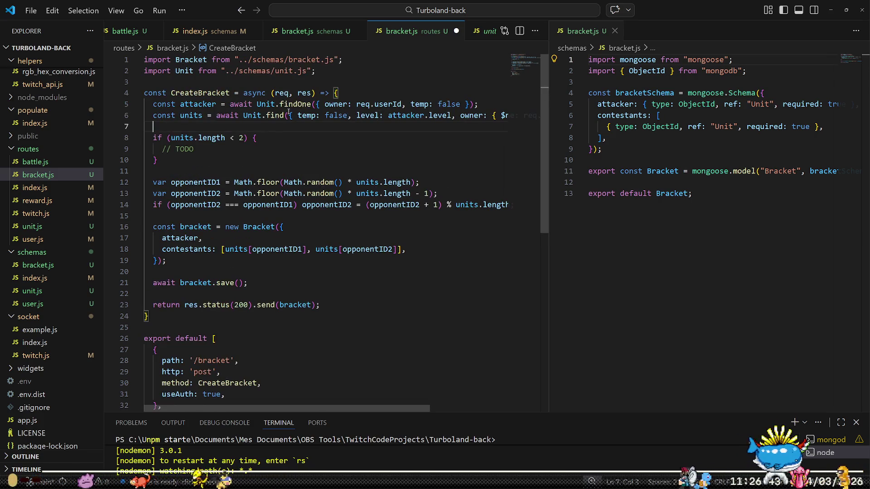
{"action": "type", "text": "if (!a"}
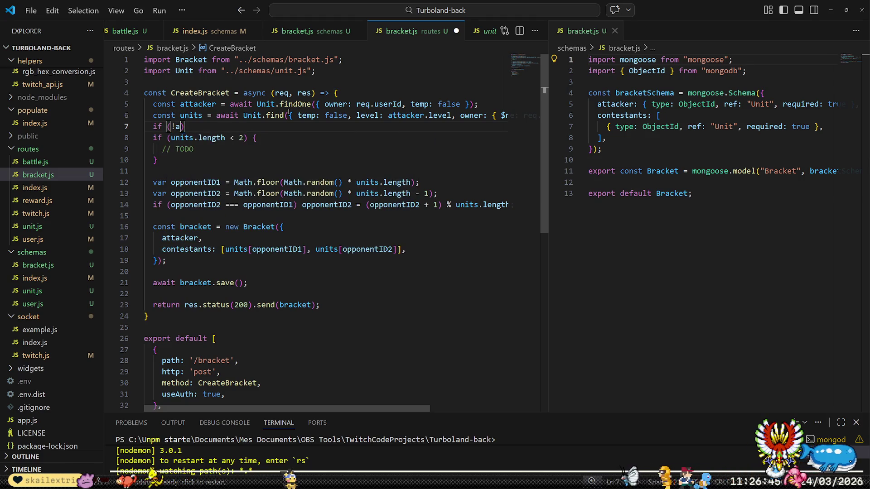
{"action": "type", "text": "tta"}
{"action": "key", "text": "Return"}
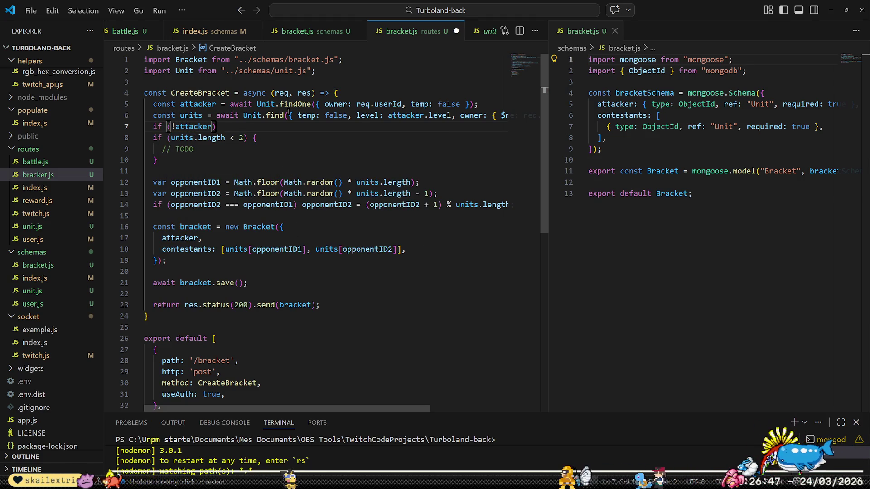
{"action": "type", "text": "eturn res."}
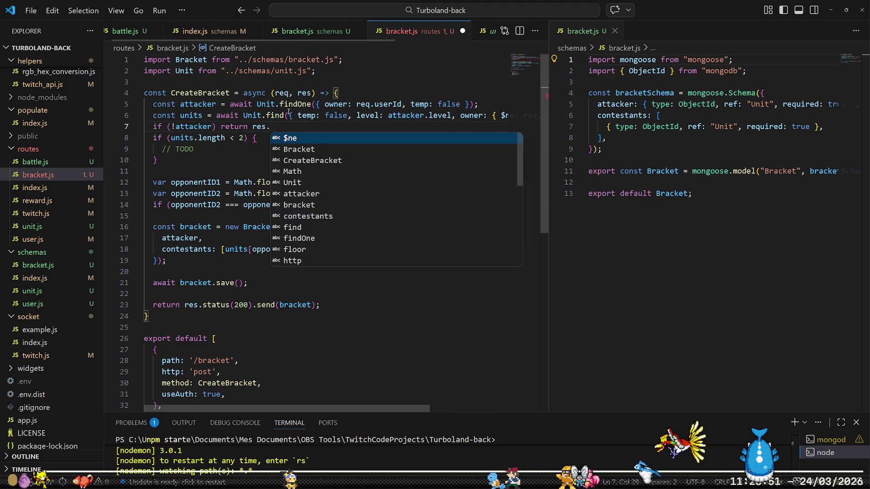
{"action": "type", "text": "statu"}
{"action": "key", "text": "Return"}
{"action": "type", "text": "(400"}
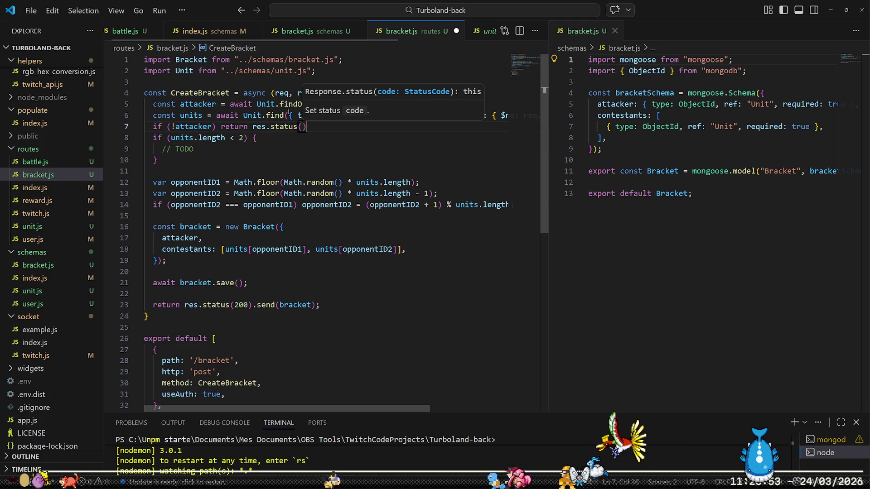
{"action": "type", "text": ").s"}
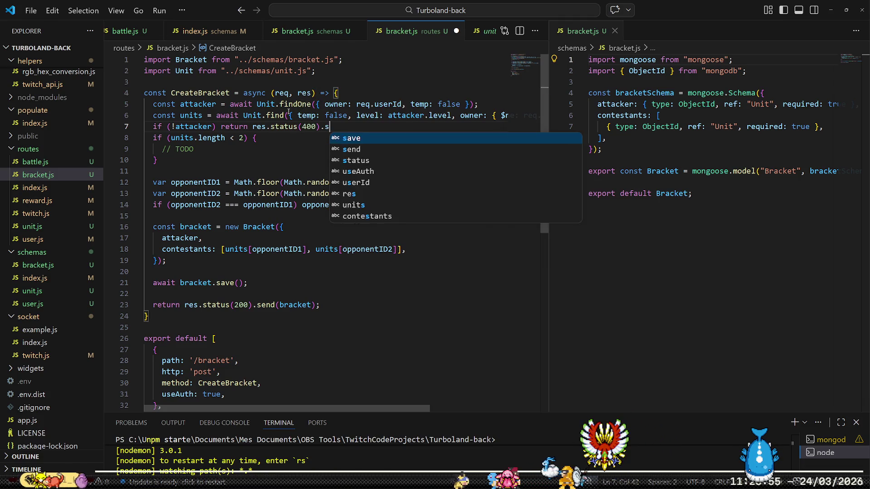
{"action": "type", "text": "end(null);"}
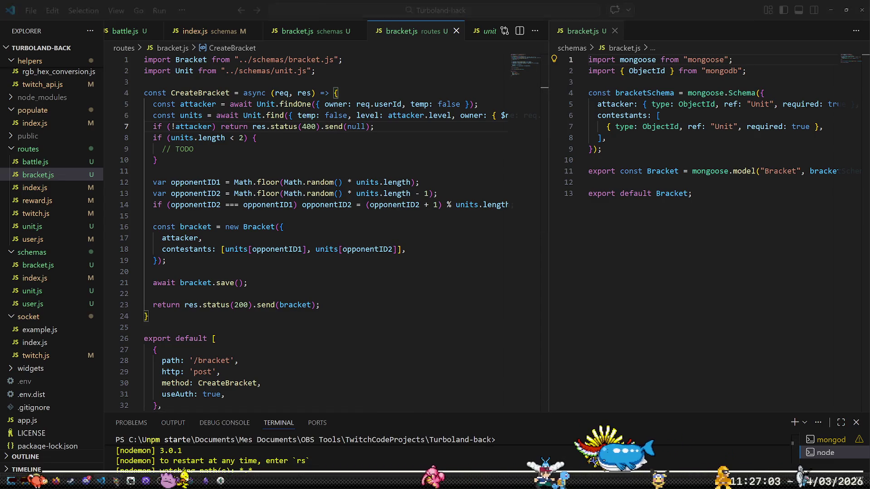
{"action": "key", "text": "alt+Tab"}
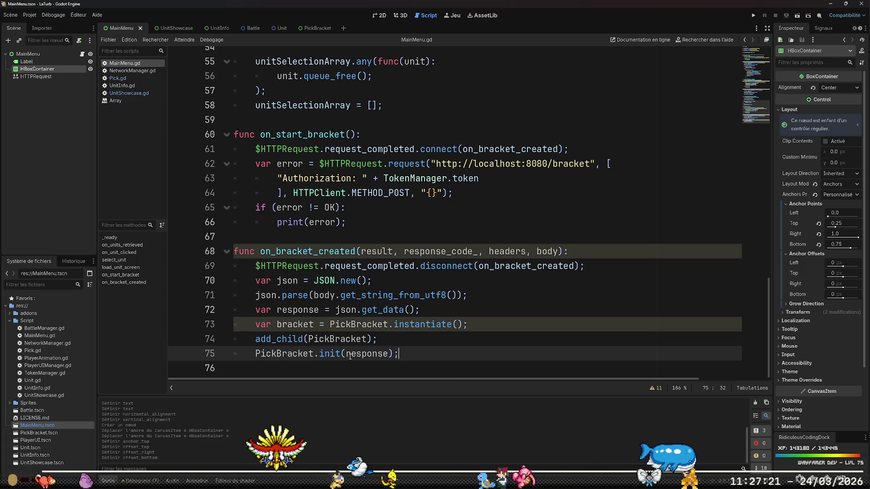
Add a PickBracket.click.connect line after add_child in on_bracket_created.
{"action": "key", "text": "Up"}
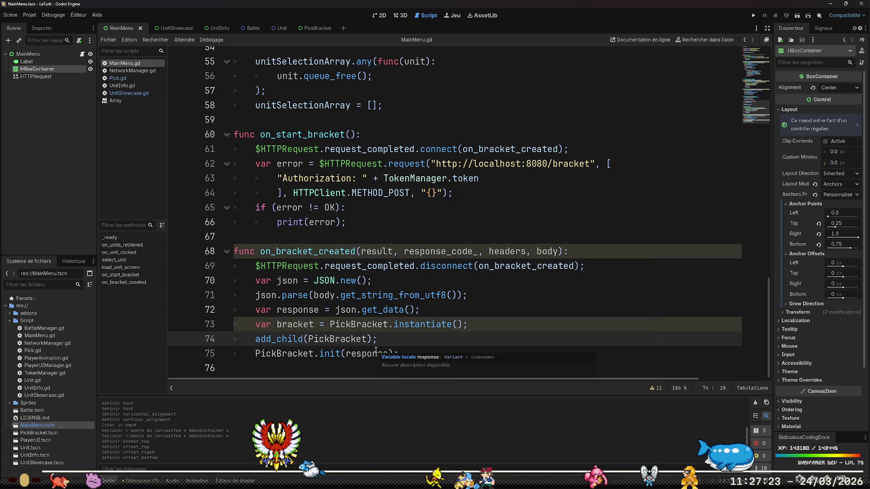
{"action": "key", "text": "Return"}
{"action": "type", "text": "PickBr"}
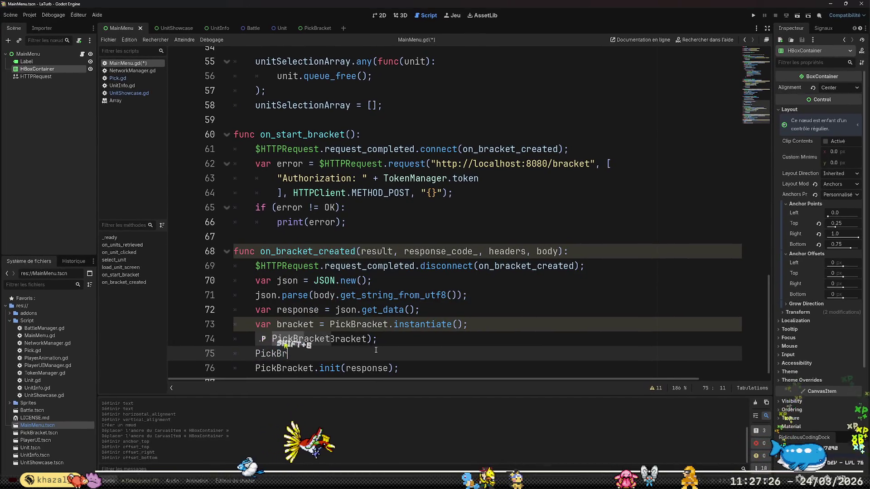
{"action": "key", "text": "Return"}
{"action": "type", "text": ".click.connec"}
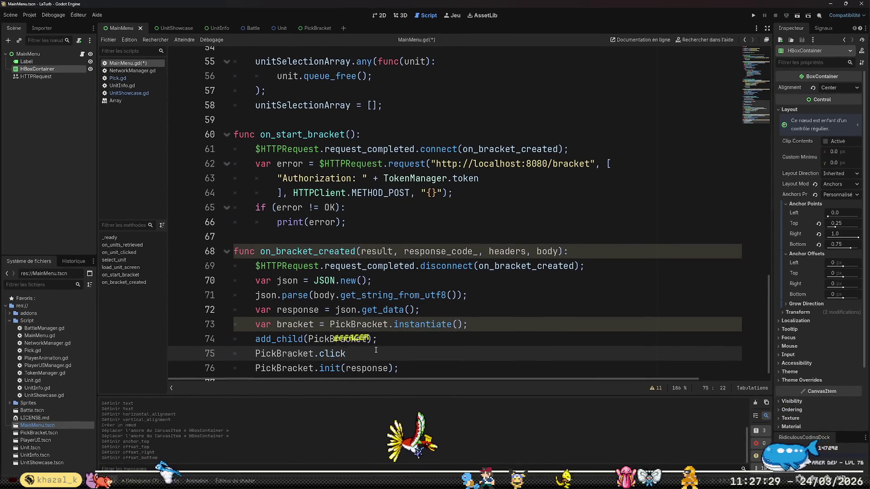
{"action": "type", "text": "t"}
Declare a new function start_battle(opponent: Variant) below on_bracket_created.
{"action": "key", "text": "Down"}
{"action": "key", "text": "Down"}
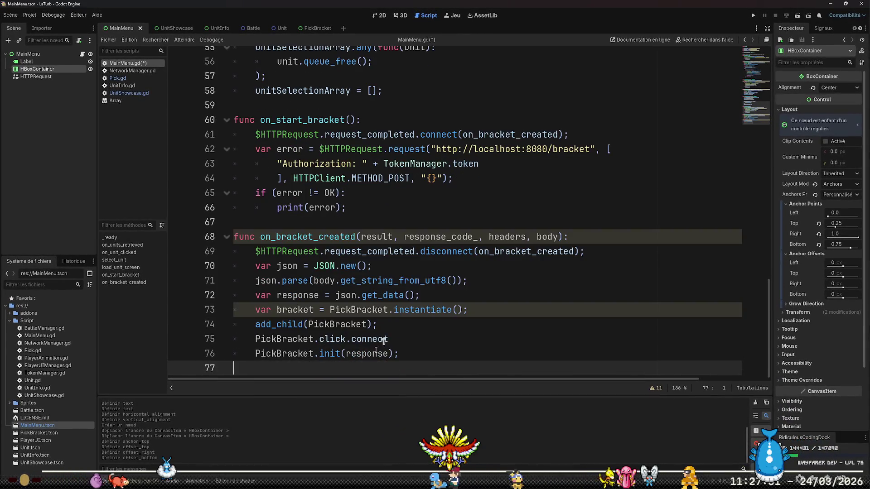
{"action": "key", "text": "Return"}
{"action": "type", "text": "func ("}
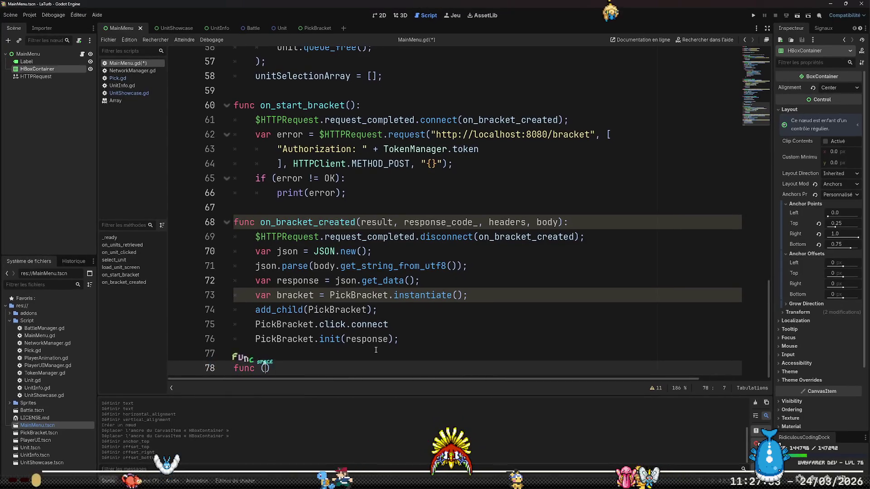
{"action": "key", "text": "BackSpace"}
{"action": "type", "text": "start("}
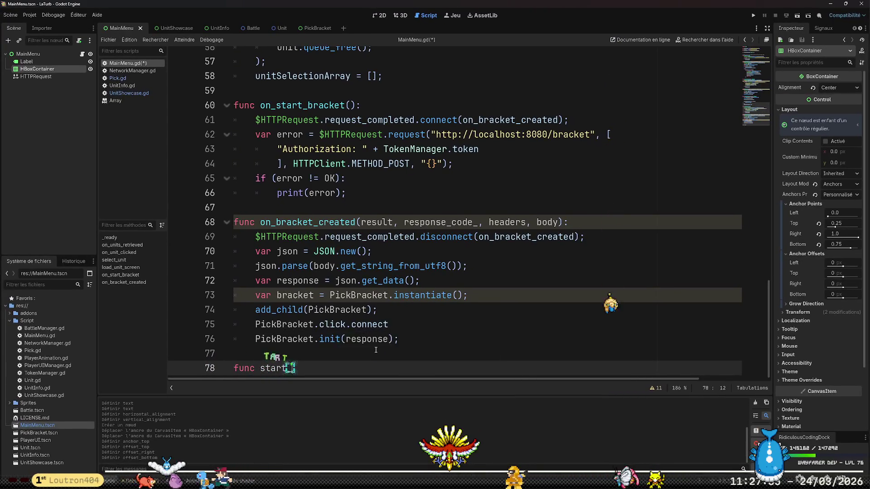
{"action": "type", "text": "("}
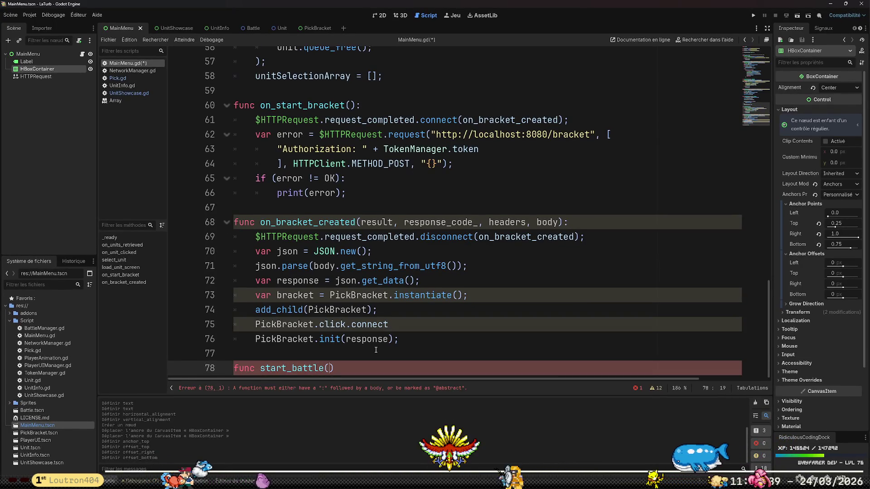
{"action": "type", "text": "opponent: "}
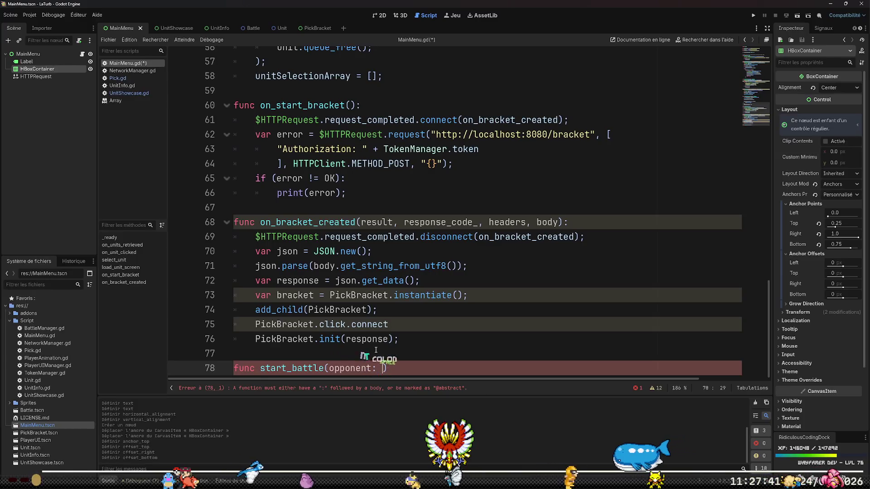
{"action": "type", "text": "Variant"}
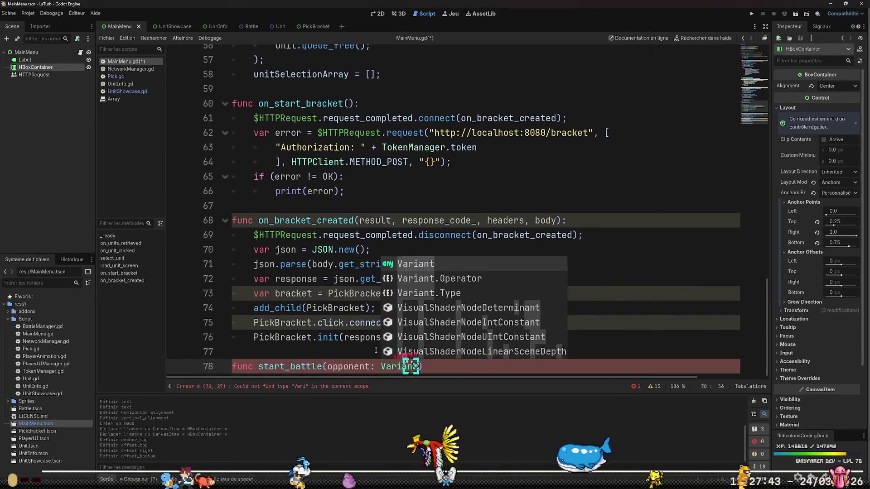
{"action": "type", "text": "):"}
{"action": "key", "text": "Return"}
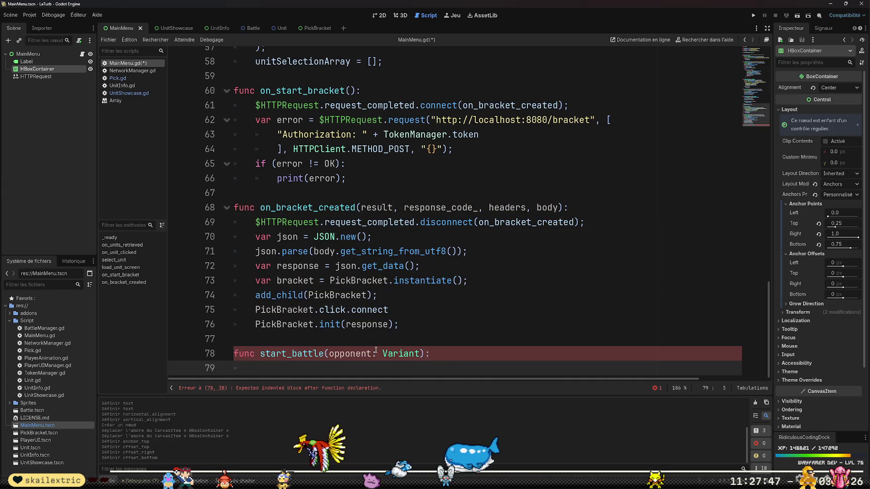
{"action": "type", "text": "pass;"}
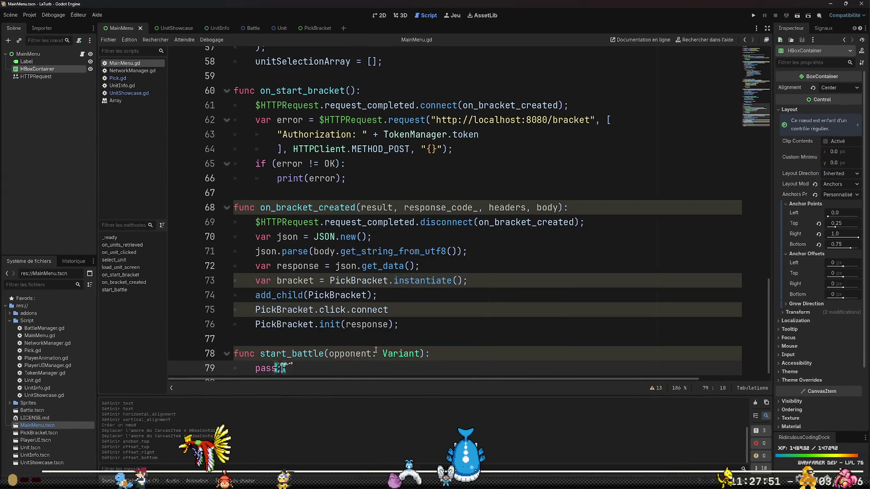
Pass start_battle as the target of PickBracket.click.connect.
{"action": "key", "text": "Up"}
{"action": "key", "text": "Up"}
{"action": "key", "text": "Up"}
{"action": "key", "text": "End"}
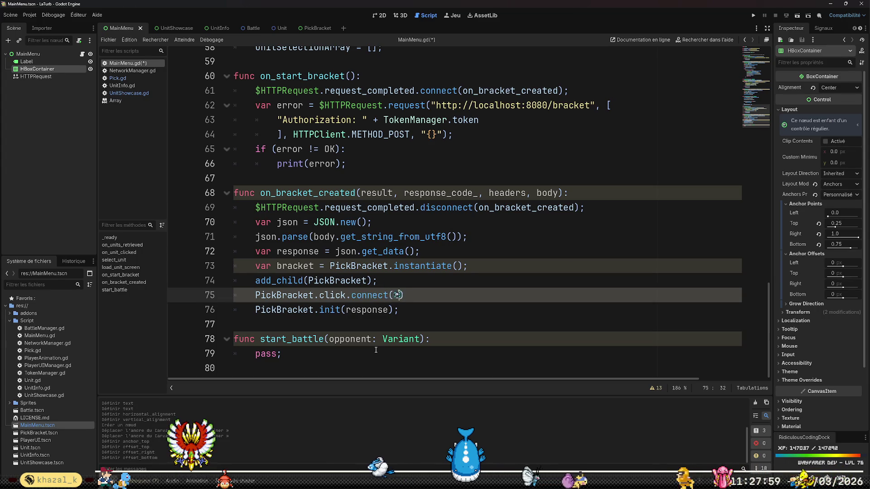
{"action": "type", "text": "start"}
{"action": "key", "text": "Tab"}
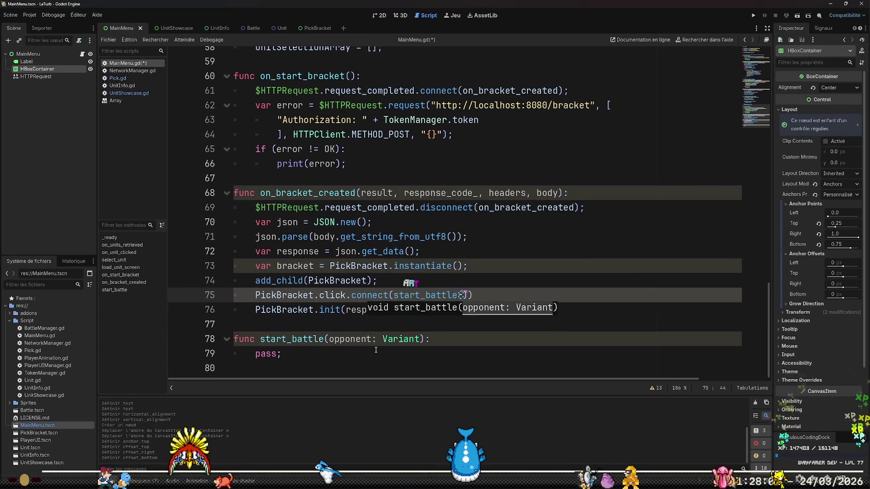
{"action": "key", "text": "BackSpace"}
Make start_battle print "Bagarre contre " + opponent.name instead of pass.
{"action": "key", "text": "Down"}
{"action": "key", "text": "Down"}
{"action": "key", "text": "Down"}
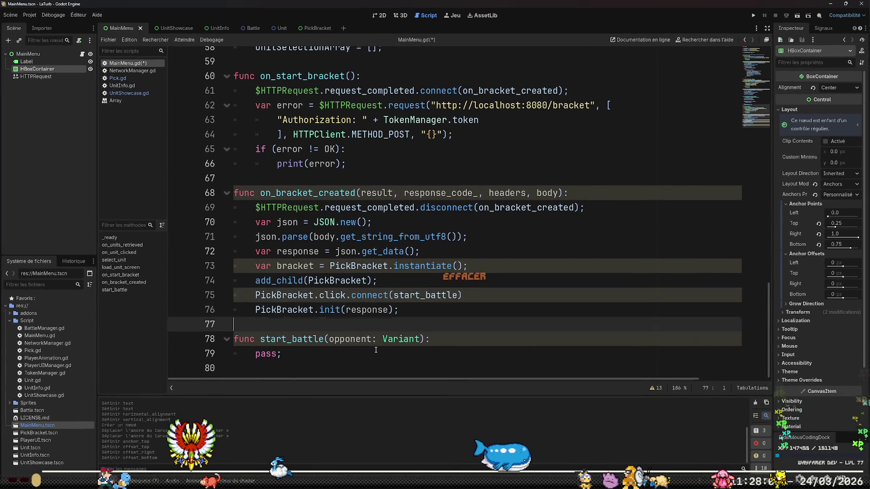
{"action": "key", "text": "Up"}
{"action": "key", "text": "Left"}
{"action": "key", "text": "BackSpace"}
{"action": "type", "text": "rint"}
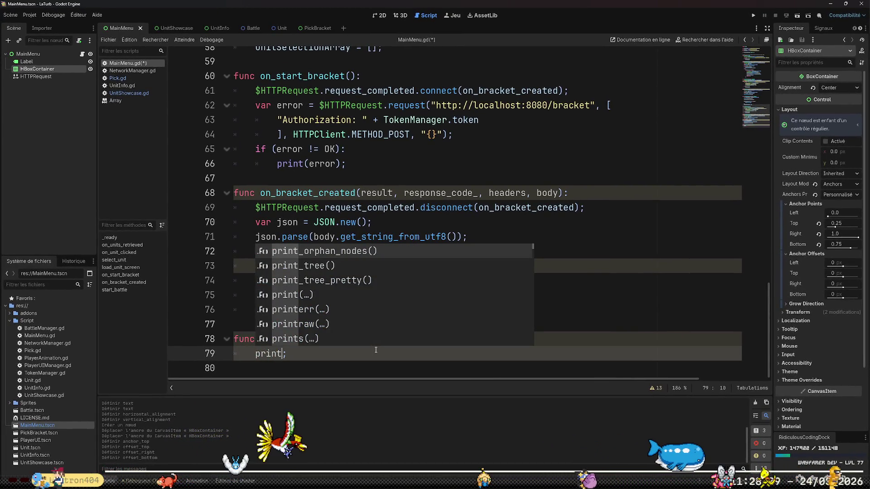
{"action": "type", "text": "(\""}
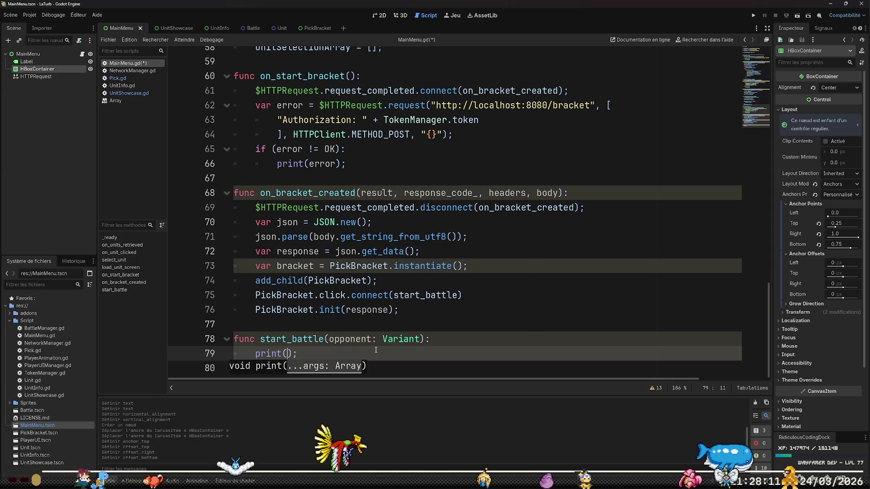
{"action": "type", "text": "Bagarre con"}
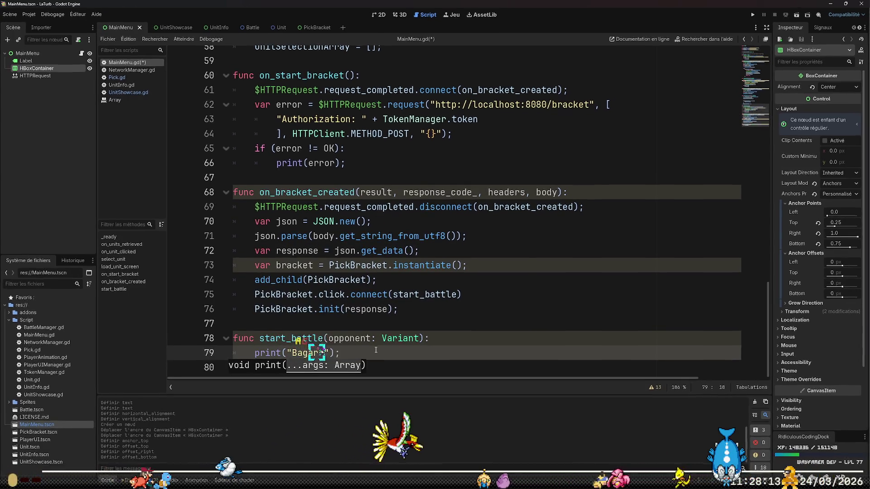
{"action": "type", "text": "tre \" + o"}
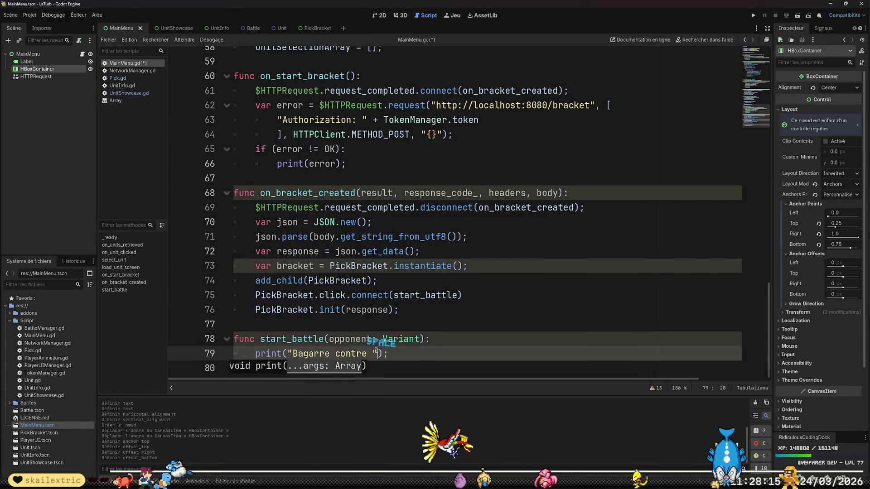
{"action": "type", "text": "pponent"}
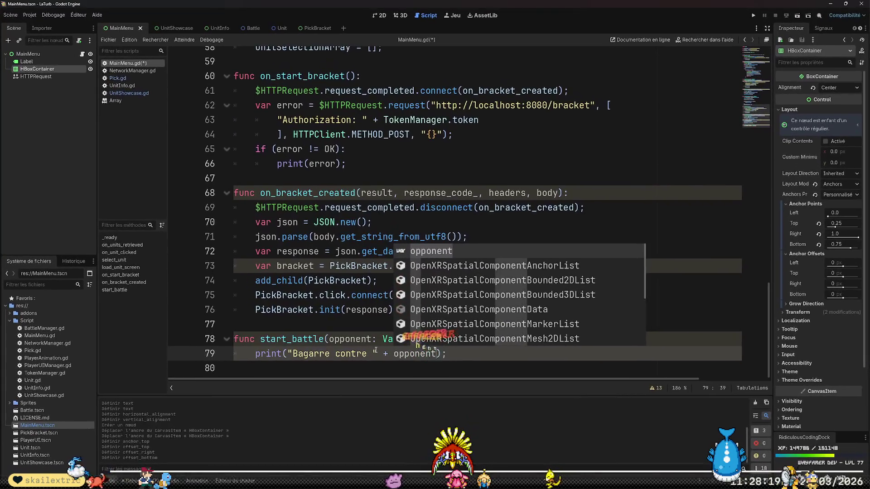
{"action": "key", "text": "Return"}
{"action": "type", "text": ".name"}
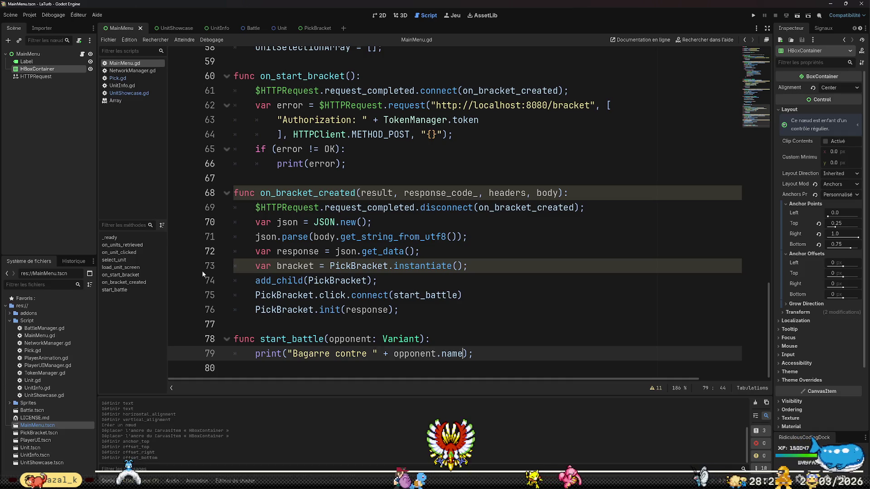
{"action": "scroll", "coordinate": [353, 294], "scroll_direction": "up", "scroll_amount": 4}
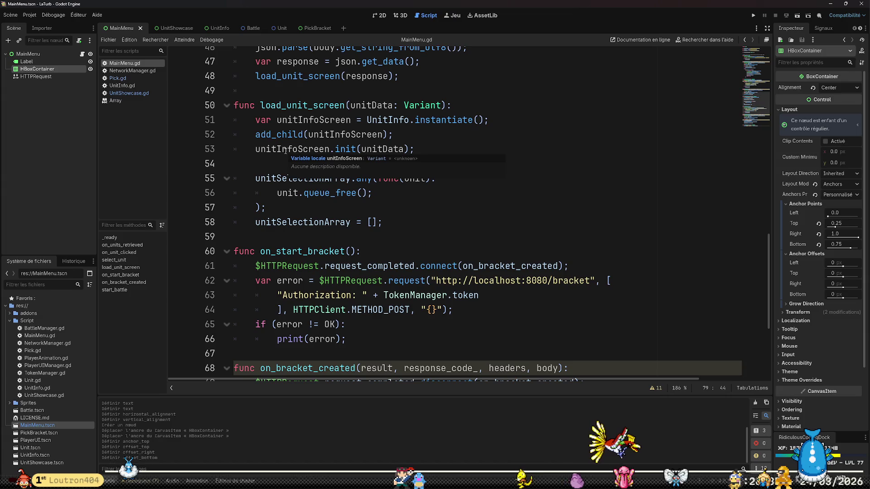
Add get_child() on line 77 after the init(response) call and open its documentation.
{"action": "left_click", "coordinate": [218, 28]}
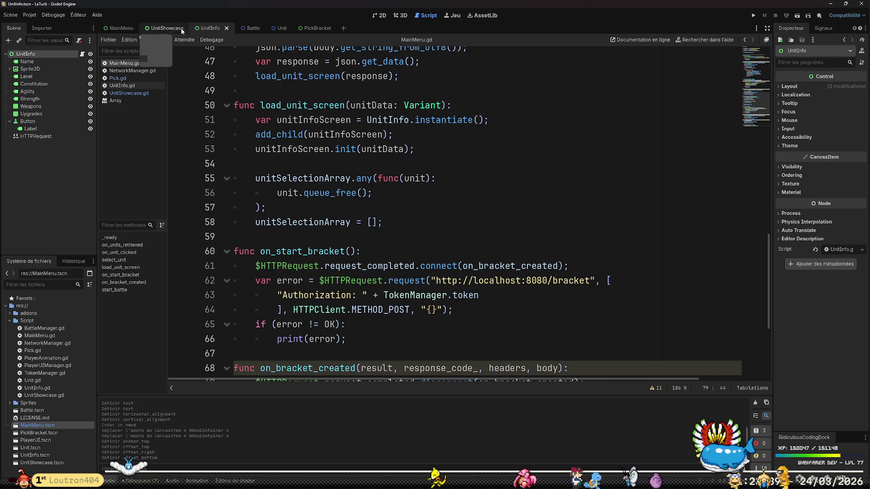
{"action": "left_click", "coordinate": [114, 28]}
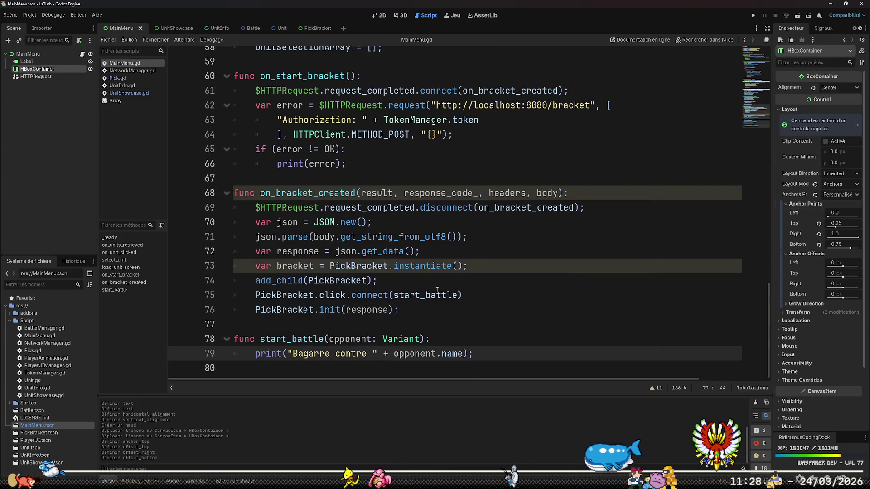
{"action": "left_click", "coordinate": [435, 305]}
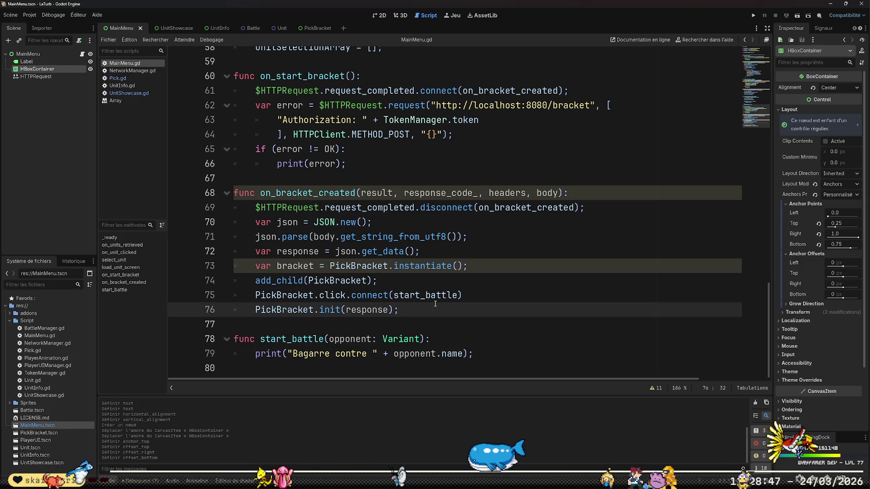
{"action": "key", "text": "Return"}
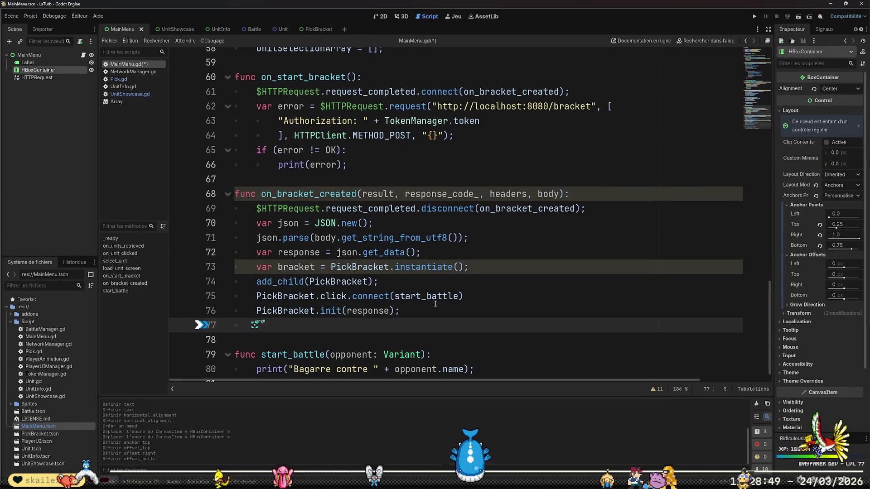
{"action": "type", "text": "get_child"}
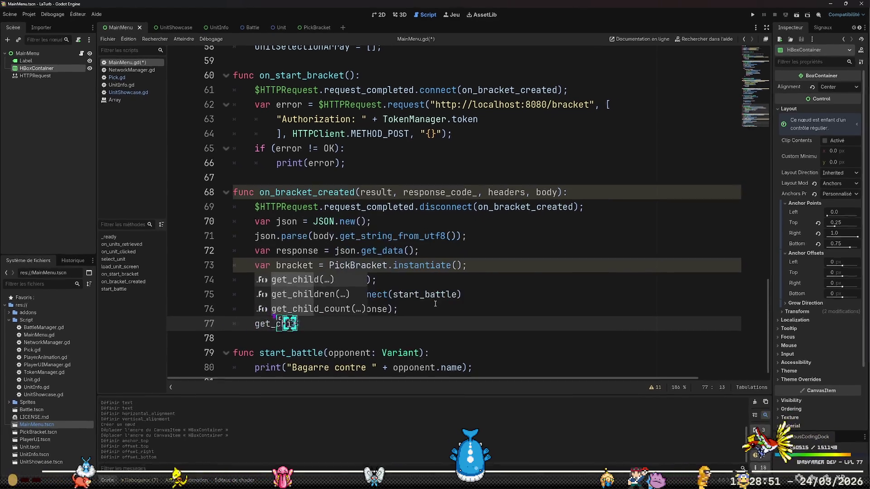
{"action": "key", "text": "Return"}
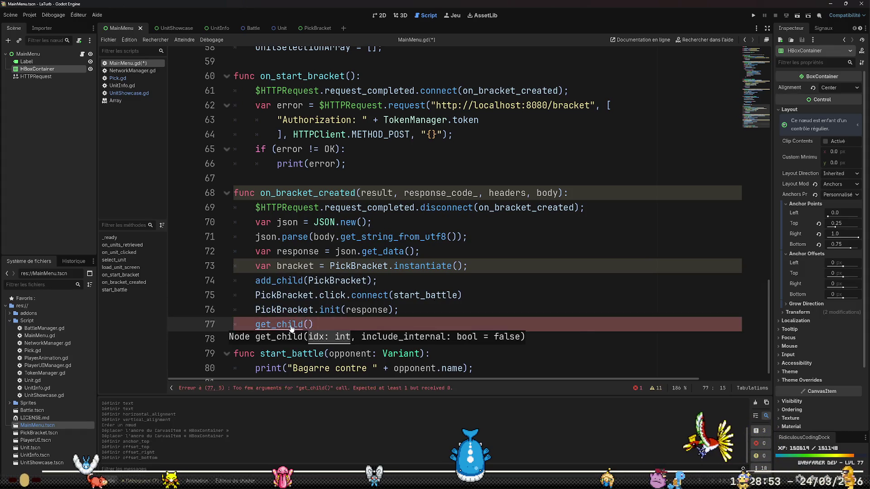
{"action": "left_click", "coordinate": [300, 323], "text": "ctrl"}
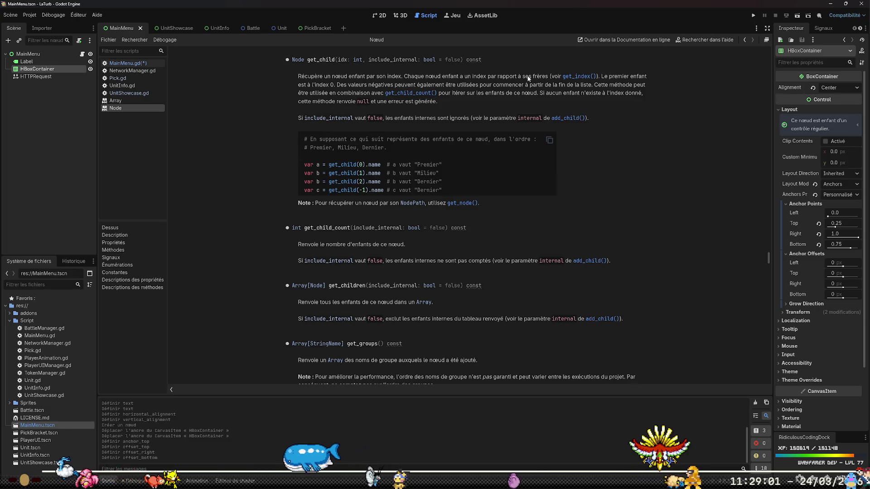
Read the get_index, get_child and get_node entries in the Node docs, then return to MainMenu.gd.
{"action": "left_click", "coordinate": [577, 77]}
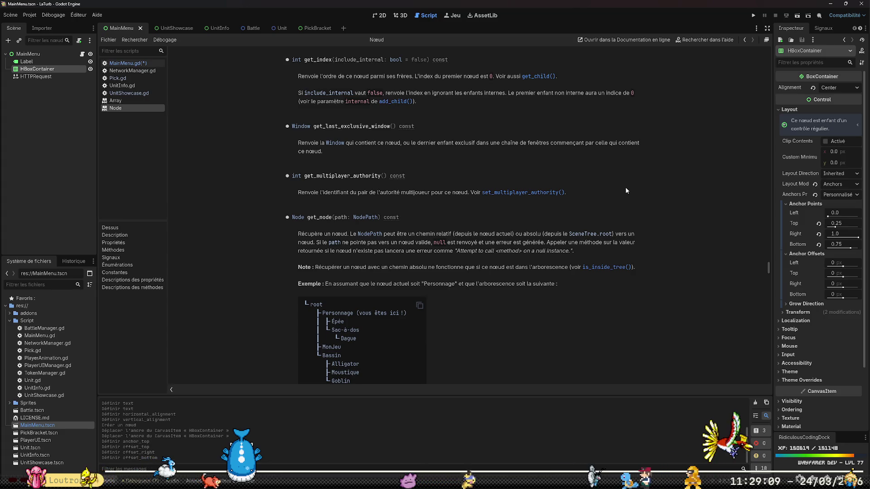
{"action": "left_click", "coordinate": [531, 75]}
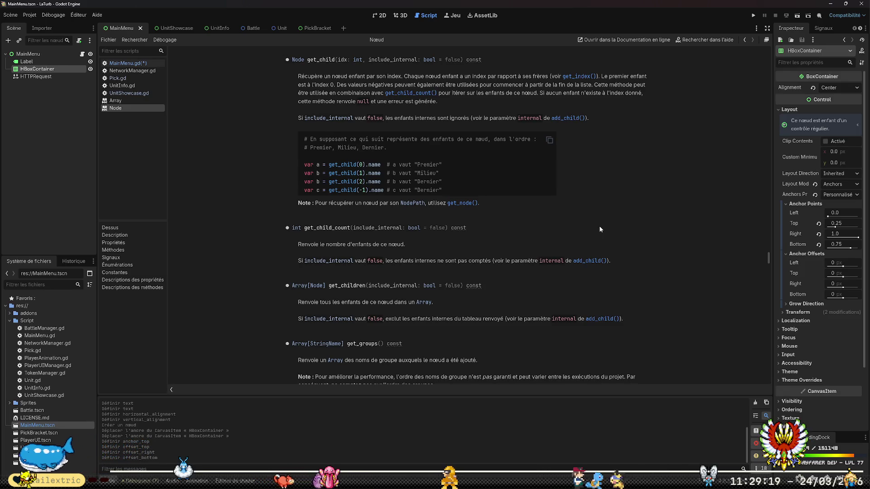
{"action": "left_click", "coordinate": [456, 203]}
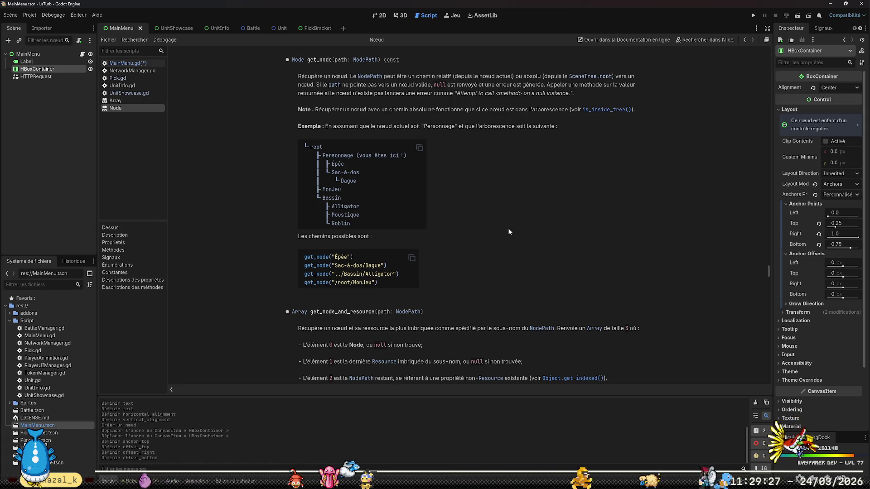
{"action": "left_click", "coordinate": [128, 63]}
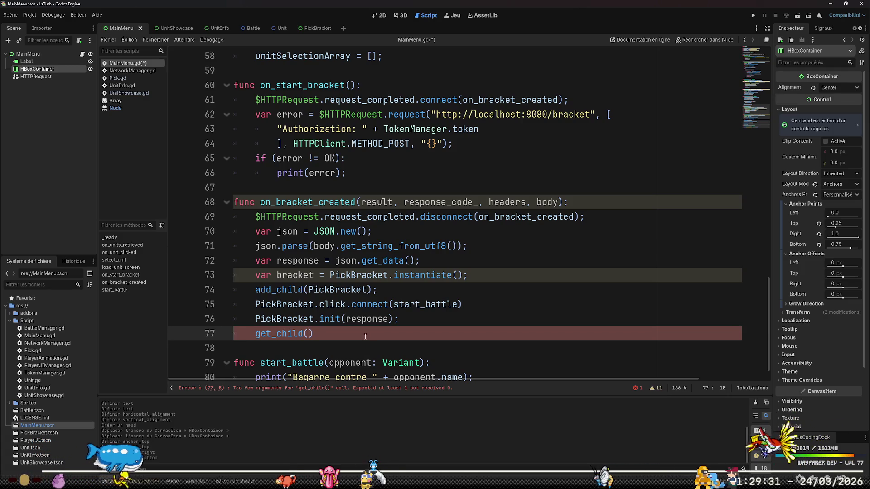
Change the get_child() call to get_node("UnitInfo"), checking the UnitInfo scene's node tree.
{"action": "key", "text": "Left"}
{"action": "key", "text": "BackSpace"}
{"action": "key", "text": "BackSpace"}
{"action": "key", "text": "BackSpace"}
{"action": "key", "text": "BackSpace"}
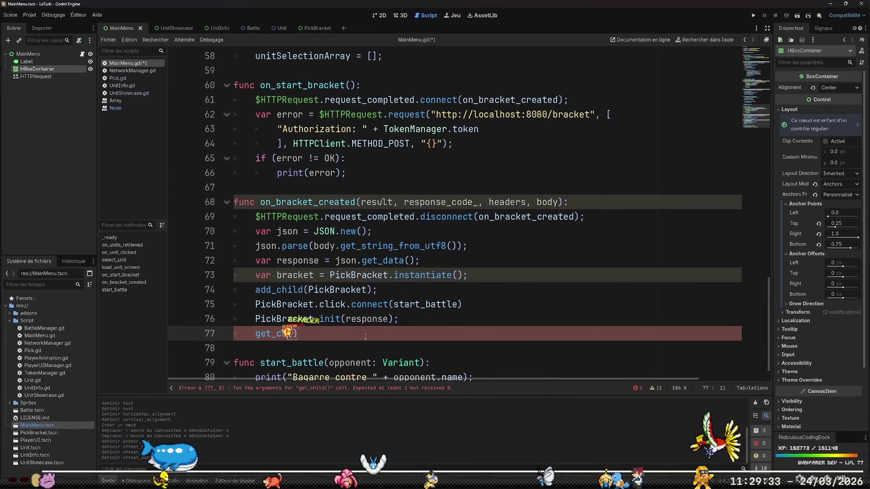
{"action": "type", "text": "node"}
{"action": "key", "text": "Right"}
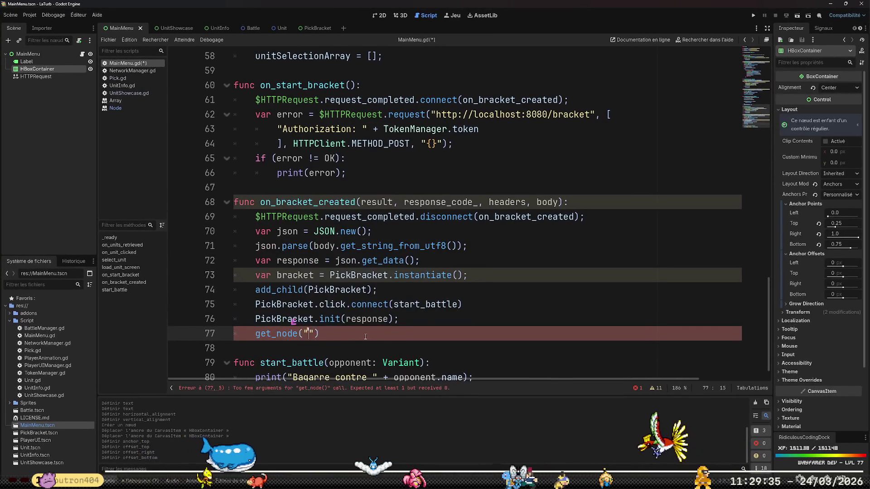
{"action": "type", "text": "\"UnitInfo"}
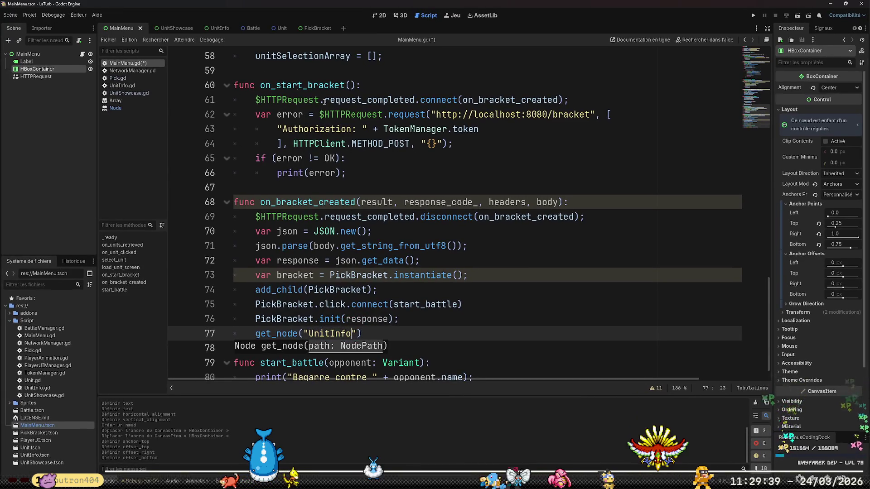
{"action": "left_click", "coordinate": [208, 28]}
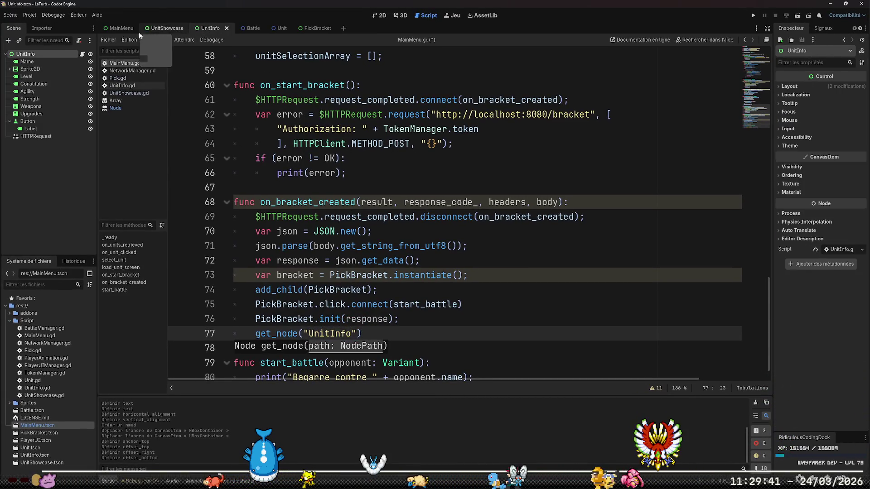
{"action": "left_click", "coordinate": [120, 28]}
Assign the get_node result to var unitInfoScene on line 77, removing the stray .queu.
{"action": "left_click", "coordinate": [381, 331]}
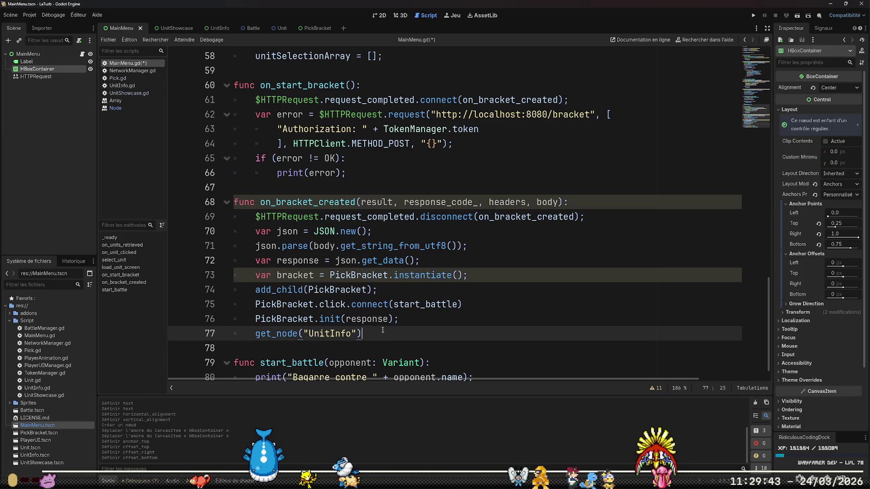
{"action": "type", "text": ".queu"}
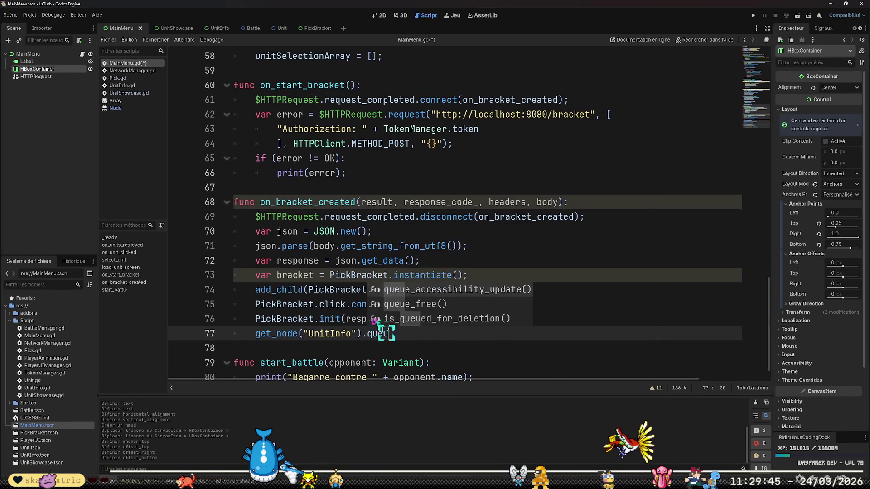
{"action": "key", "text": "ctrl+Left"}
{"action": "key", "text": "ctrl+Left"}
{"action": "key", "text": "ctrl+Left"}
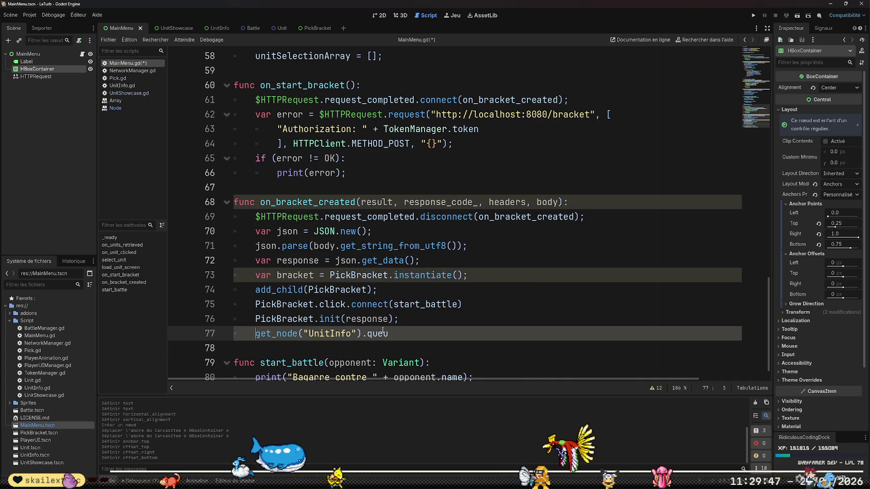
{"action": "type", "text": "c"}
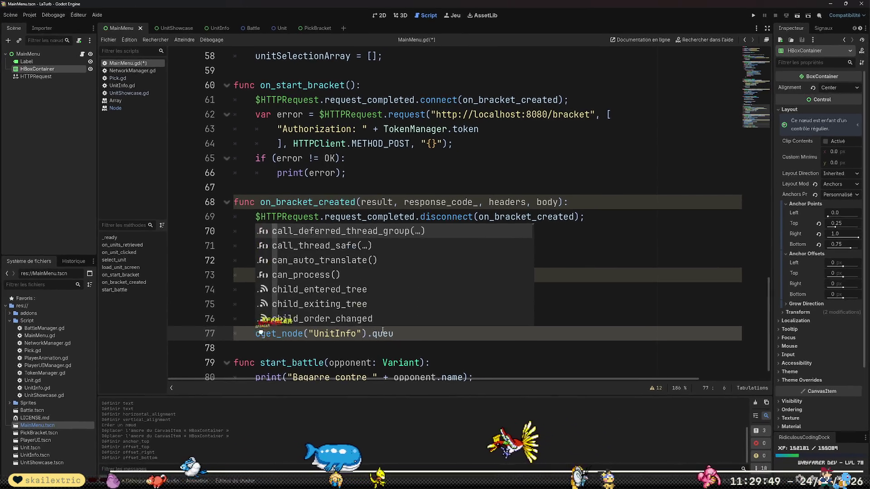
{"action": "key", "text": "BackSpace"}
{"action": "type", "text": "var "}
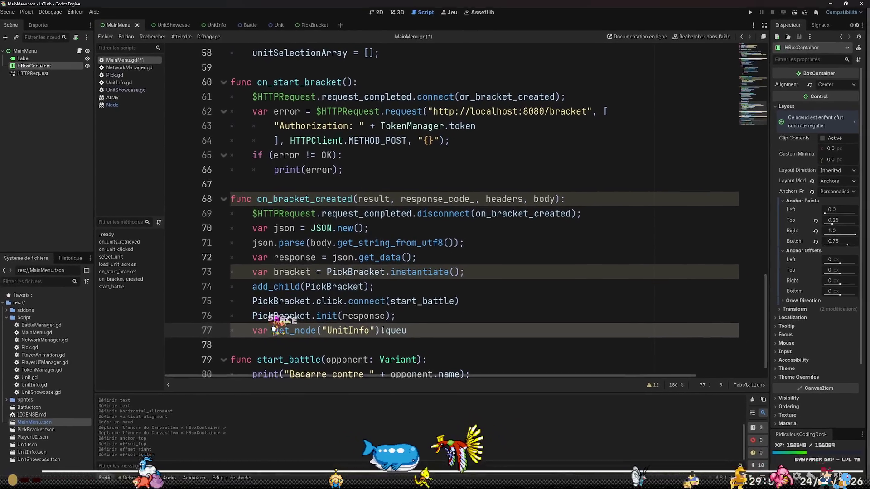
{"action": "type", "text": "unitInfoScene "}
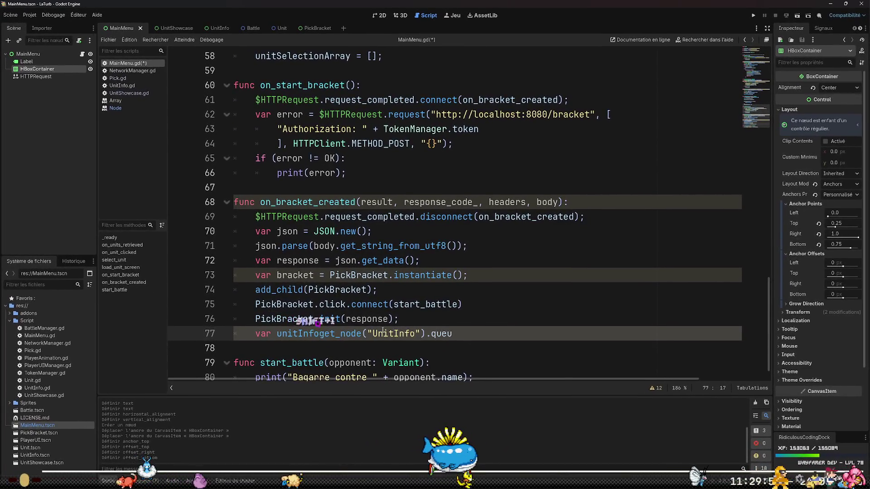
{"action": "type", "text": "="}
{"action": "key", "text": "Right"}
{"action": "key", "text": "Right"}
{"action": "key", "text": "Right"}
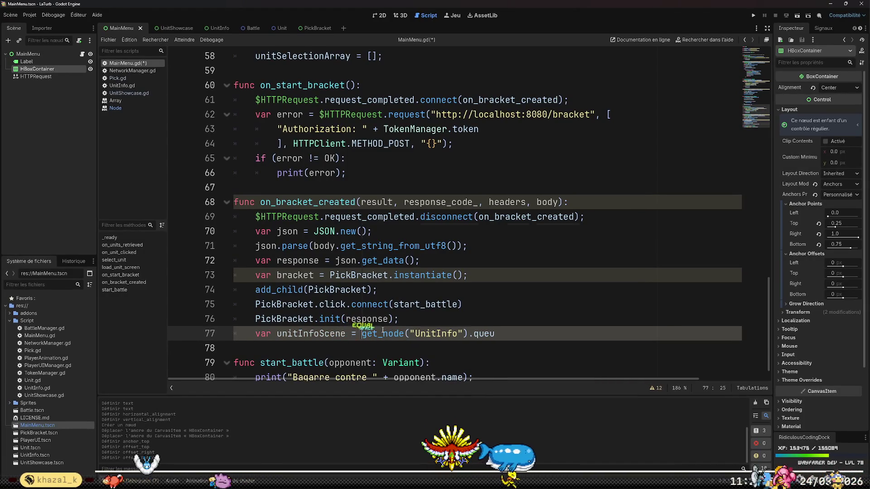
{"action": "key", "text": "End"}
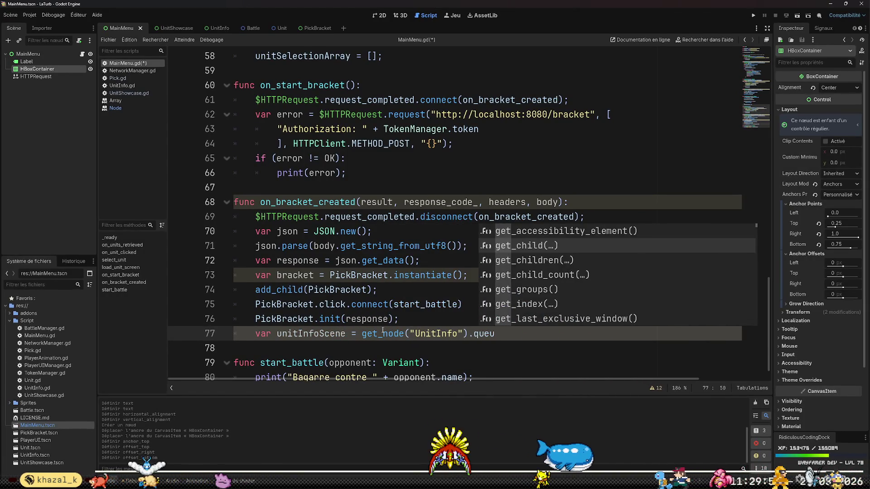
{"action": "key", "text": "shift+BackSpace"}
{"action": "key", "text": "shift+BackSpace"}
{"action": "key", "text": "shift+BackSpace"}
{"action": "type", "text": ";"}
{"action": "key", "text": "Return"}
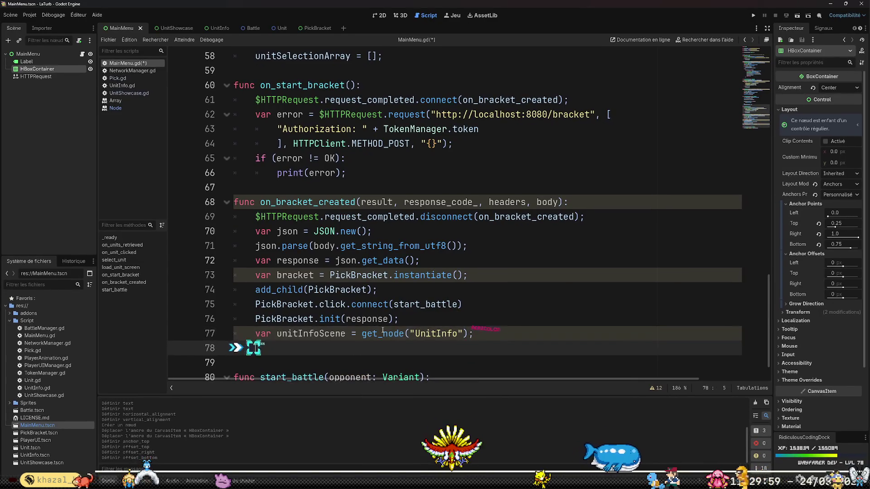
Add if (unitInfoScene): with an indented unitInfoScene.queue_free() beneath it, and save MainMenu.gd.
{"action": "type", "text": "if (uni"}
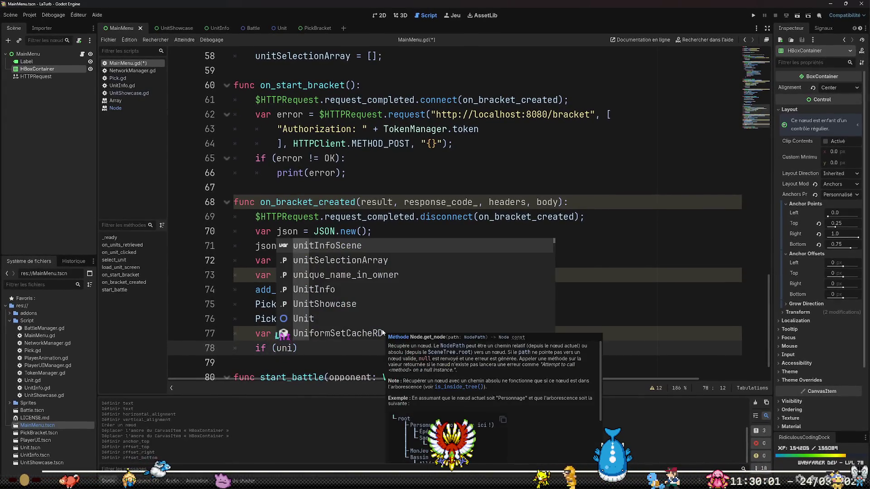
{"action": "key", "text": "Return"}
{"action": "type", "text": ")"}
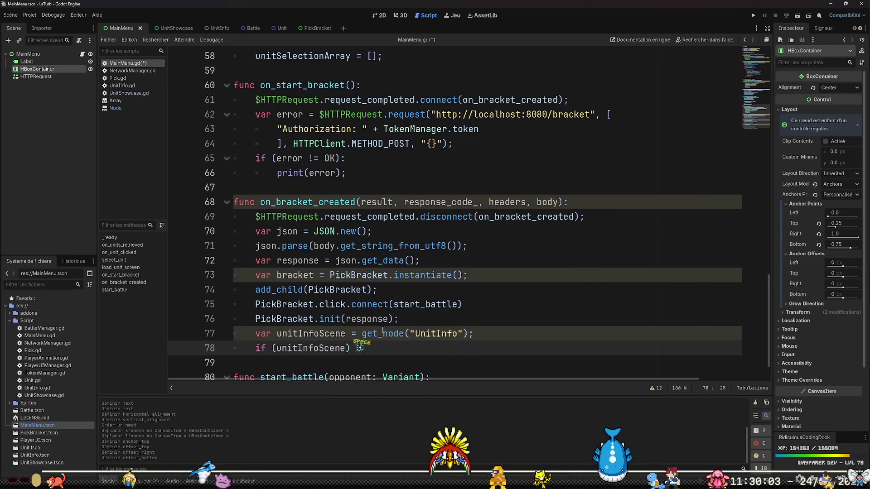
{"action": "type", "text": " unit"}
{"action": "key", "text": "Down"}
{"action": "key", "text": "Return"}
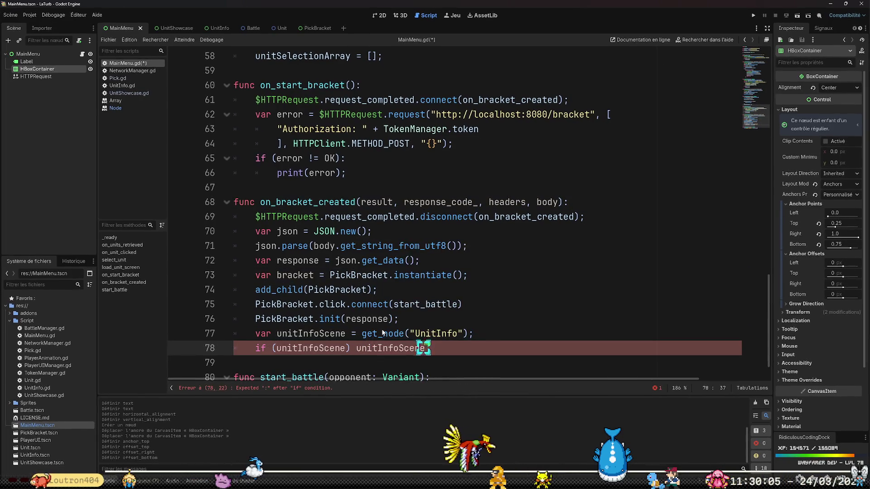
{"action": "type", "text": ".queue"}
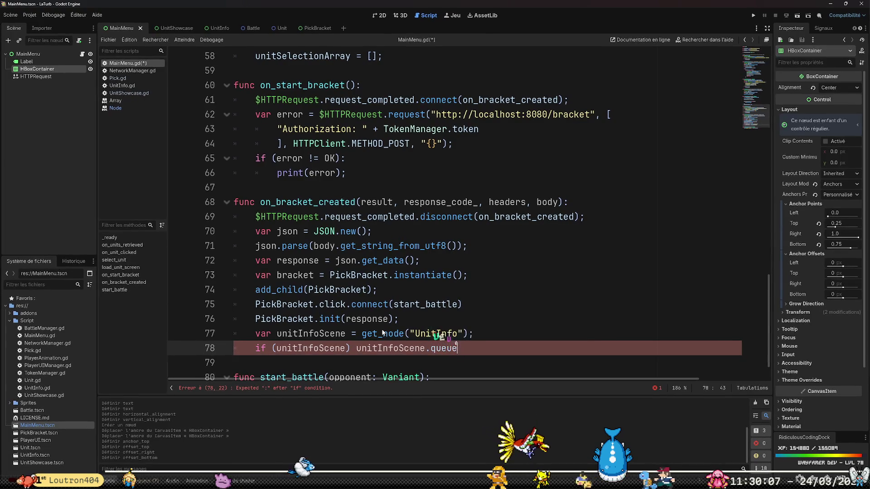
{"action": "type", "text": "_free"}
{"action": "key", "text": "Return"}
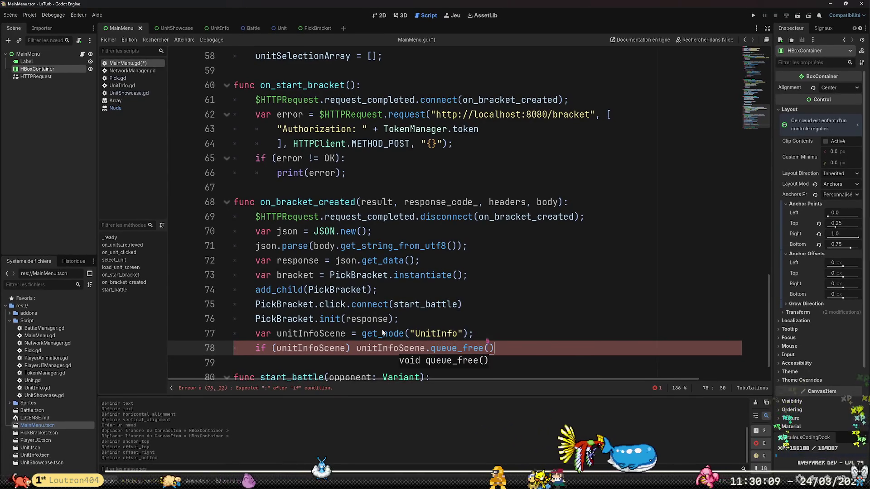
{"action": "type", "text": ";"}
{"action": "key", "text": "Up"}
{"action": "key", "text": "Up"}
{"action": "key", "text": "Up"}
{"action": "left_click", "coordinate": [352, 348]}
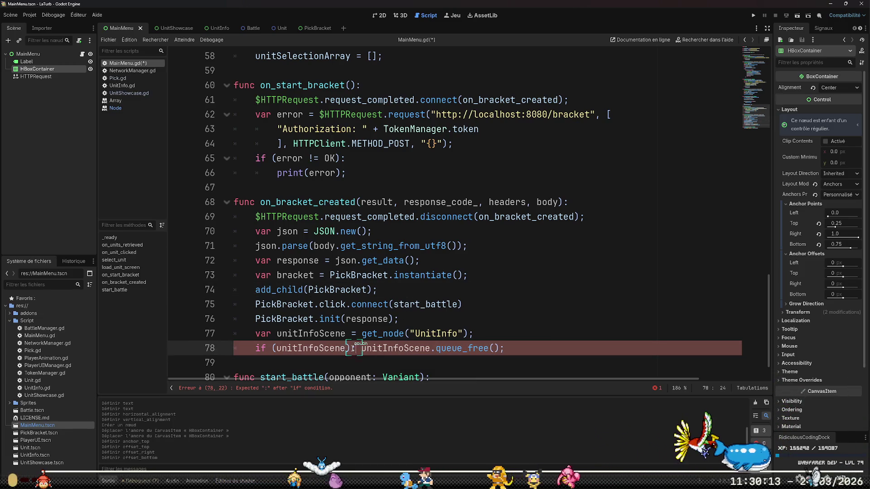
{"action": "type", "text": ":"}
{"action": "key", "text": "Return"}
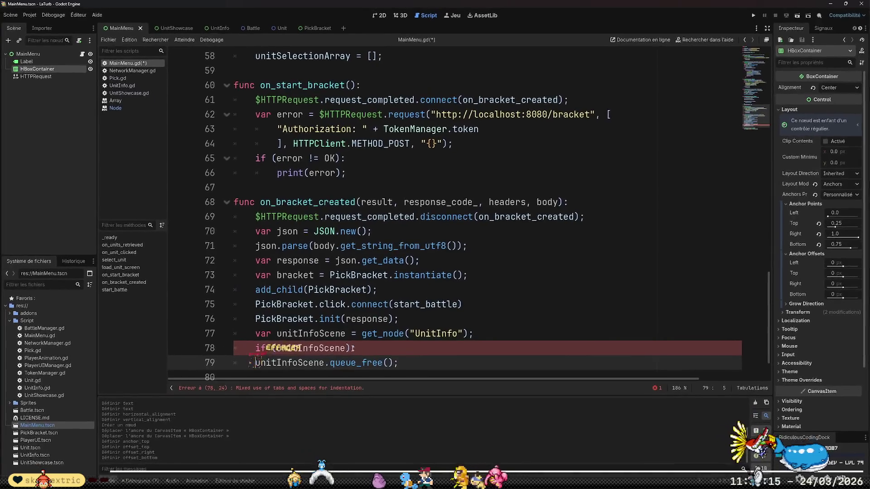
{"action": "key", "text": "ctrl+s"}
{"action": "scroll", "coordinate": [436, 228], "scroll_direction": "down", "scroll_amount": 2}
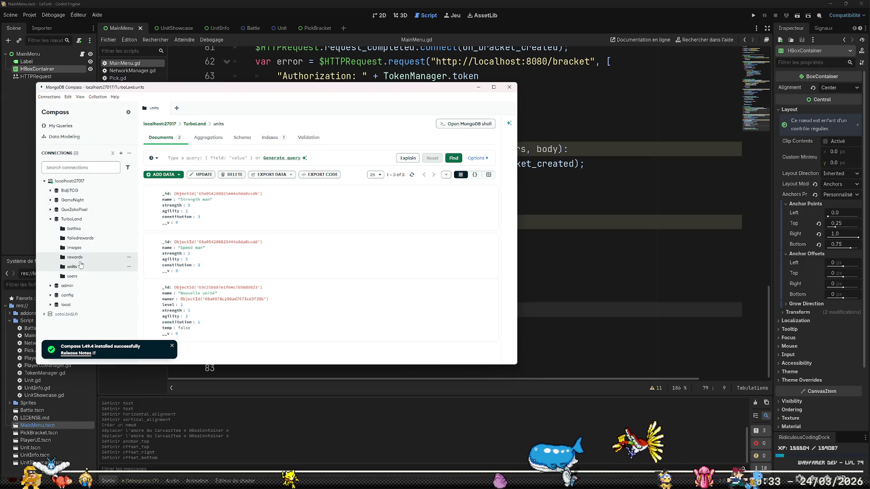
Launch the game from Godot to test the MainMenu.gd changes.
{"action": "left_click", "coordinate": [755, 16]}
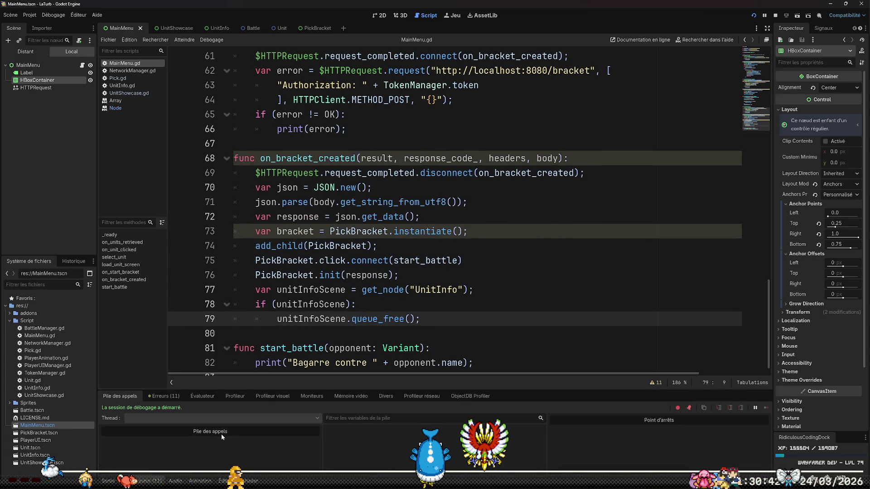
Show the Erreurs tab in the debugger, listing 11 unused-parameter warnings.
{"action": "left_click", "coordinate": [166, 396]}
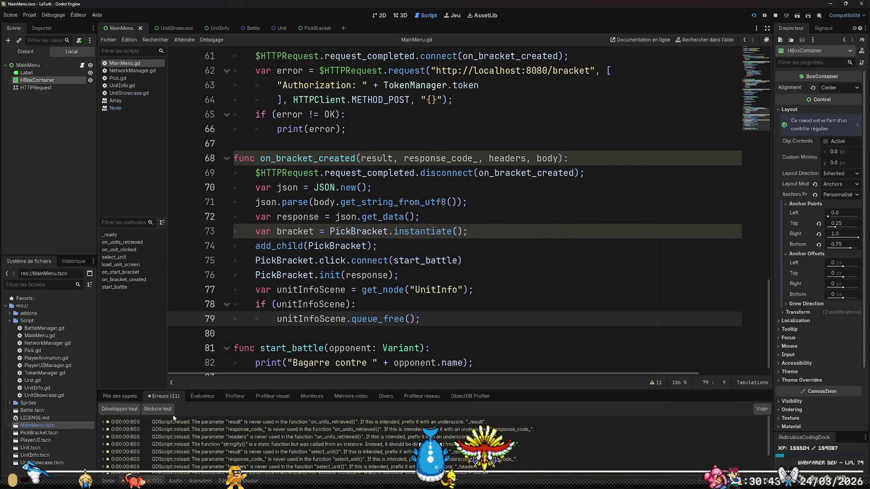